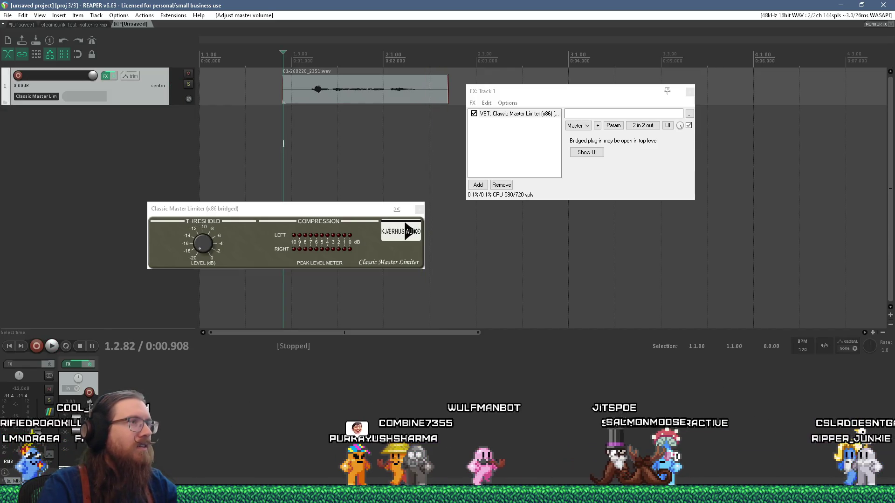
Raise the master volume and Ctrl-drag a copy of the audio clip onto a new track 2
{"action": "left_click_drag", "start_coordinate": [38, 440], "coordinate": [39, 427]}
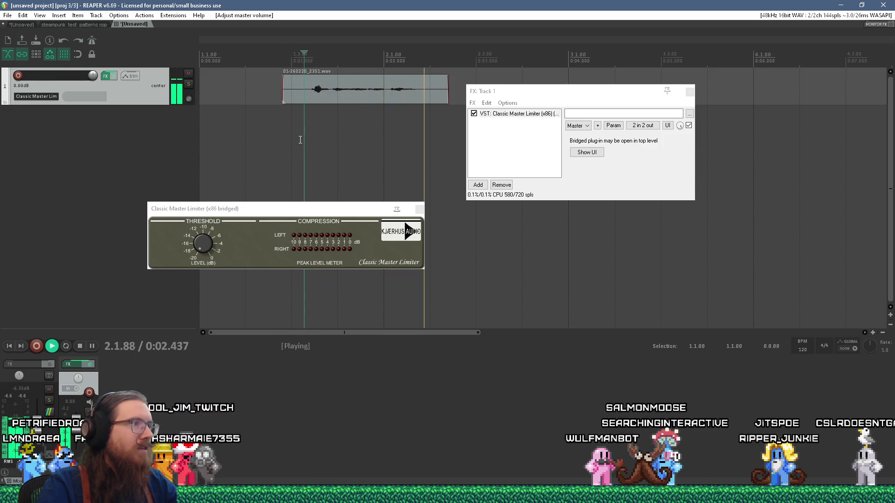
{"action": "left_click", "coordinate": [202, 254]}
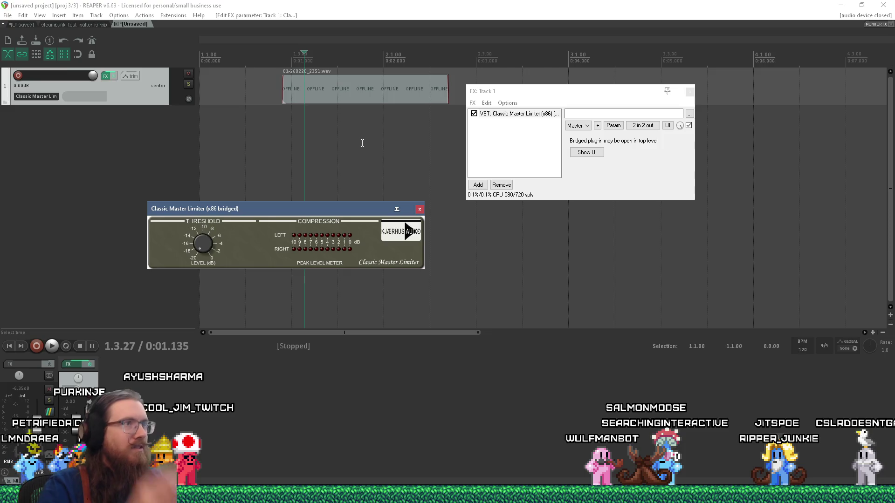
{"action": "left_click_drag", "start_coordinate": [369, 88], "coordinate": [469, 145]}
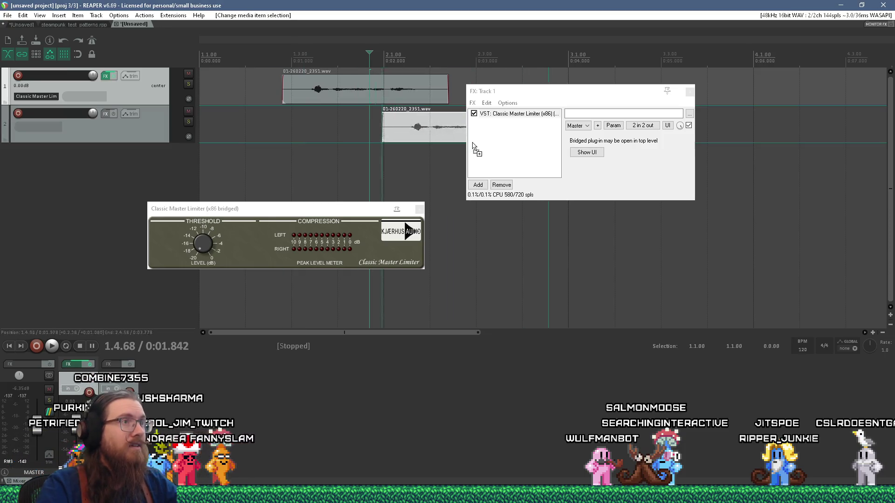
{"action": "left_click_drag", "start_coordinate": [630, 149], "coordinate": [629, 148]}
Rescan plugins and add the VST3 Big Max Zero limiter to track 2's FX chain
{"action": "left_click", "coordinate": [105, 114]}
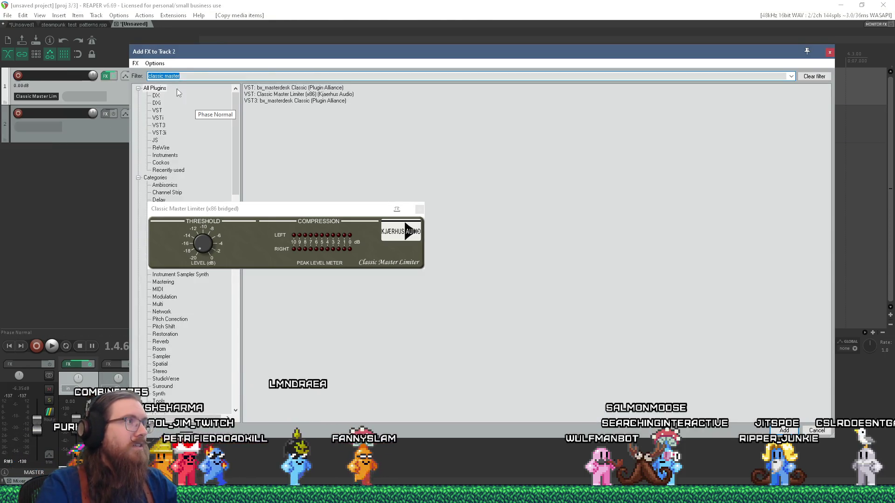
{"action": "left_click", "coordinate": [135, 63]}
{"action": "left_click", "coordinate": [173, 118]}
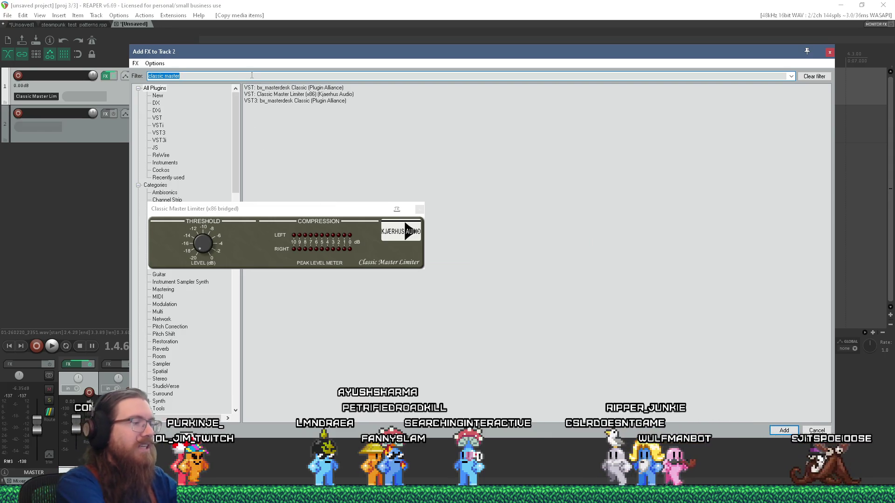
{"action": "type", "text": "big"}
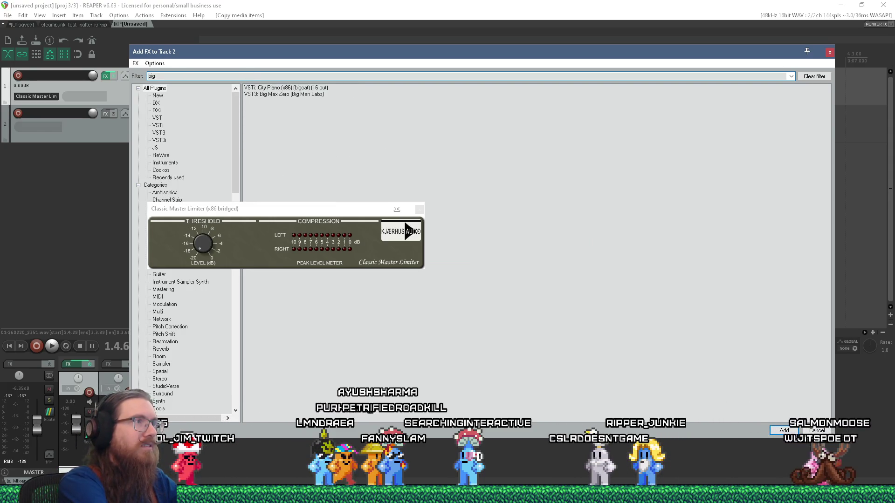
{"action": "double_click", "coordinate": [284, 93]}
{"action": "left_click_drag", "start_coordinate": [336, 208], "coordinate": [311, 350]}
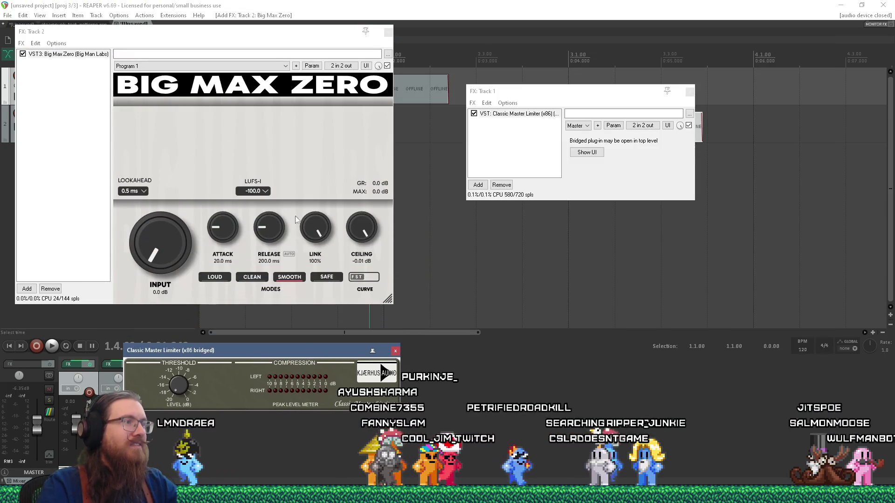
Arrange the two FX windows side by side and play the copied clip on track 2
{"action": "left_click_drag", "start_coordinate": [306, 38], "coordinate": [392, 95]}
{"action": "left_click_drag", "start_coordinate": [559, 91], "coordinate": [617, 241]}
{"action": "left_click", "coordinate": [544, 159]}
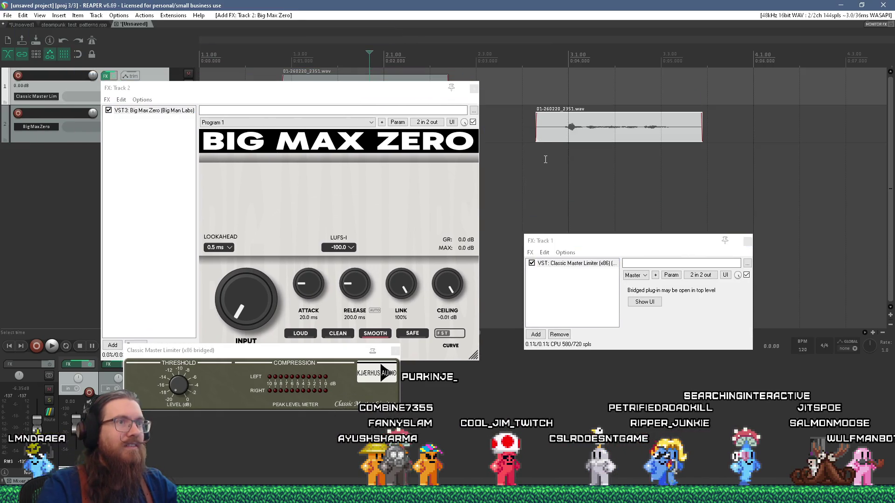
{"action": "key", "text": "space"}
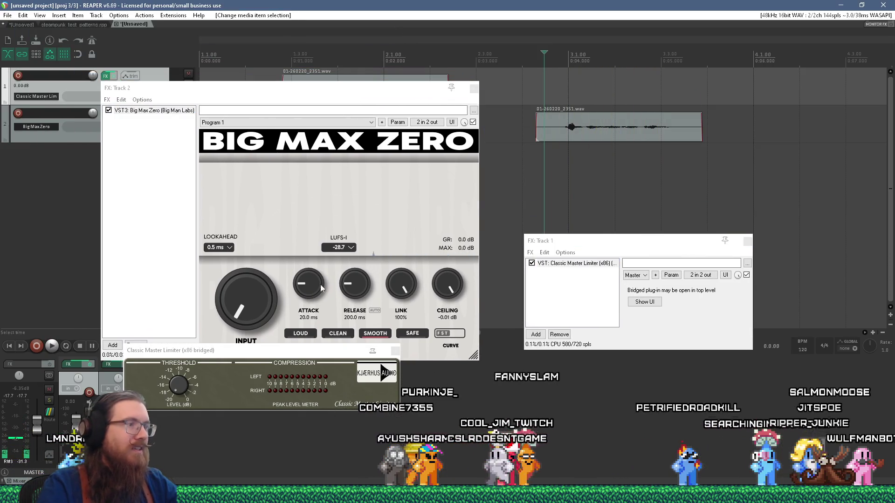
{"action": "left_click", "coordinate": [232, 311]}
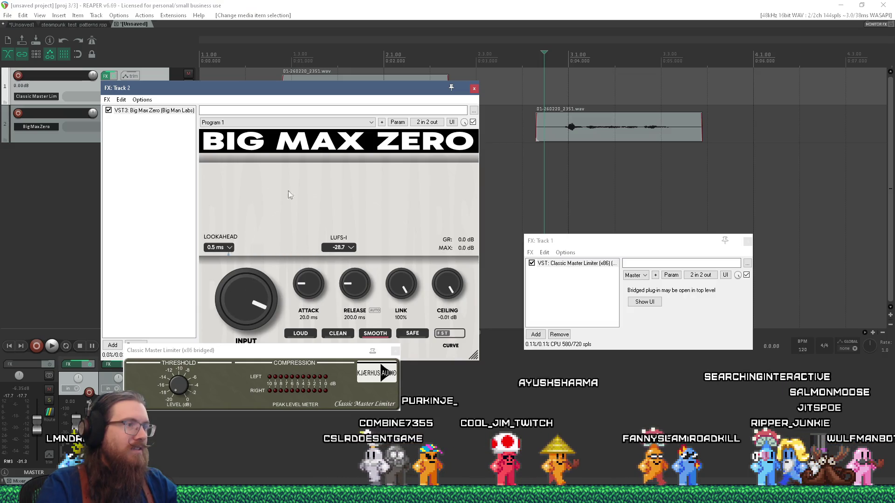
{"action": "left_click", "coordinate": [554, 174]}
{"action": "key", "text": "space"}
{"action": "key", "text": "space"}
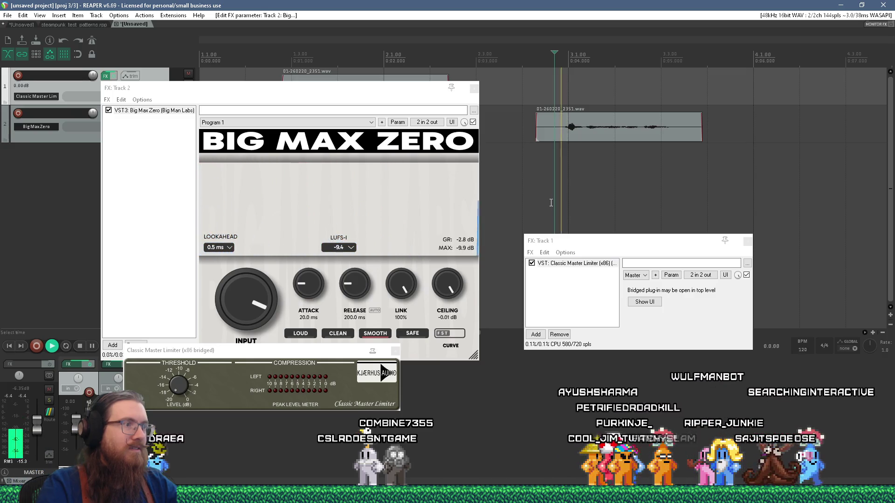
Turn Big Max Zero's input gain up to 20.0 dB and replay both clips
{"action": "left_click", "coordinate": [253, 303]}
{"action": "mouse_move", "coordinate": [253, 304]}
{"action": "left_mouse_down"}
{"action": "mouse_move", "coordinate": [249, 294]}
{"action": "mouse_move", "coordinate": [248, 317]}
{"action": "mouse_move", "coordinate": [247, 300]}
{"action": "left_mouse_up"}
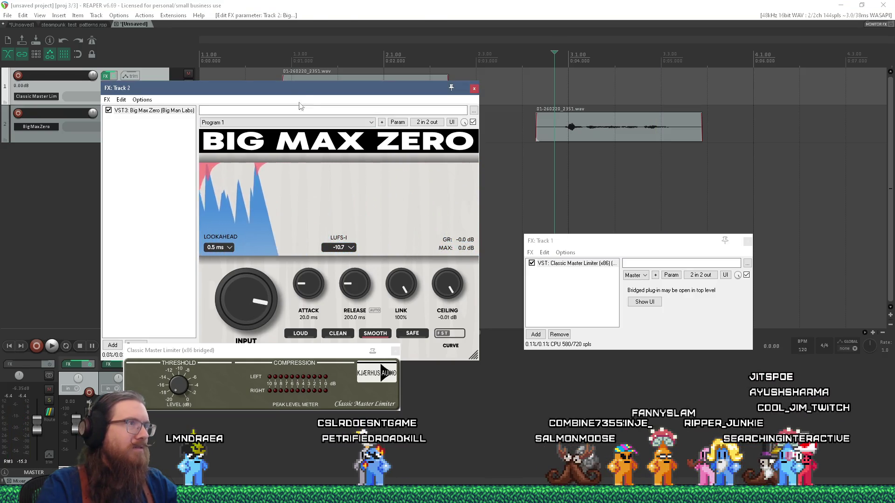
{"action": "left_click_drag", "start_coordinate": [304, 91], "coordinate": [312, 23]}
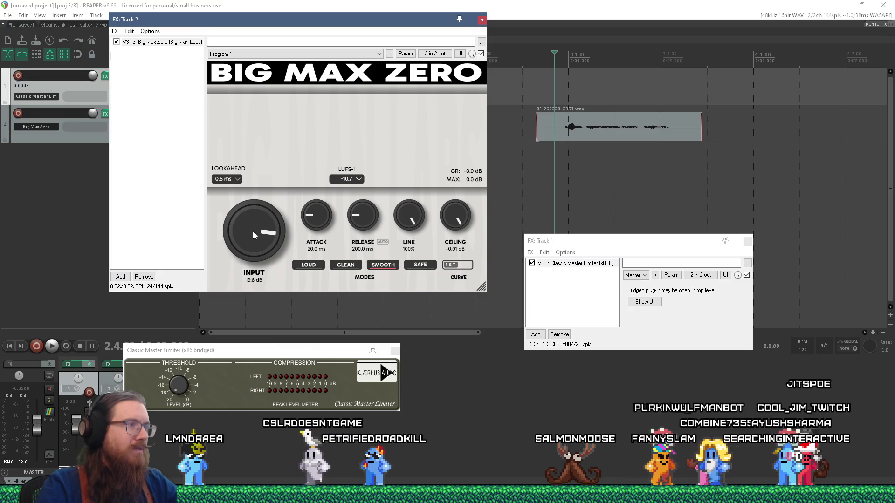
{"action": "left_click_drag", "start_coordinate": [253, 231], "coordinate": [253, 230]}
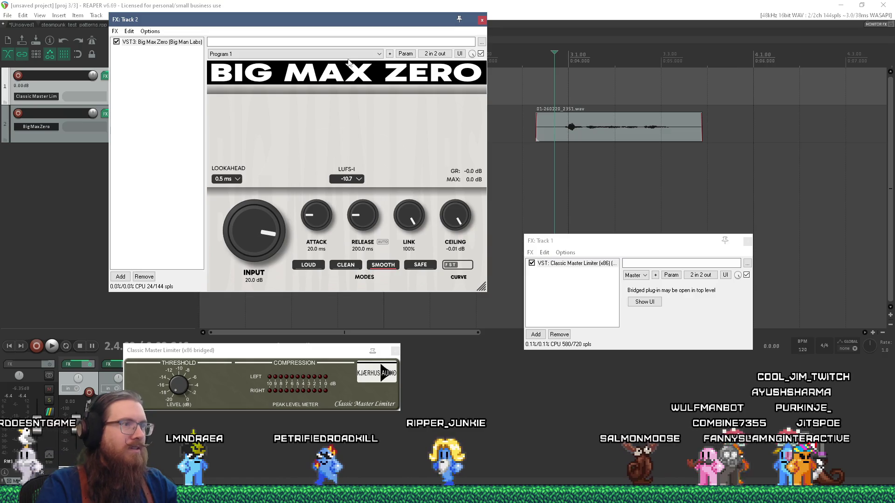
{"action": "left_click_drag", "start_coordinate": [373, 22], "coordinate": [670, 199]}
{"action": "left_click", "coordinate": [548, 164]}
{"action": "key", "text": "space"}
{"action": "left_click", "coordinate": [302, 132]}
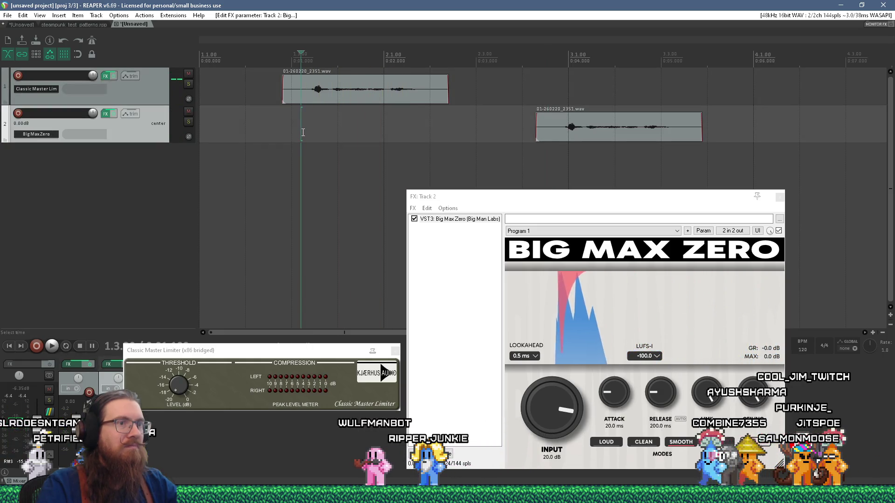
{"action": "left_click", "coordinate": [552, 155]}
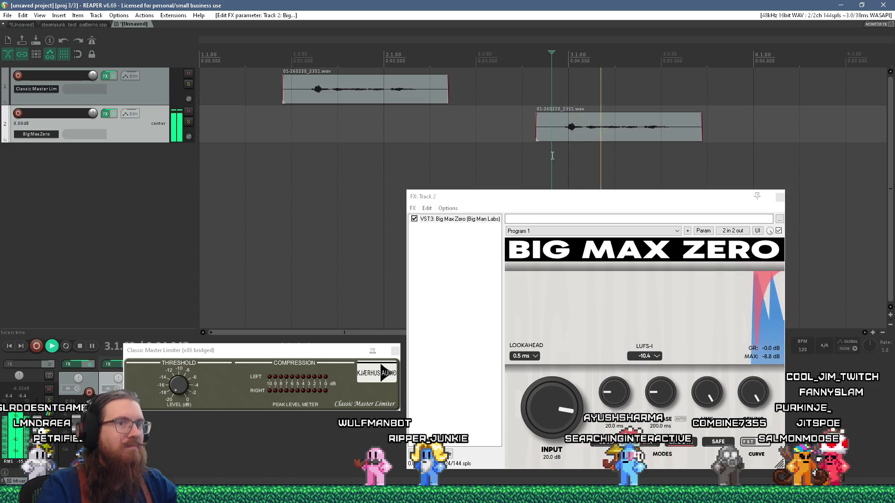
{"action": "key", "text": "space"}
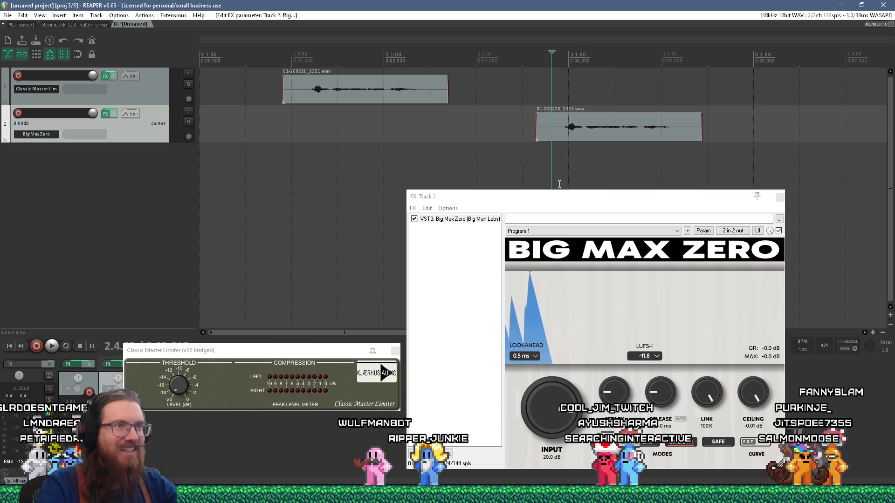
{"action": "left_click_drag", "start_coordinate": [564, 203], "coordinate": [455, 179]}
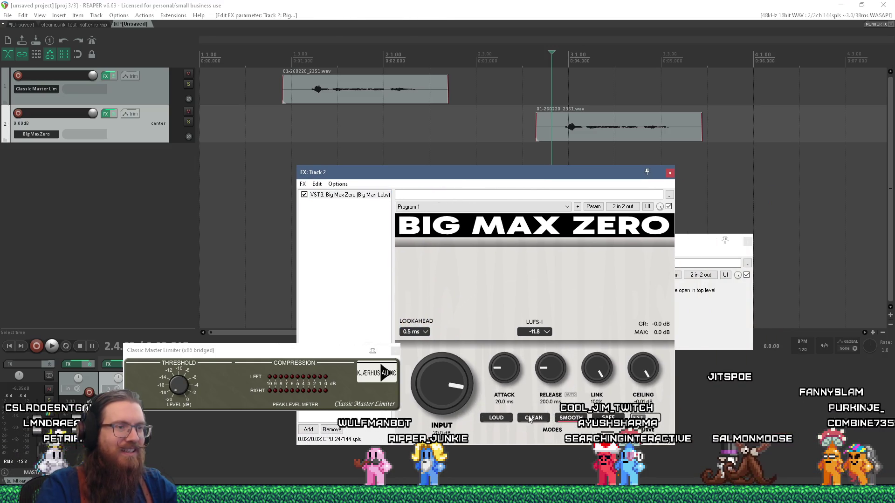
{"action": "left_click", "coordinate": [531, 147]}
{"action": "key", "text": "space"}
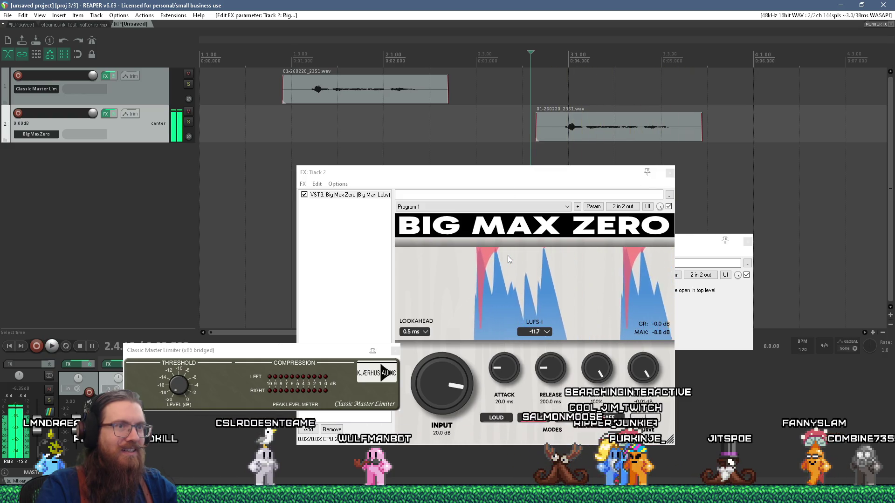
{"action": "key", "text": "space"}
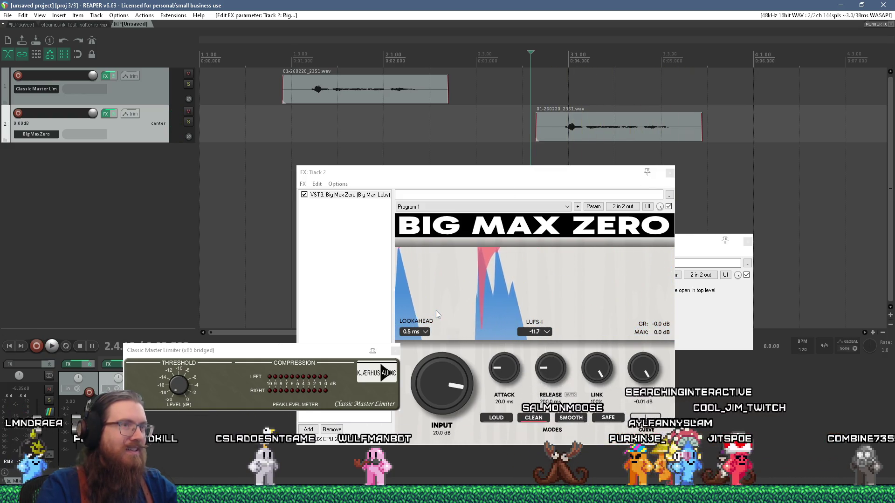
{"action": "left_click", "coordinate": [372, 103]}
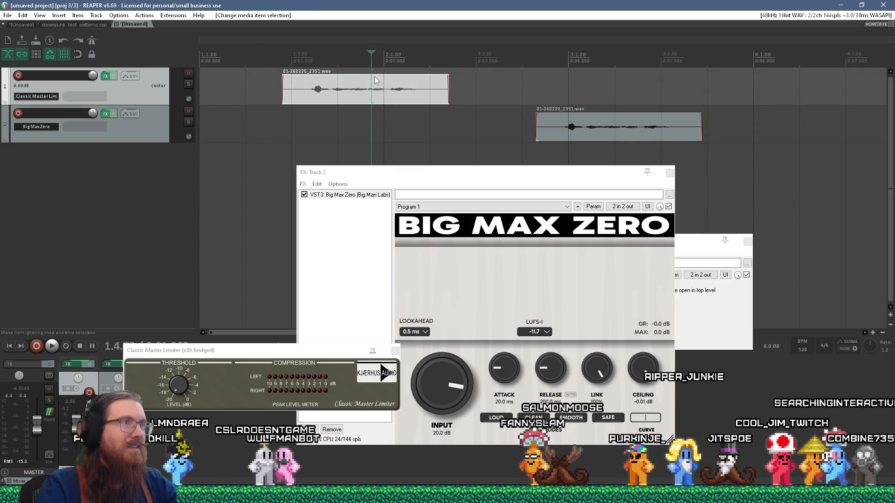
Give both clips about +10 dB item volume and lower the master fader to about -13 dB
{"action": "left_click_drag", "start_coordinate": [375, 75], "coordinate": [379, 35]}
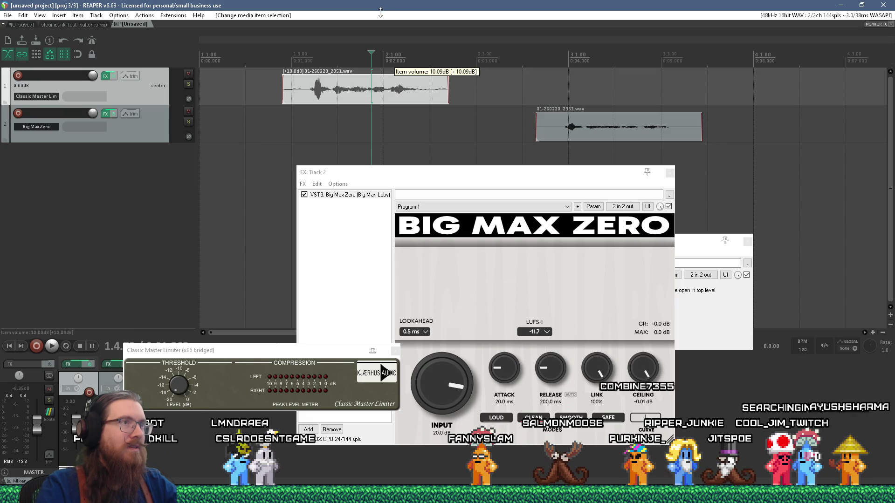
{"action": "left_click_drag", "start_coordinate": [611, 113], "coordinate": [611, 56]}
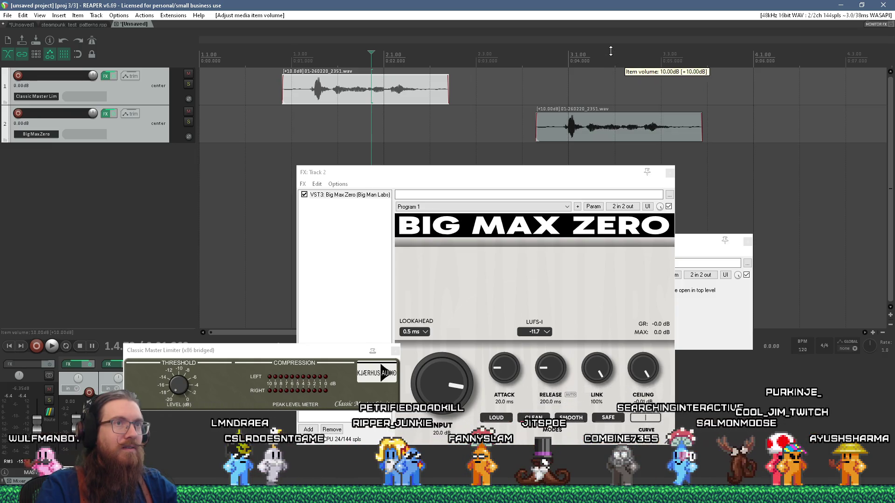
{"action": "scroll", "coordinate": [38, 429], "scroll_direction": "down", "scroll_amount": 5}
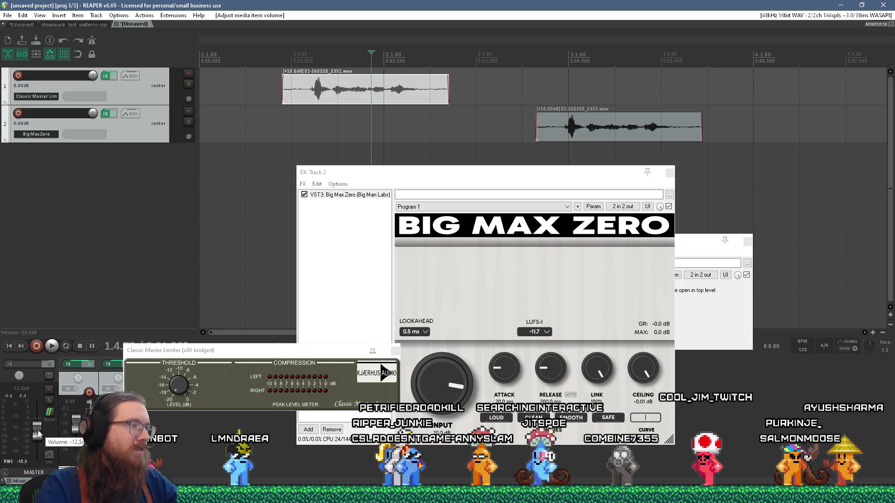
{"action": "left_click", "coordinate": [285, 172]}
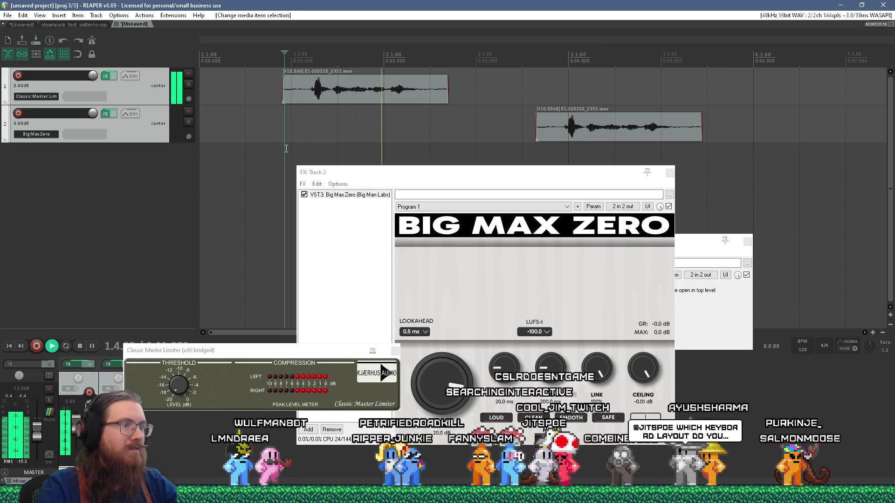
{"action": "left_click", "coordinate": [531, 154]}
{"action": "key", "text": "space"}
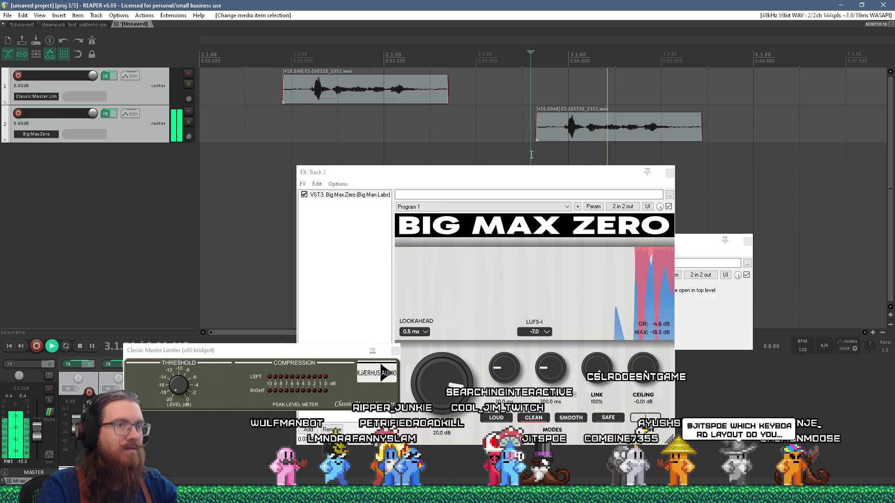
{"action": "key", "text": "space"}
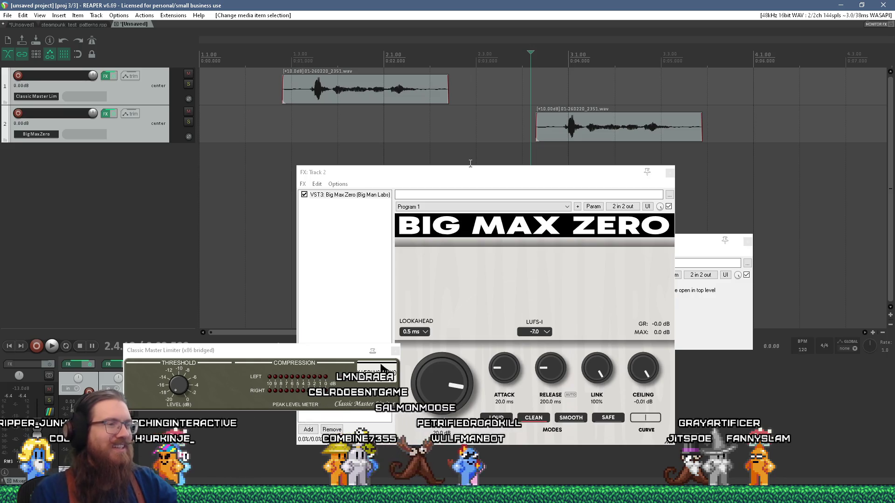
Play the second and first clips through the track 2 limiter, starting and stopping at several points
{"action": "left_click", "coordinate": [560, 152]}
{"action": "key", "text": "space"}
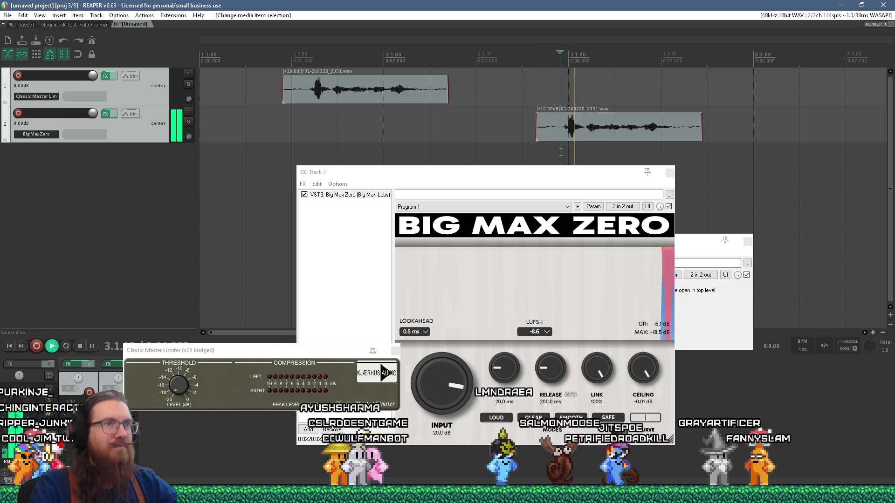
{"action": "left_click", "coordinate": [307, 118]}
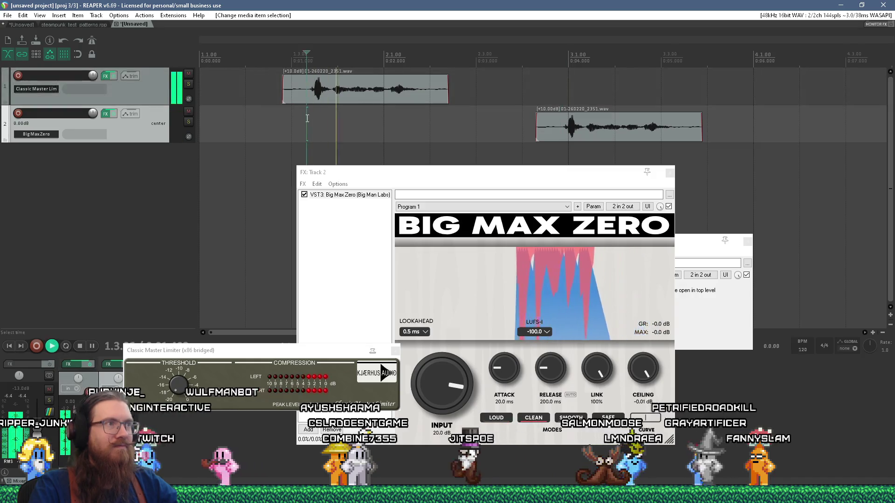
{"action": "key", "text": "space"}
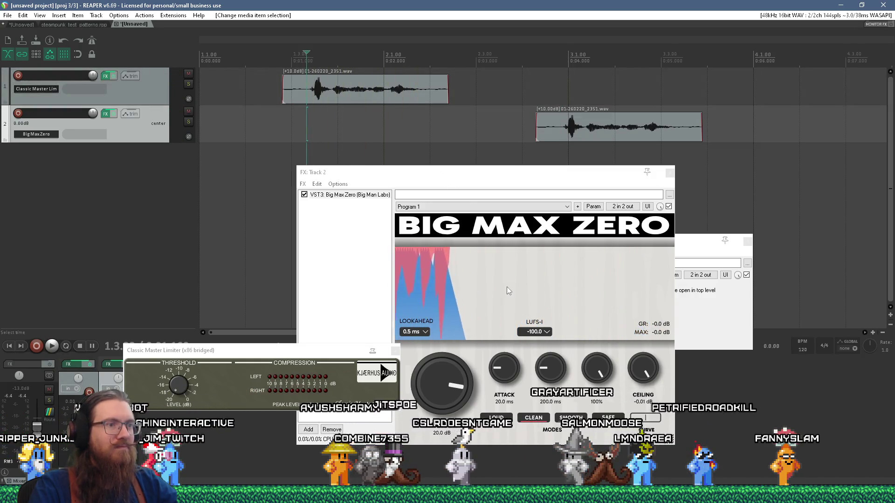
{"action": "left_click", "coordinate": [637, 378]}
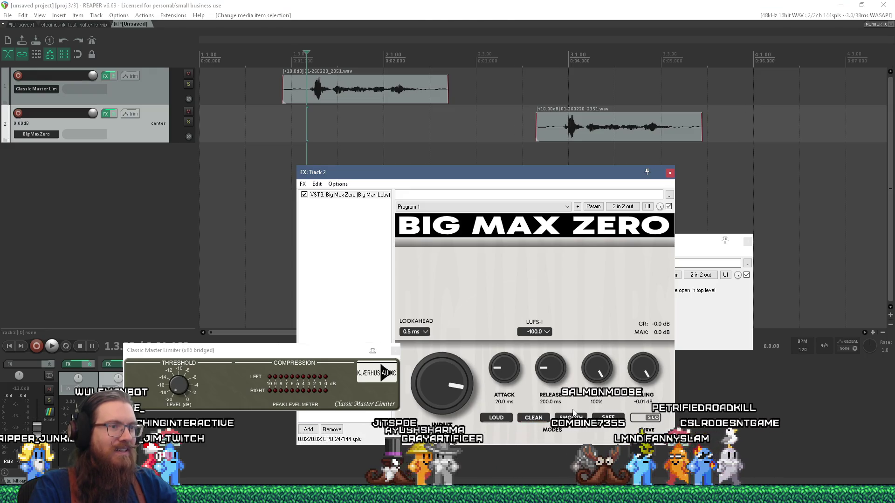
{"action": "left_click", "coordinate": [554, 148]}
{"action": "key", "text": "space"}
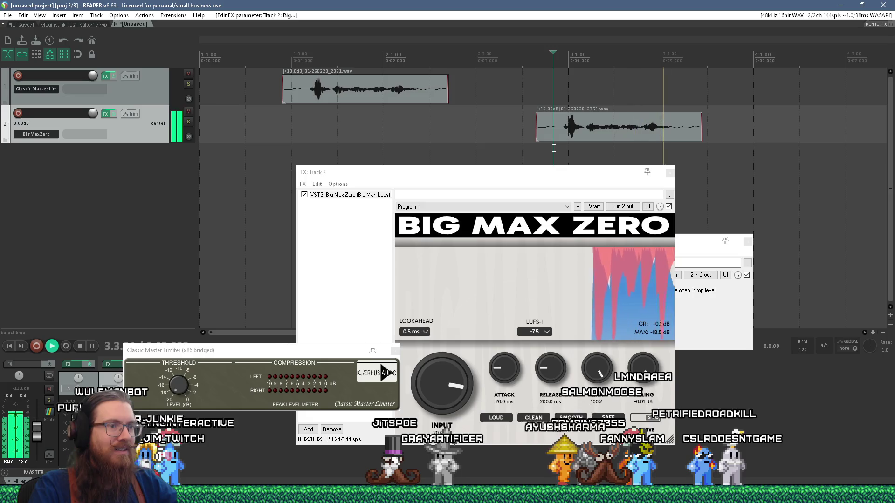
{"action": "left_click", "coordinate": [561, 153]}
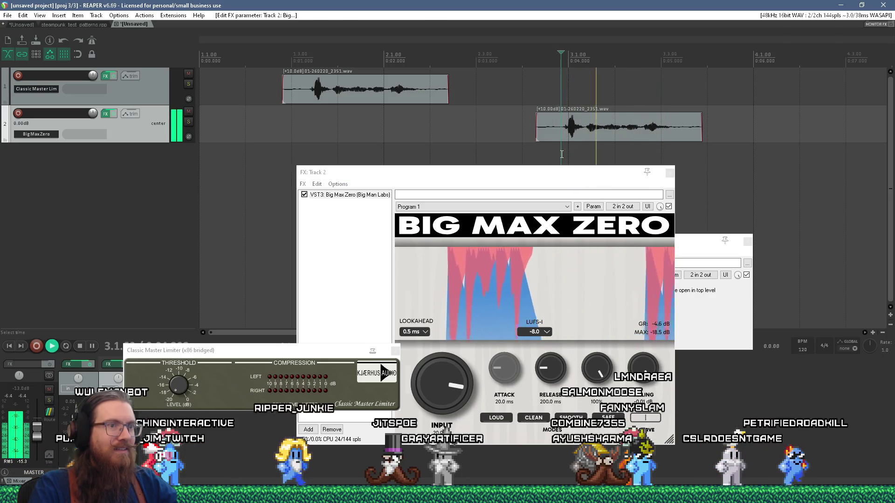
{"action": "key", "text": "space"}
Audition both clips again and nudge the Track 2 effects window slightly right
{"action": "left_click", "coordinate": [491, 417]}
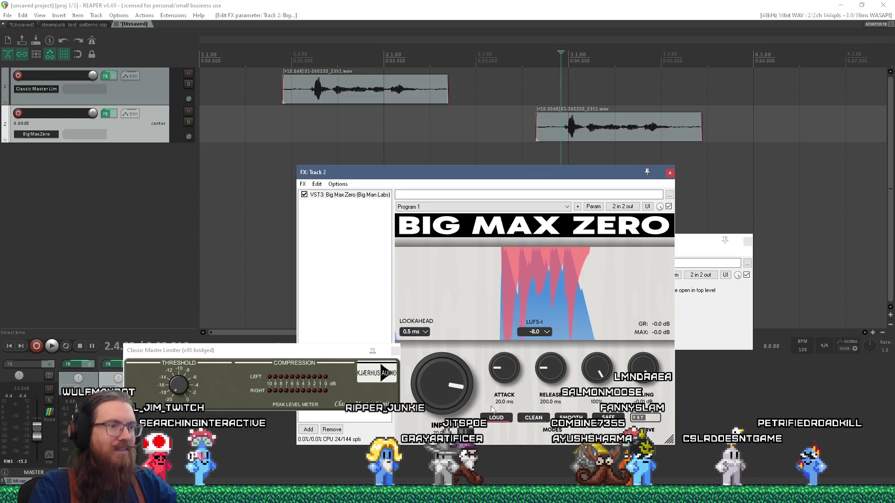
{"action": "left_click", "coordinate": [550, 150]}
{"action": "key", "text": "space"}
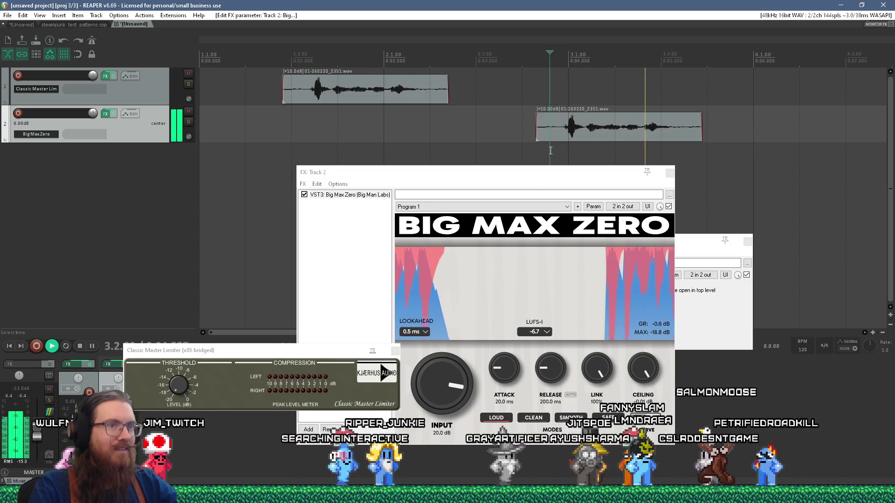
{"action": "left_click", "coordinate": [303, 123]}
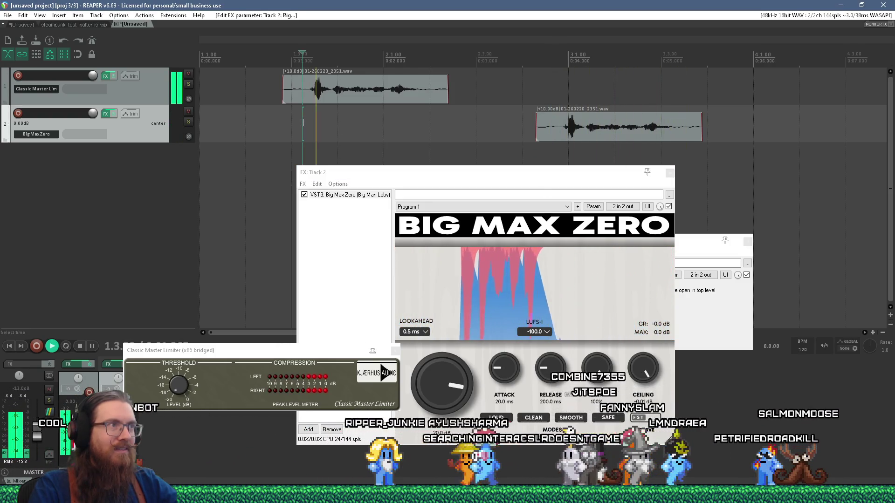
{"action": "left_click", "coordinate": [304, 142]}
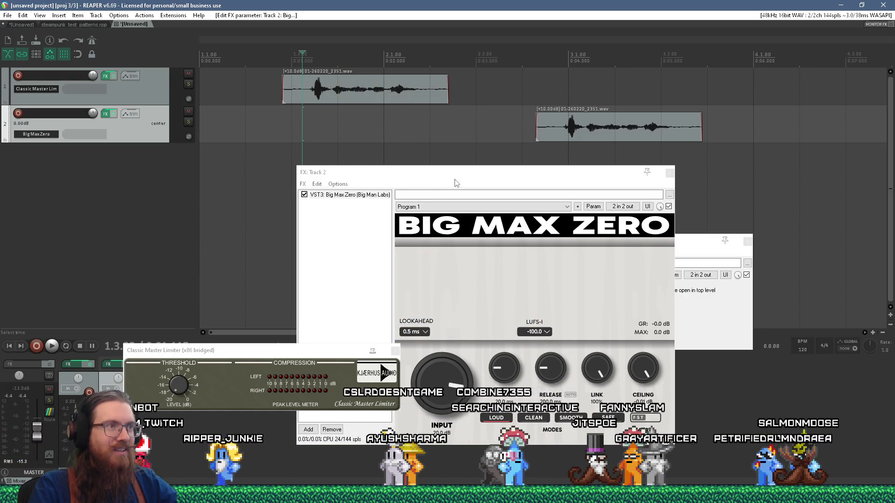
{"action": "left_click_drag", "start_coordinate": [455, 180], "coordinate": [509, 176]}
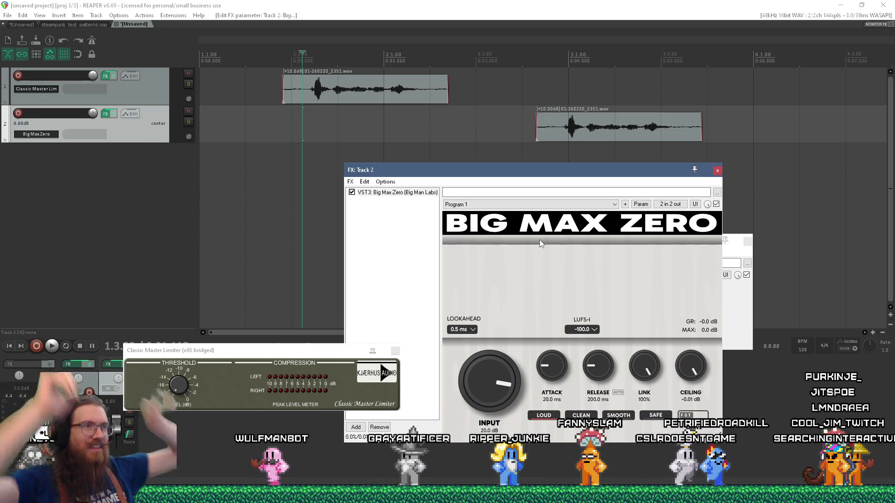
Switch from REAPER over to the VEGAS Pro project with Alt+Tab
{"action": "key", "text": "alt+Tab"}
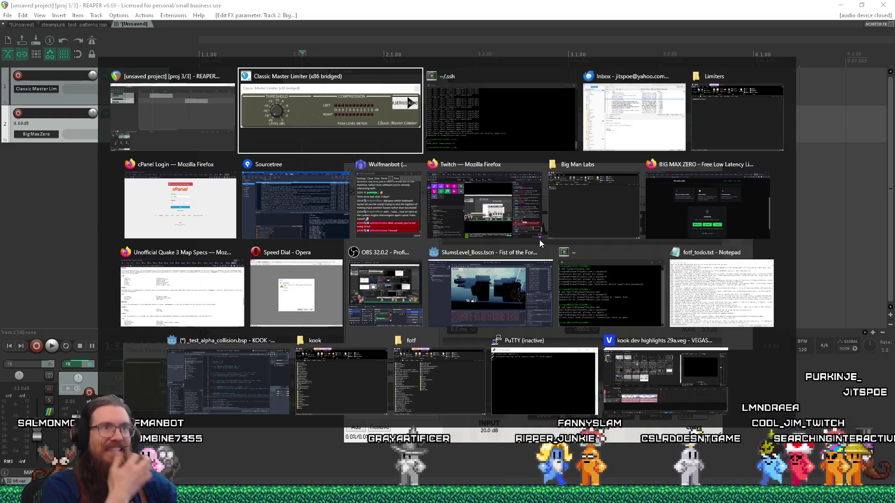
{"action": "left_click", "coordinate": [398, 94]}
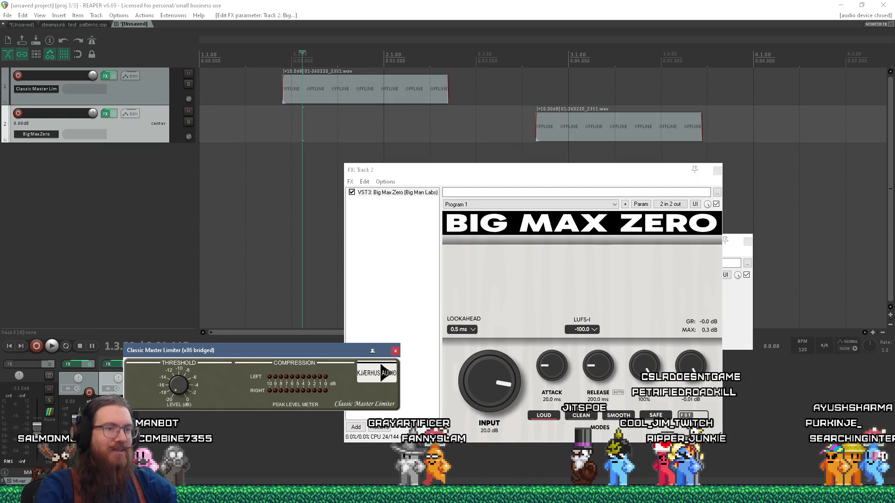
{"action": "key", "text": "alt+Tab"}
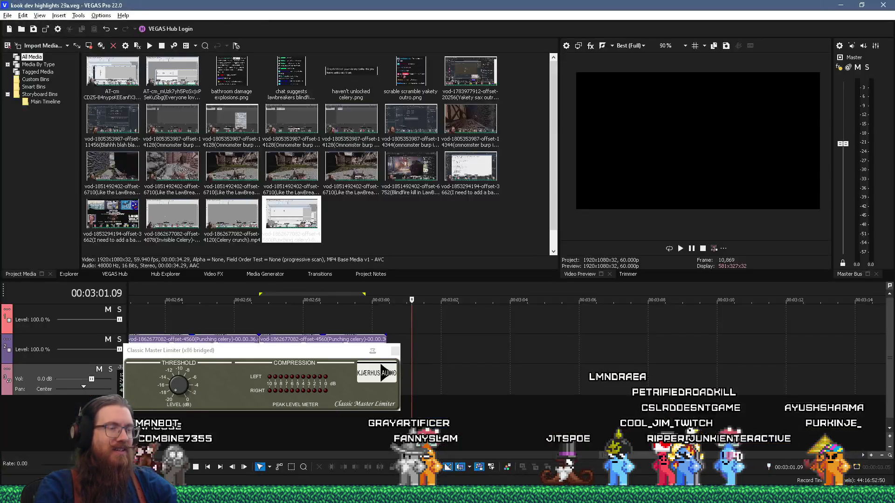
Close the floating Classic Master Limiter window and disable the limiter in the master bus FX chain
{"action": "left_click", "coordinate": [399, 358]}
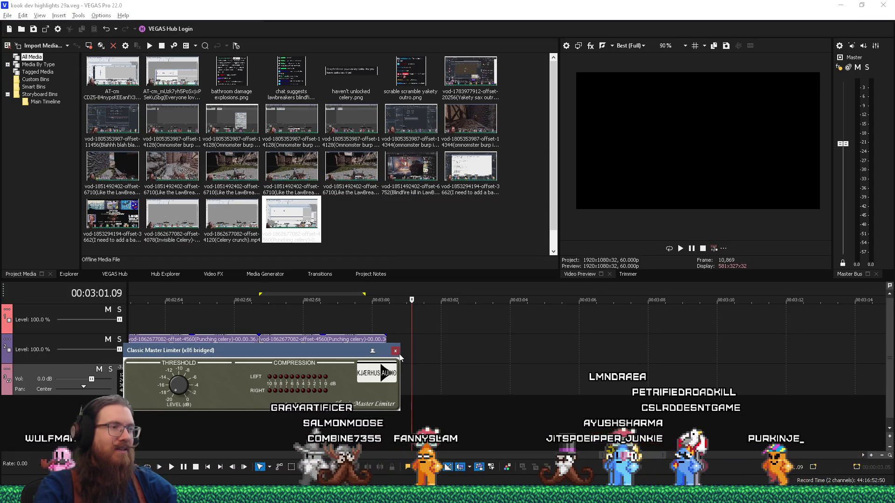
{"action": "left_click", "coordinate": [399, 353]}
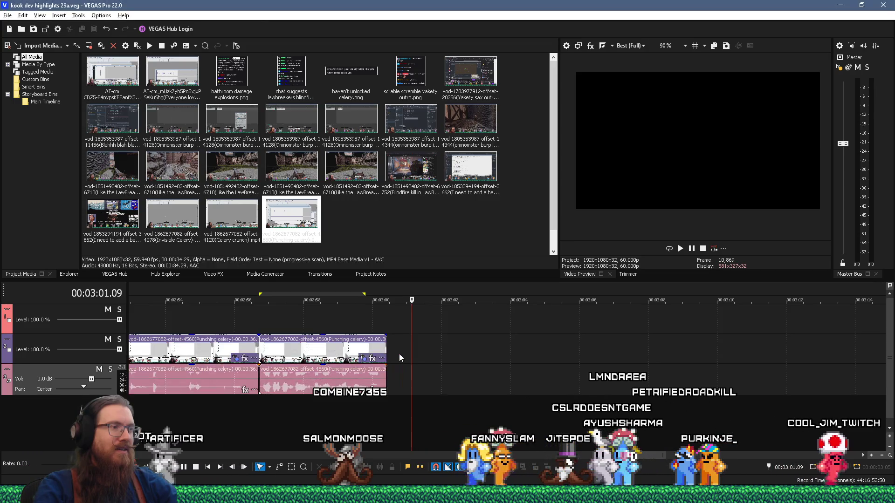
{"action": "left_click", "coordinate": [838, 68]}
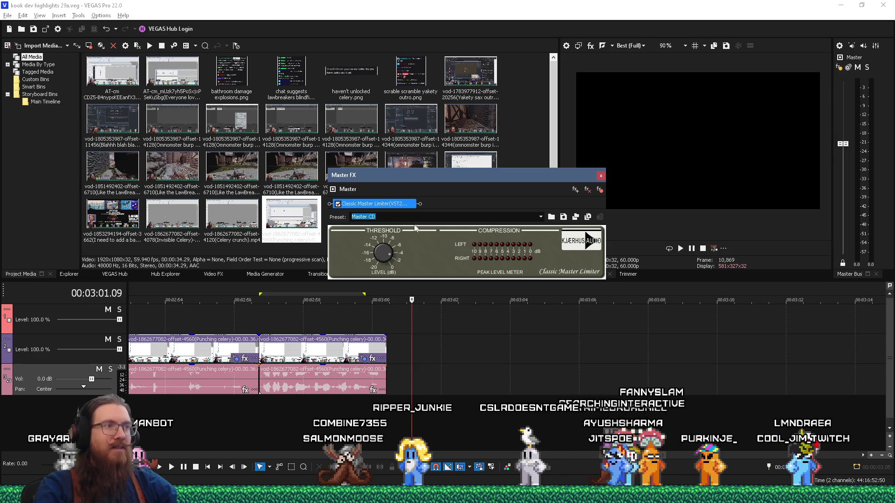
{"action": "left_click", "coordinate": [339, 205]}
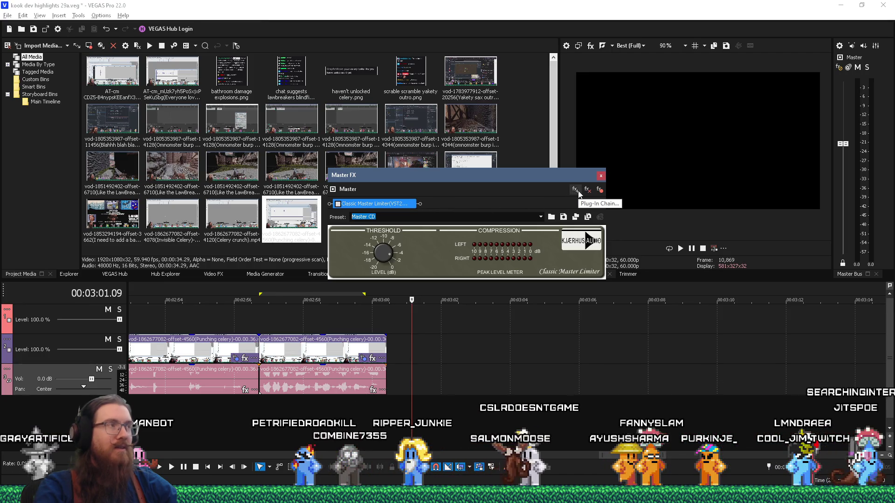
Close the master effects window and bring up File > Save As
{"action": "left_click", "coordinate": [601, 175]}
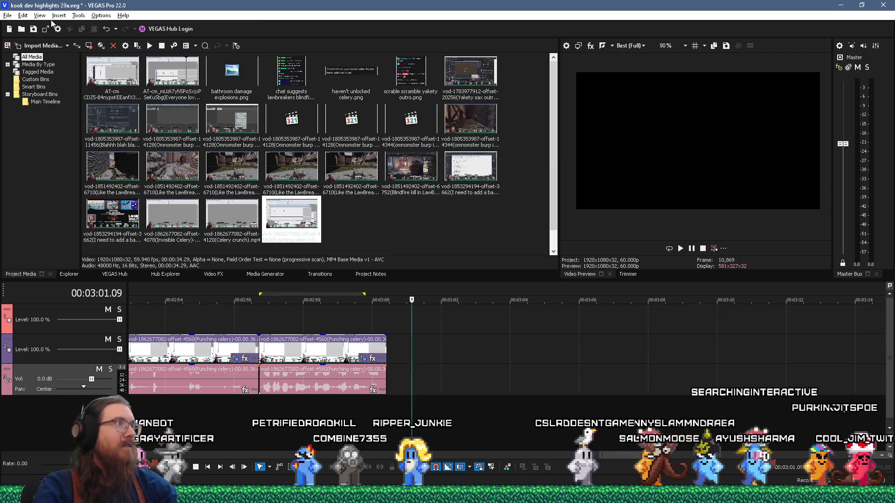
{"action": "left_click", "coordinate": [8, 15]}
{"action": "left_click", "coordinate": [35, 81]}
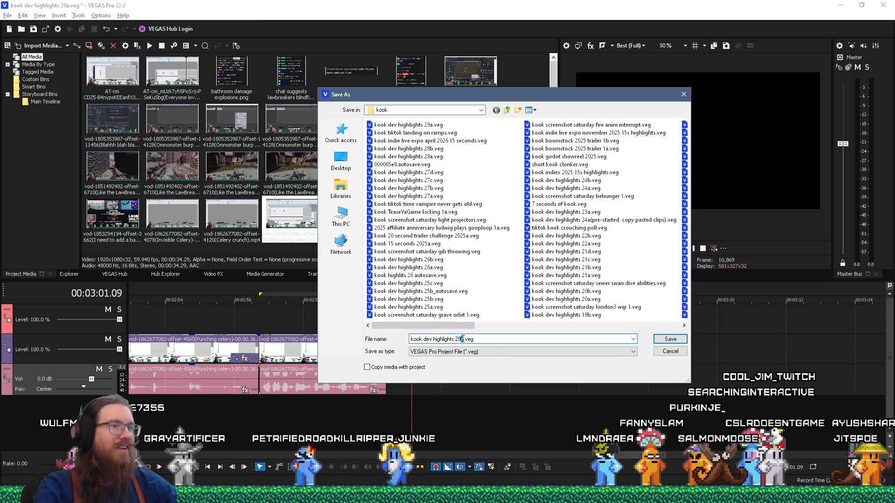
Save as kook dev highlights 29b.veg and remove the Classic Master Limiter from the master bus
{"action": "key", "text": "Return"}
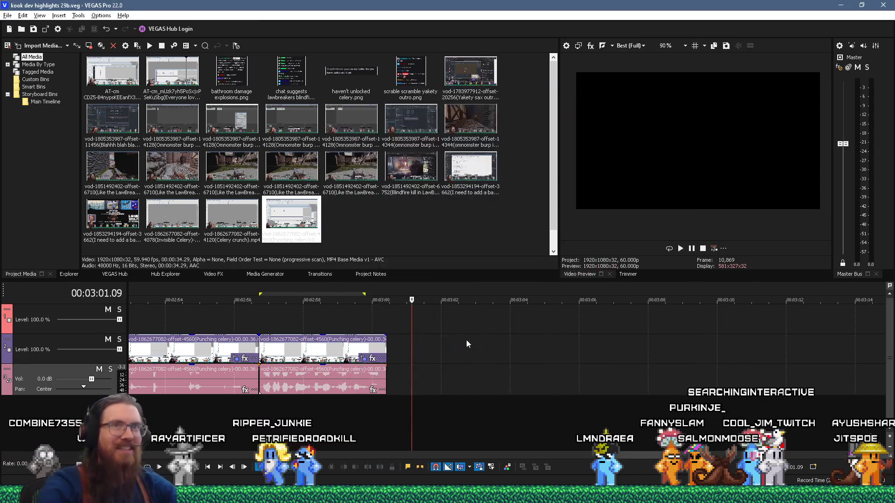
{"action": "left_click", "coordinate": [838, 68]}
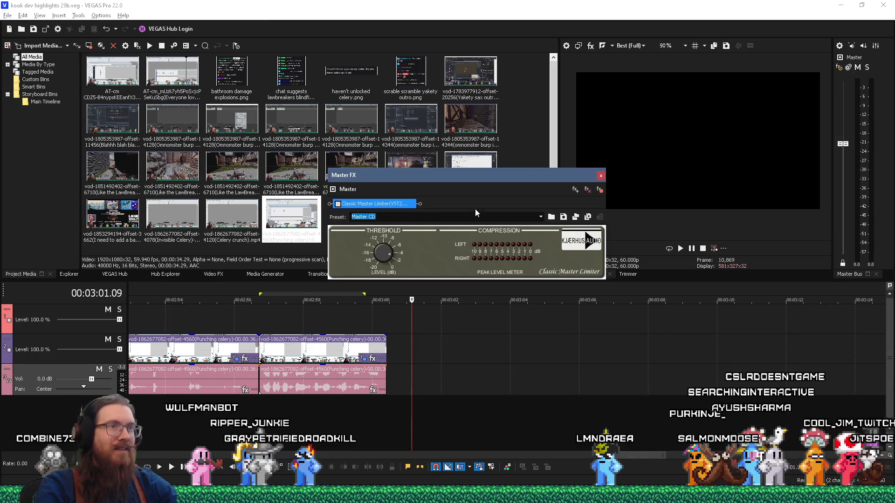
{"action": "left_click", "coordinate": [588, 190]}
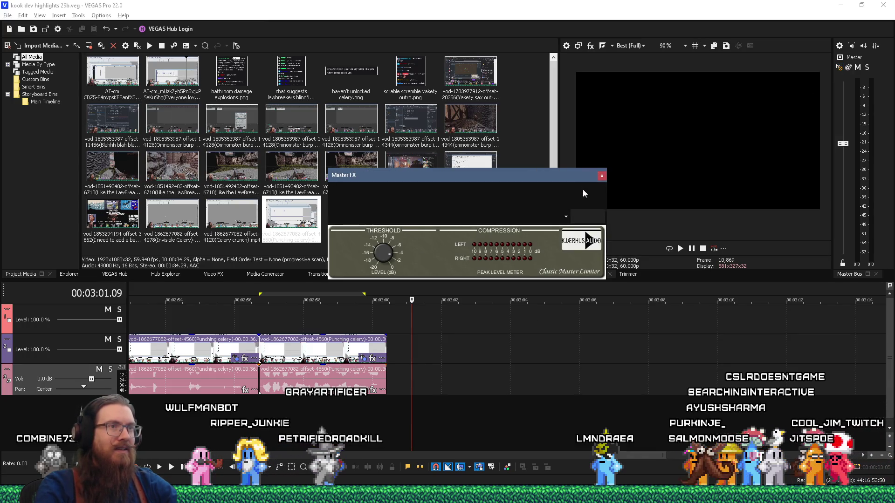
Close the master plug-in chooser without adding anything and quit VEGAS Pro with Alt+F4
{"action": "left_click", "coordinate": [839, 68]}
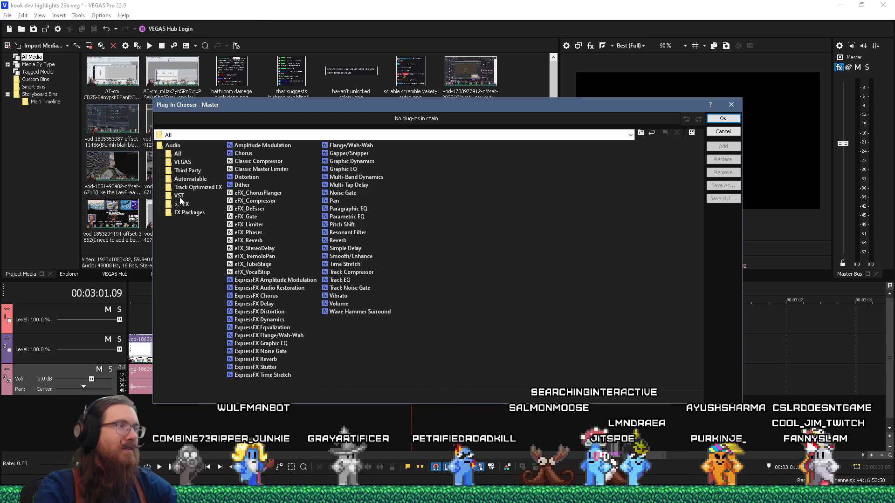
{"action": "left_click", "coordinate": [731, 104]}
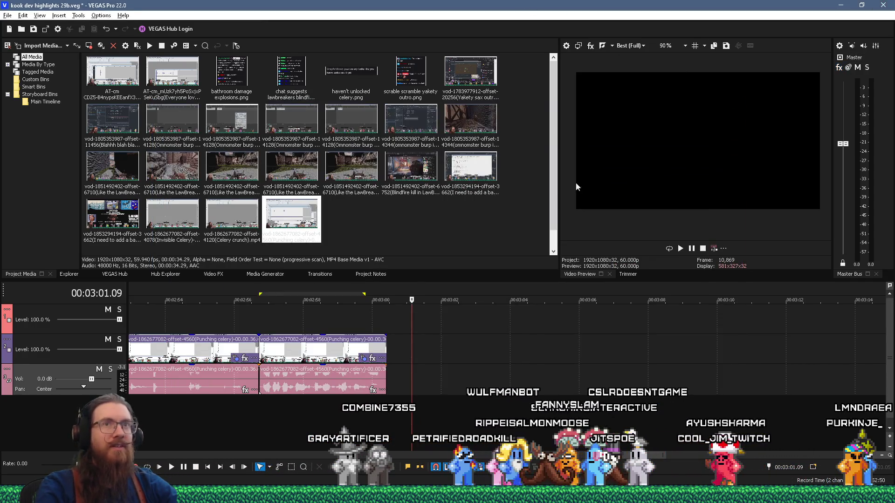
{"action": "key", "text": "alt+F4"}
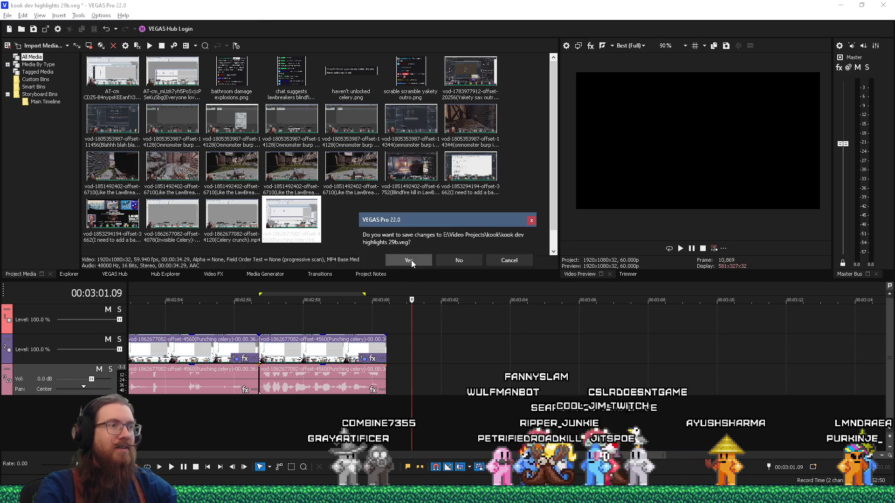
Save changes on exit, relaunch VEGAS Pro 22 from Start, and open the master bus plug-in chooser
{"action": "left_click", "coordinate": [411, 260]}
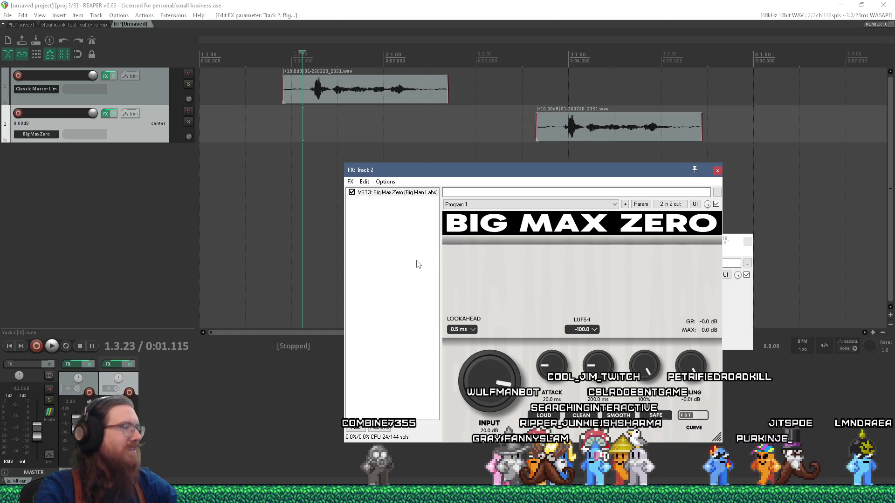
{"action": "key", "text": "super"}
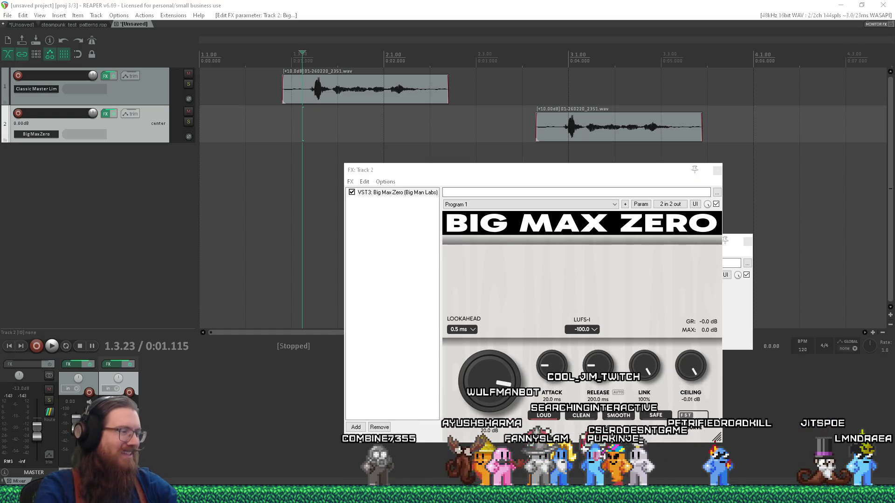
{"action": "left_click", "coordinate": [271, 289]}
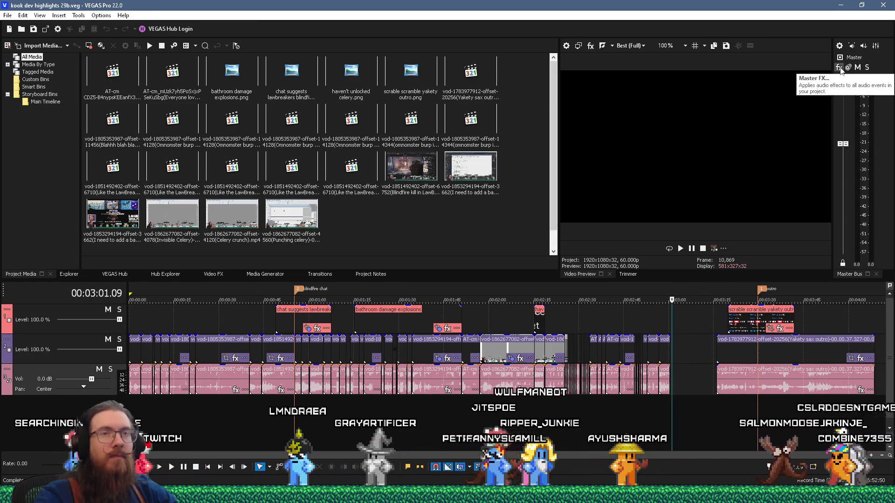
{"action": "left_click", "coordinate": [838, 67]}
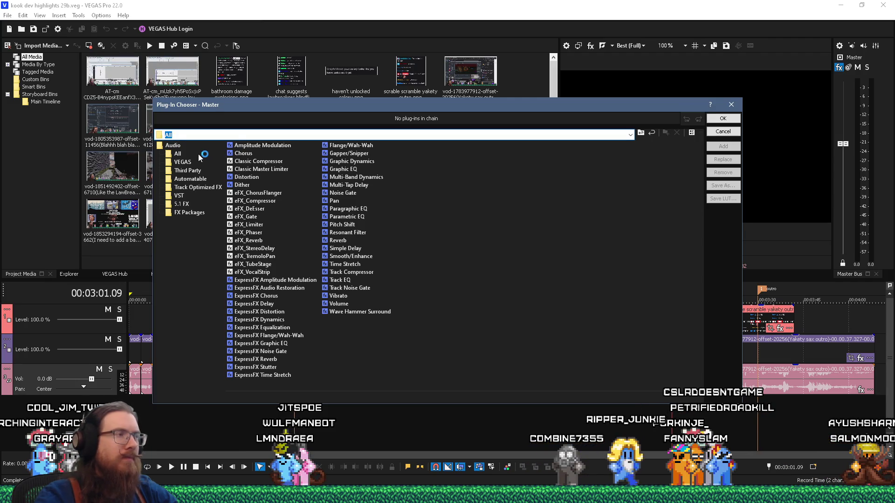
Filter the master plug-in list to VST, then VEGAS, then all audio plug-ins, and close the chooser
{"action": "left_click", "coordinate": [180, 195]}
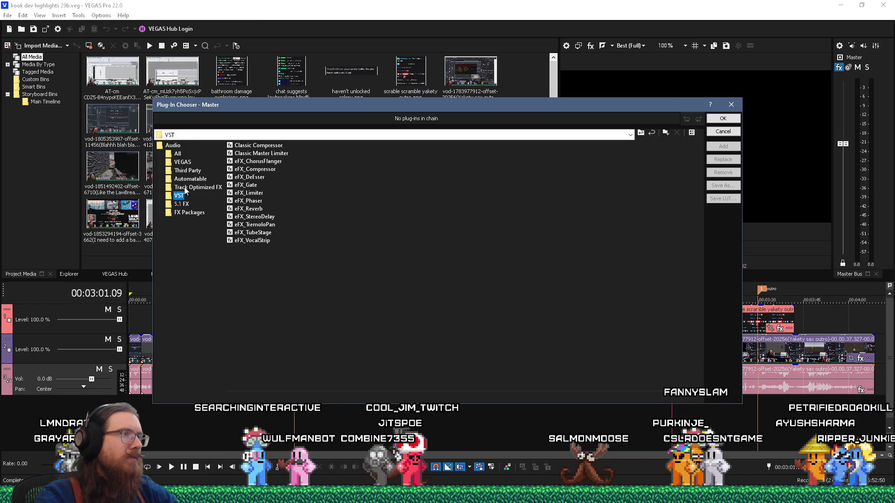
{"action": "left_click", "coordinate": [185, 163]}
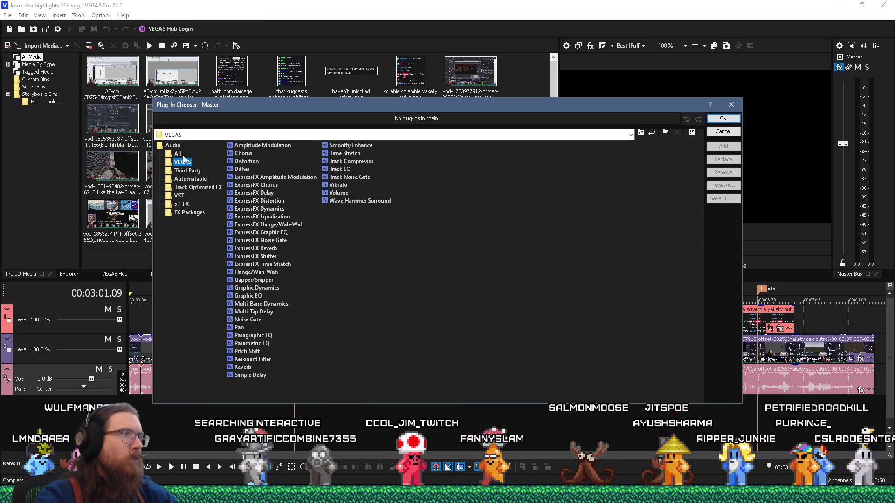
{"action": "left_click", "coordinate": [178, 153]}
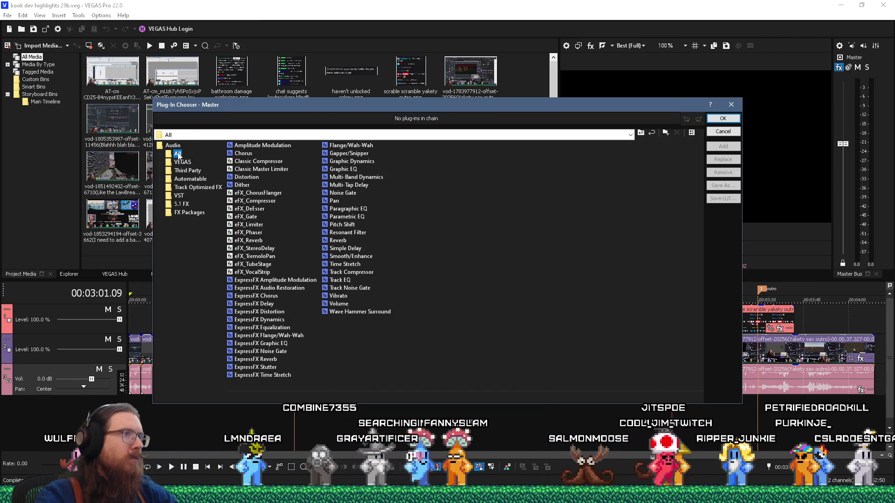
{"action": "left_click", "coordinate": [730, 104]}
{"action": "left_click", "coordinate": [22, 14]}
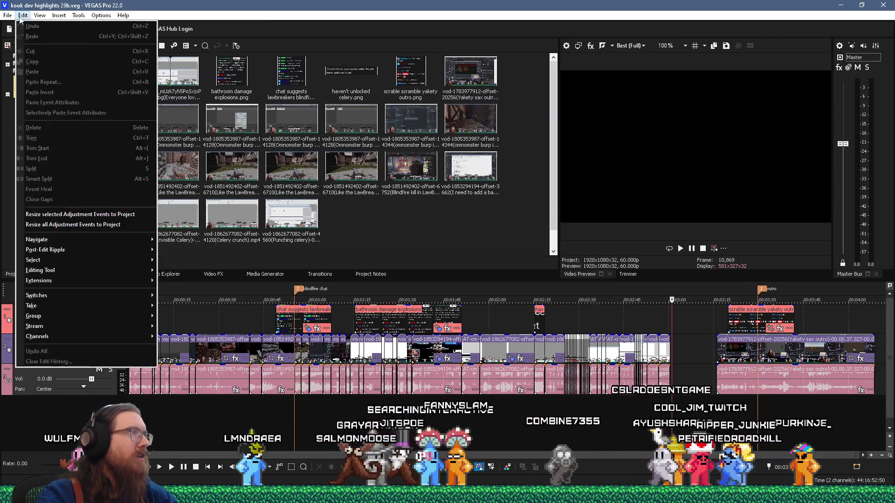
Open Options > Preferences on the VST Effects tab and select the E:\Programs\VstPluginsForVegas\ search folder
{"action": "mouse_move", "coordinate": [82, 17]}
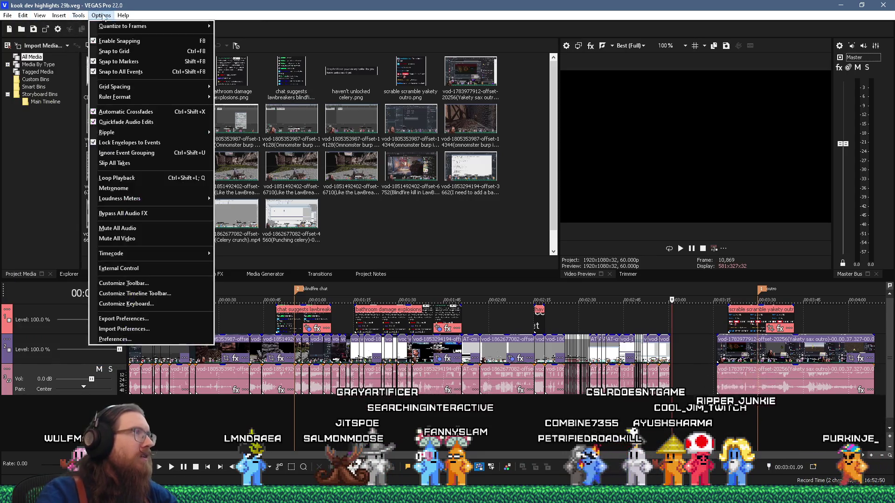
{"action": "left_click", "coordinate": [116, 340]}
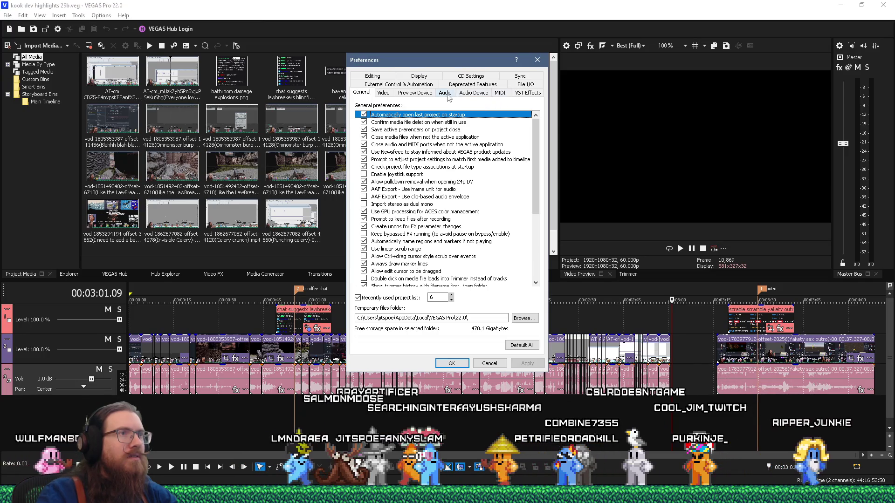
{"action": "left_click", "coordinate": [527, 92]}
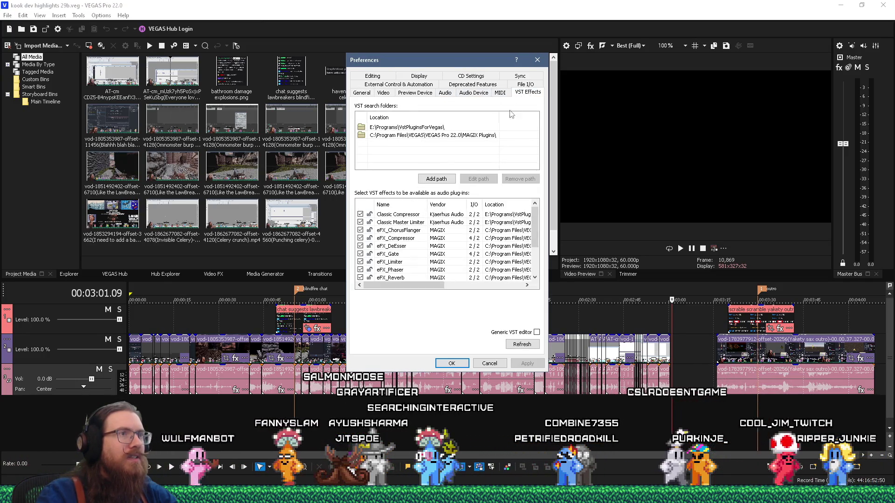
{"action": "left_click", "coordinate": [488, 128]}
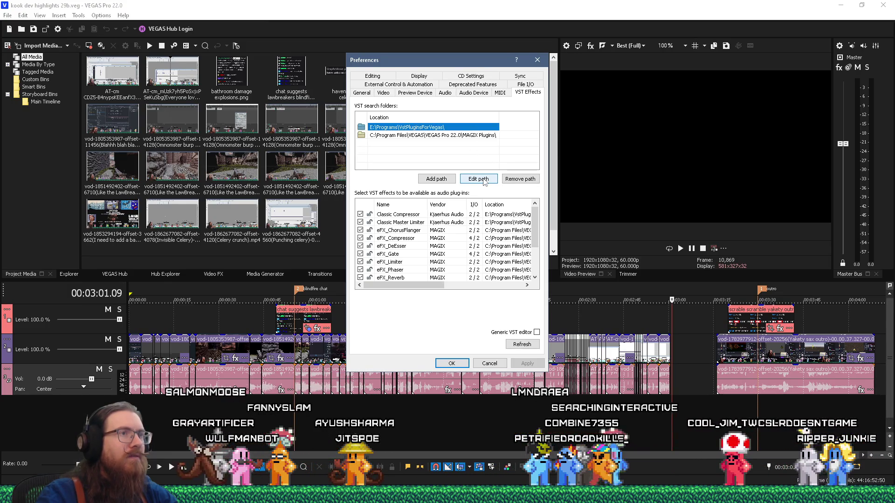
{"action": "key", "text": "super+r"}
{"action": "type", "text": "e:\\"}
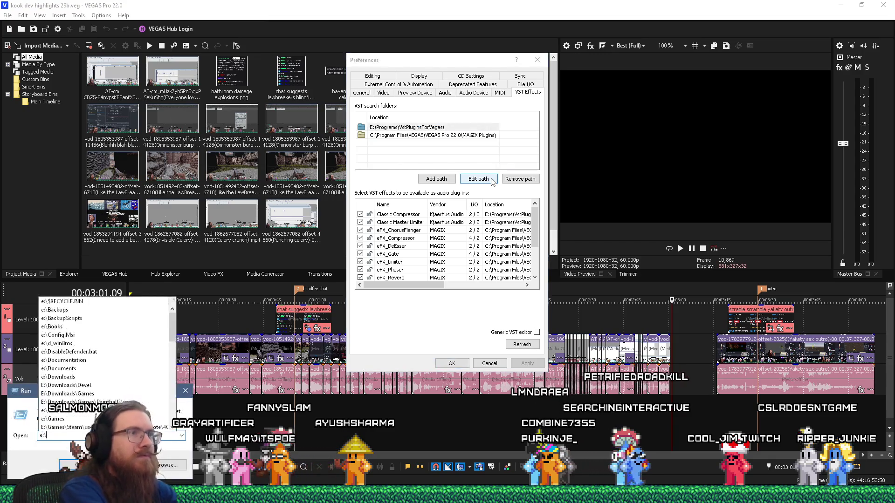
{"action": "type", "text": "v"}
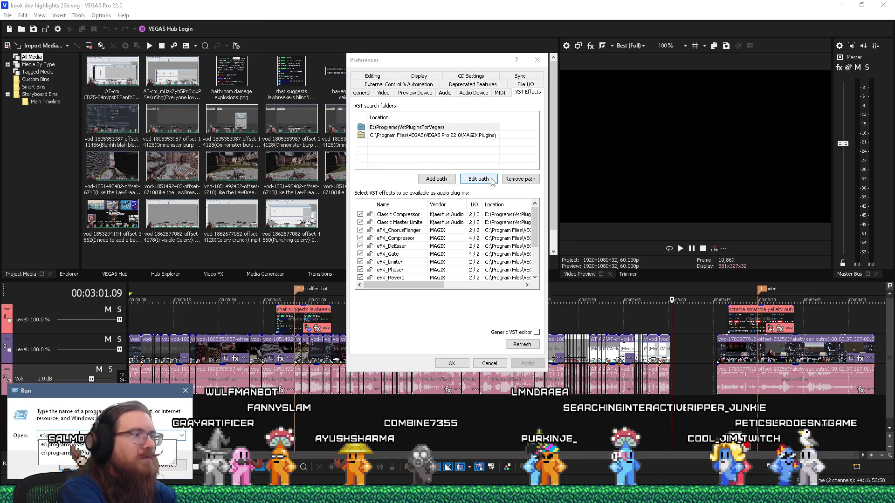
Open the VstPluginsForVegas folder, then reach Common Files\VST3 under Program Files (x86) via Run
{"action": "key", "text": "Return"}
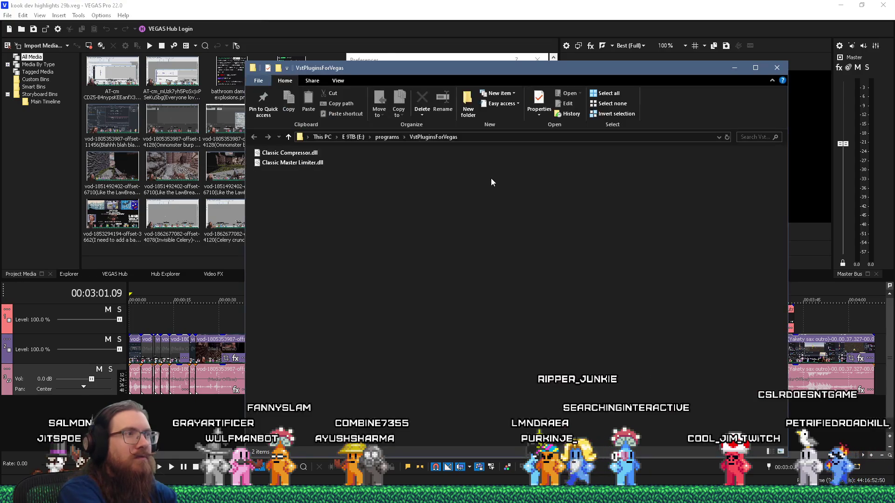
{"action": "key", "text": "super+r"}
{"action": "type", "text": "e:\\"}
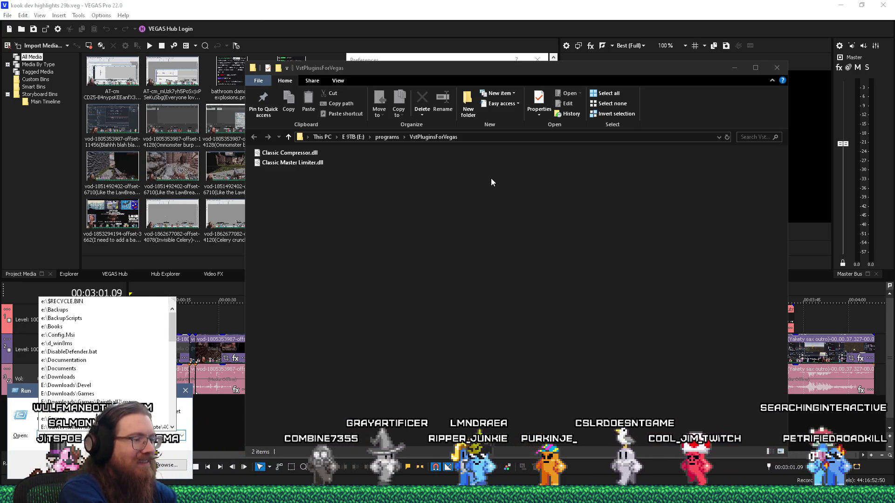
{"action": "key", "text": "BackSpace"}
{"action": "key", "text": "BackSpace"}
{"action": "key", "text": "BackSpace"}
{"action": "type", "text": "c:\\Program Files"}
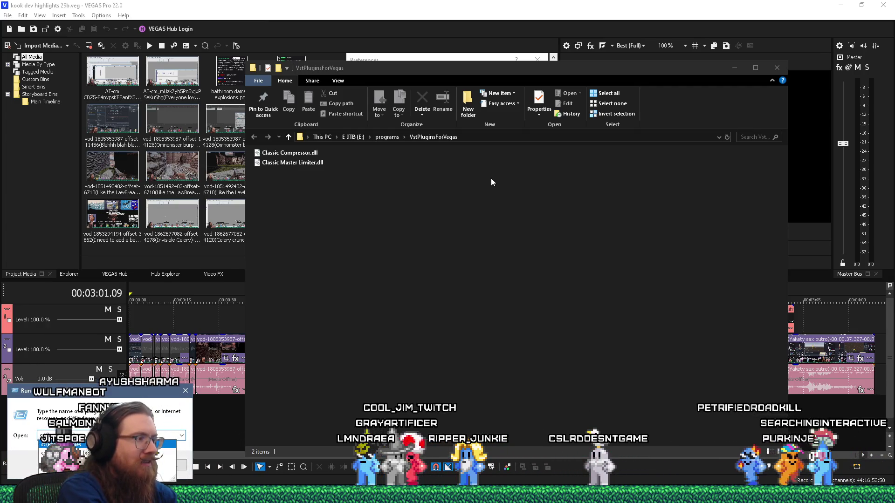
{"action": "key", "text": "Down"}
{"action": "type", "text": "\\"}
{"action": "key", "text": "Escape"}
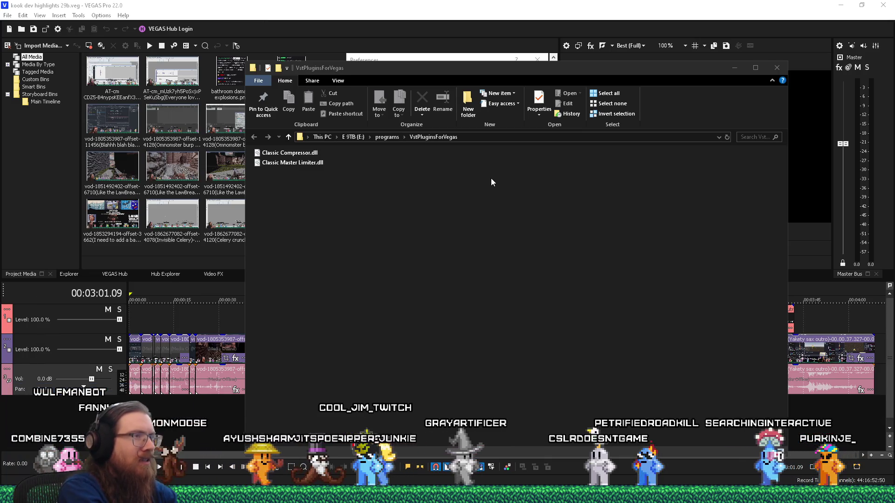
{"action": "key", "text": "Return"}
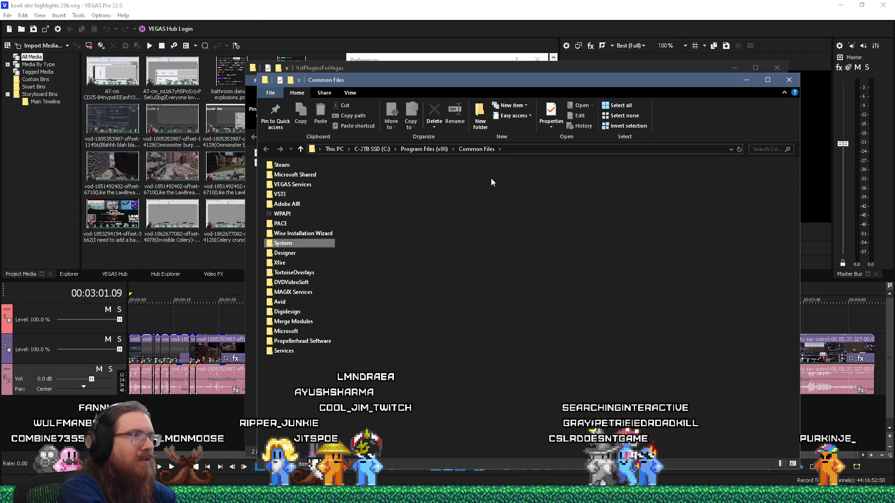
{"action": "type", "text": "wivst"}
{"action": "key", "text": "Return"}
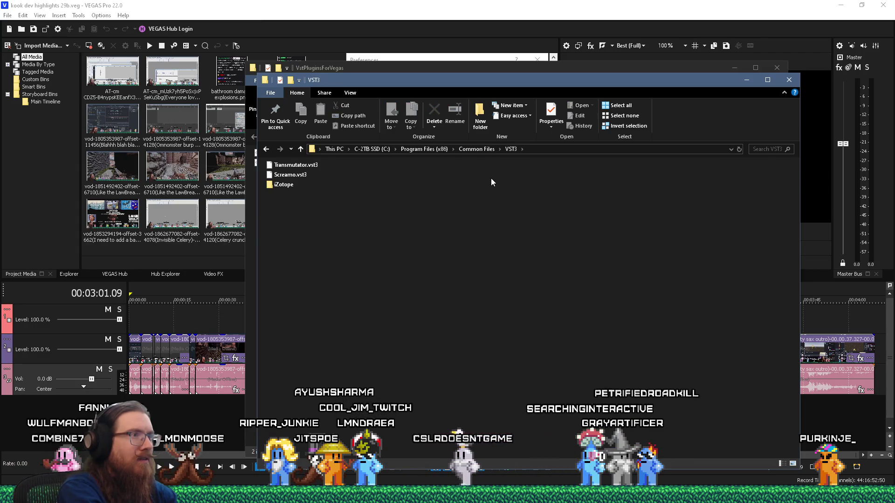
Go to C:\Program Files\Common Files\VST3 and copy Big Max Zero.vst3, then bring VstPluginsForVegas forward
{"action": "left_click", "coordinate": [555, 148]}
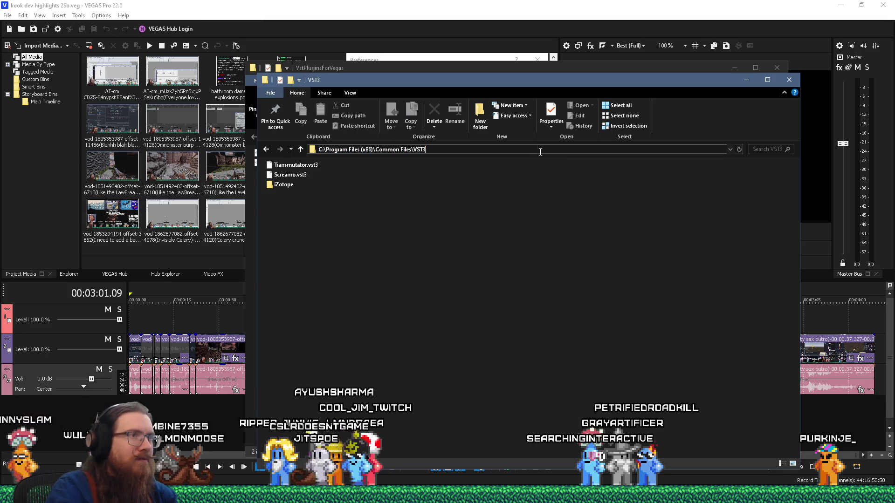
{"action": "left_click_drag", "start_coordinate": [371, 154], "coordinate": [373, 155]}
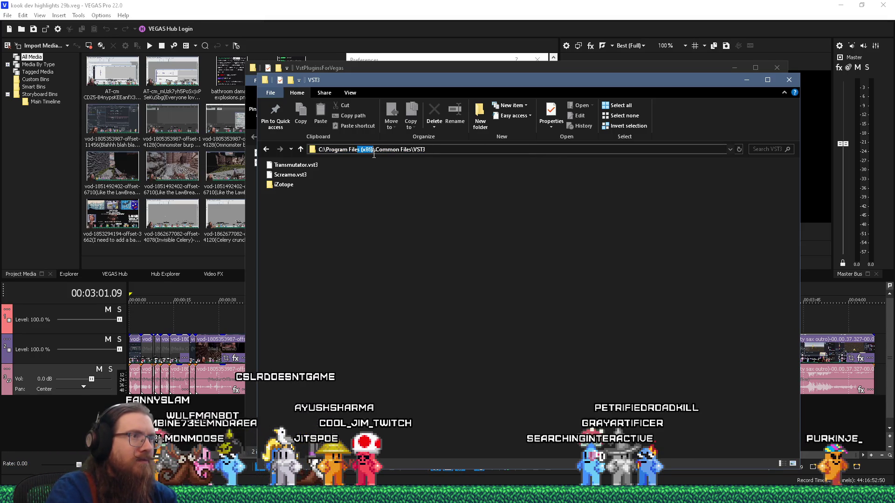
{"action": "key", "text": "BackSpace"}
{"action": "key", "text": "Return"}
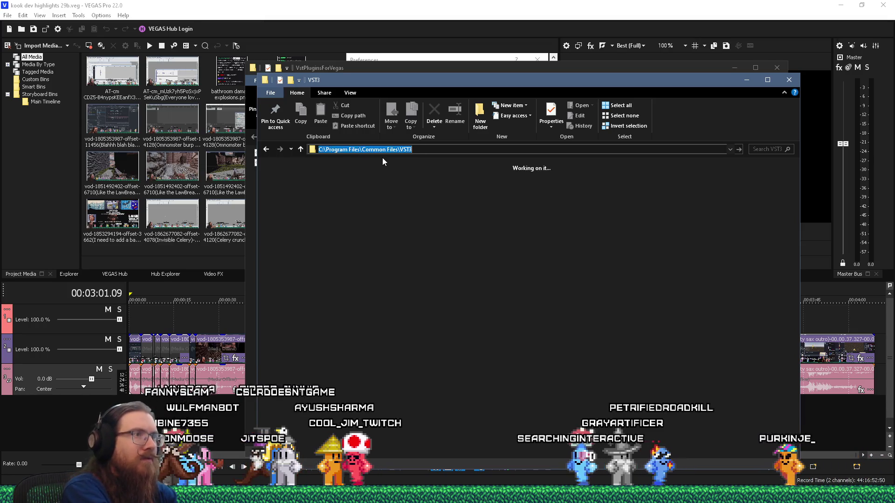
{"action": "right_click", "coordinate": [320, 164]}
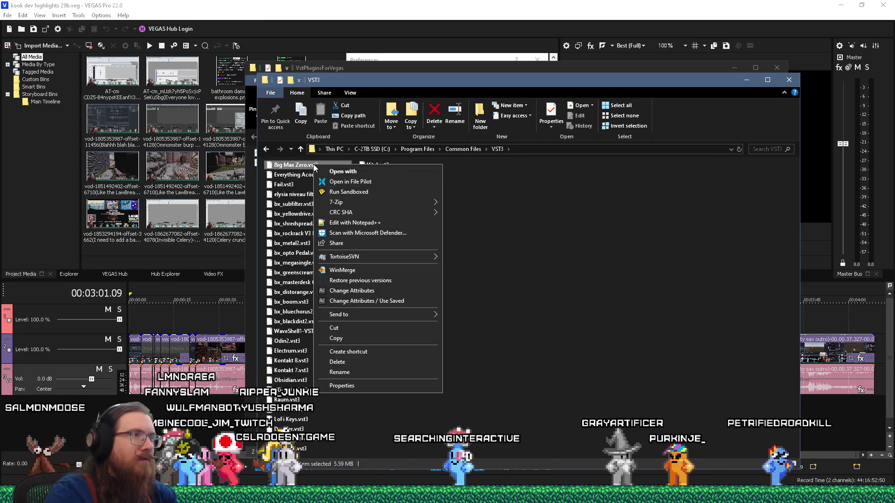
{"action": "left_click", "coordinate": [364, 340]}
{"action": "left_click", "coordinate": [439, 69]}
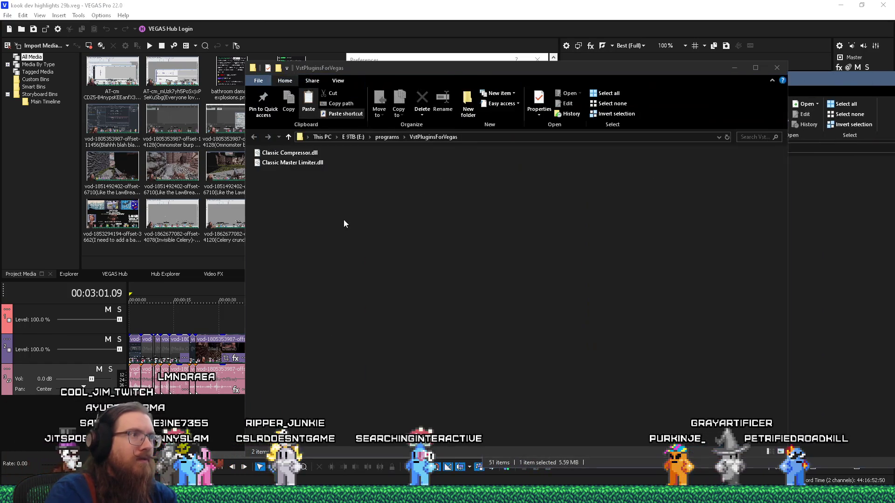
Paste Big Max Zero.vst3 into VstPluginsForVegas and rescan the VST search folders
{"action": "right_click", "coordinate": [343, 219]}
{"action": "left_click", "coordinate": [385, 285]}
{"action": "key", "text": "alt+Tab"}
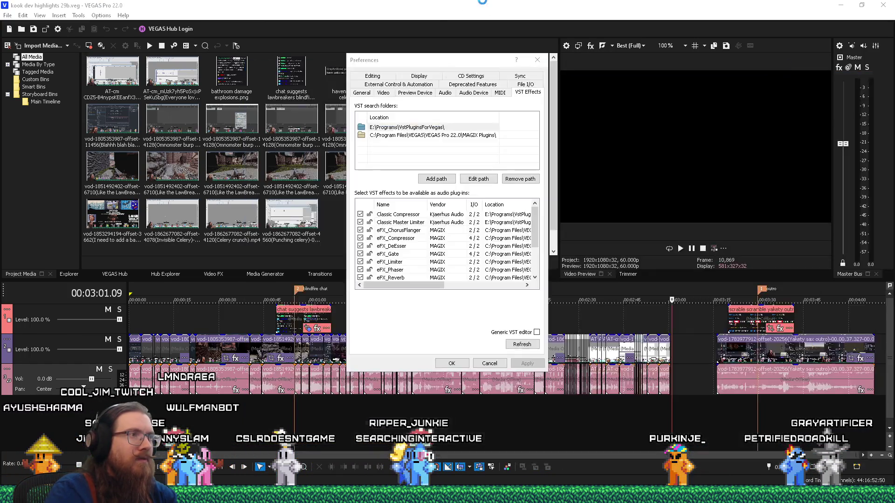
{"action": "left_click", "coordinate": [521, 345]}
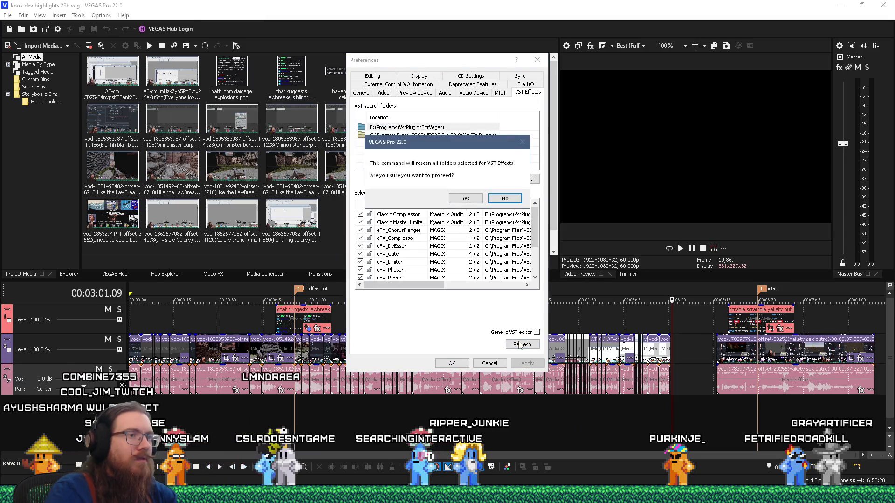
{"action": "left_click", "coordinate": [465, 199]}
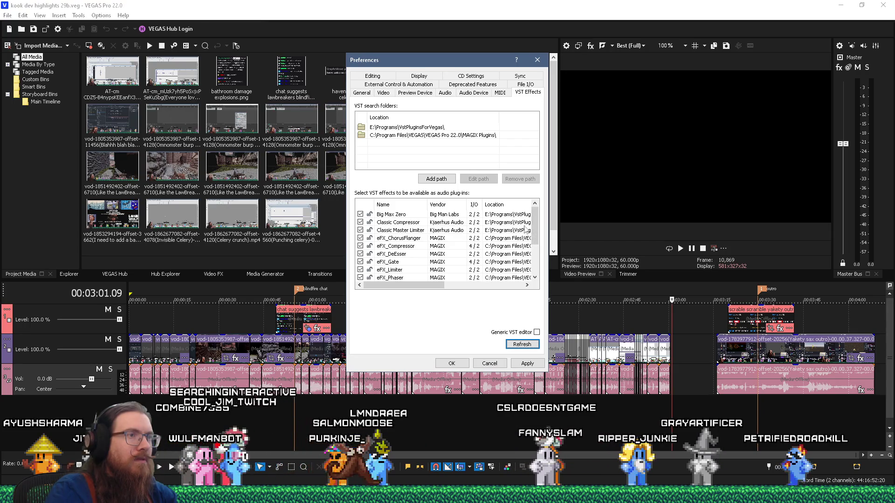
{"action": "left_click", "coordinate": [537, 60]}
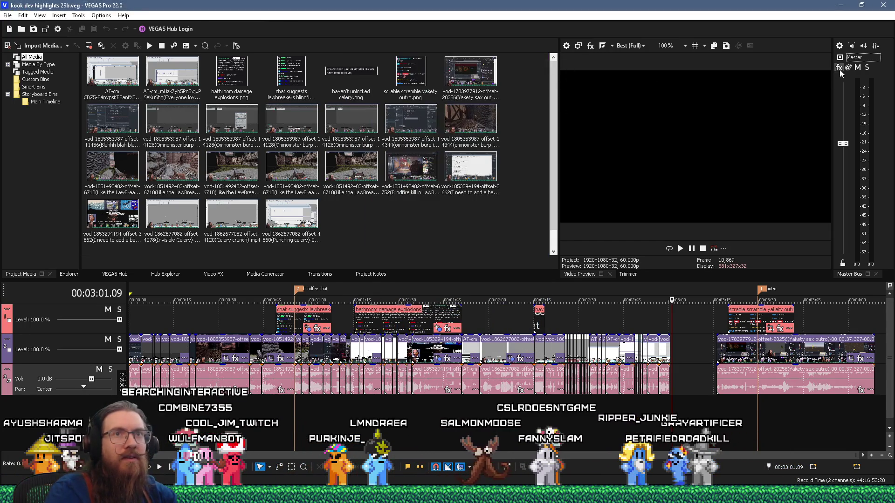
Check the master bus plug-in chooser with the filter cleared and all plug-ins shown
{"action": "left_click", "coordinate": [839, 68]}
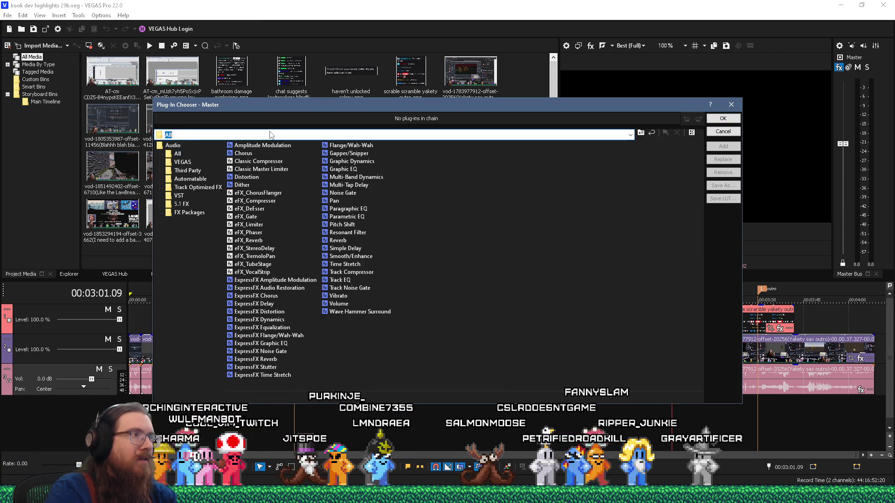
{"action": "key", "text": "BackSpace"}
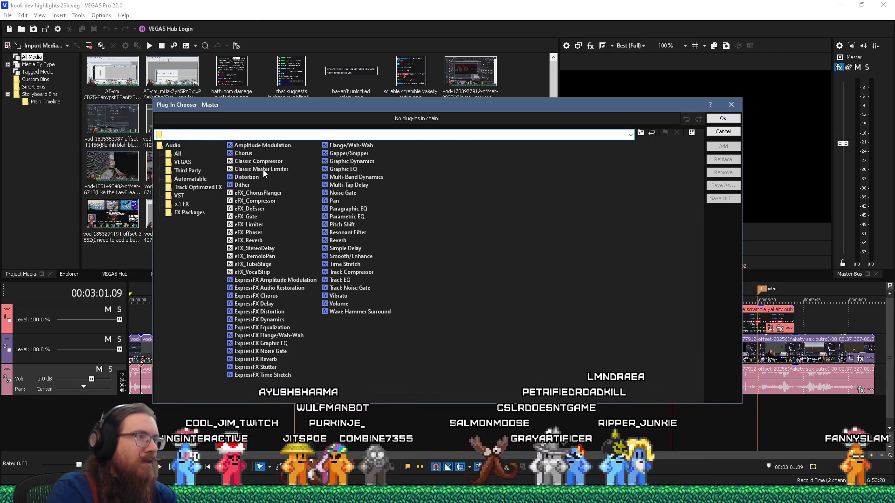
{"action": "left_click", "coordinate": [178, 154]}
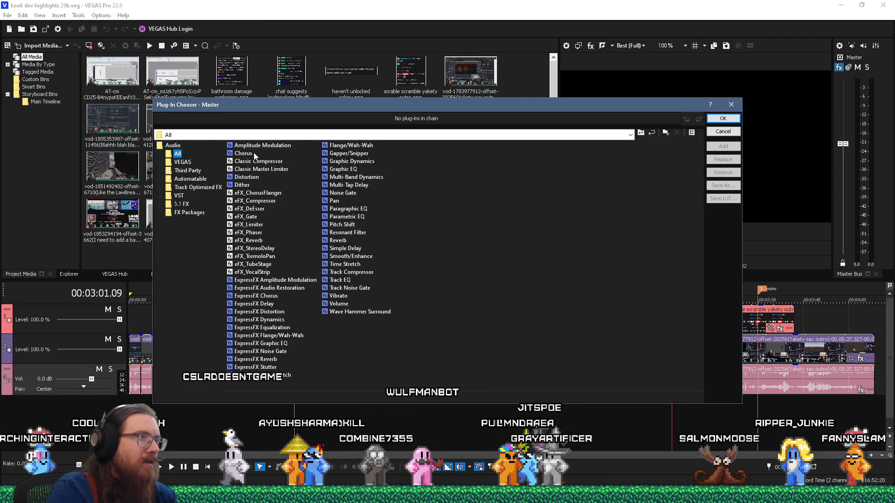
{"action": "left_click", "coordinate": [731, 105]}
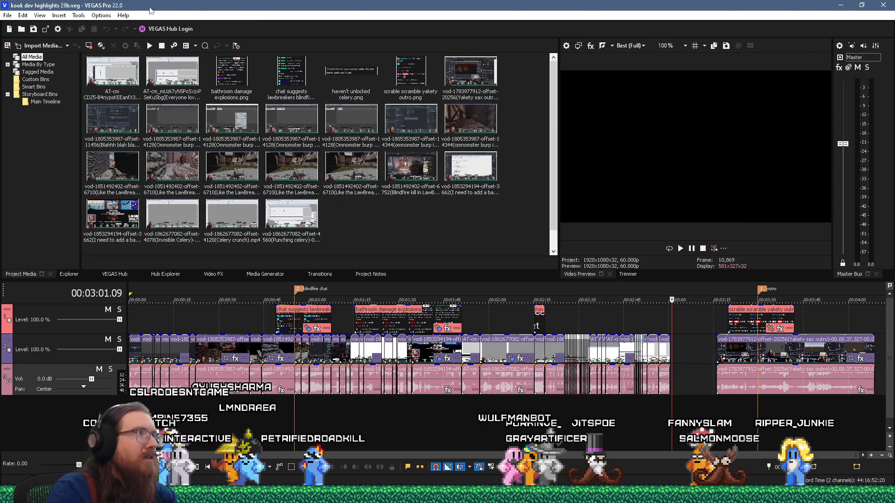
Enable Big Max Zero in the VST Effects preferences, then bring up the master bus effect chooser
{"action": "left_click", "coordinate": [23, 15]}
{"action": "mouse_move", "coordinate": [101, 15]}
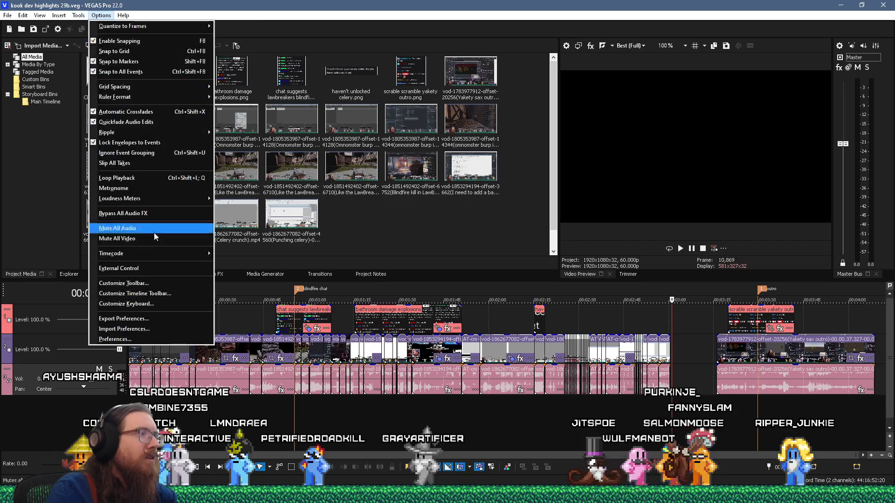
{"action": "left_click", "coordinate": [172, 339]}
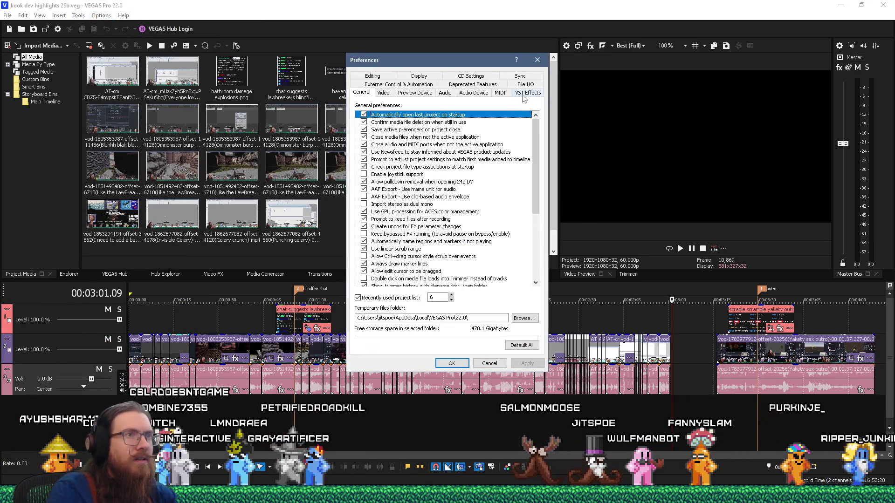
{"action": "left_click", "coordinate": [518, 93]}
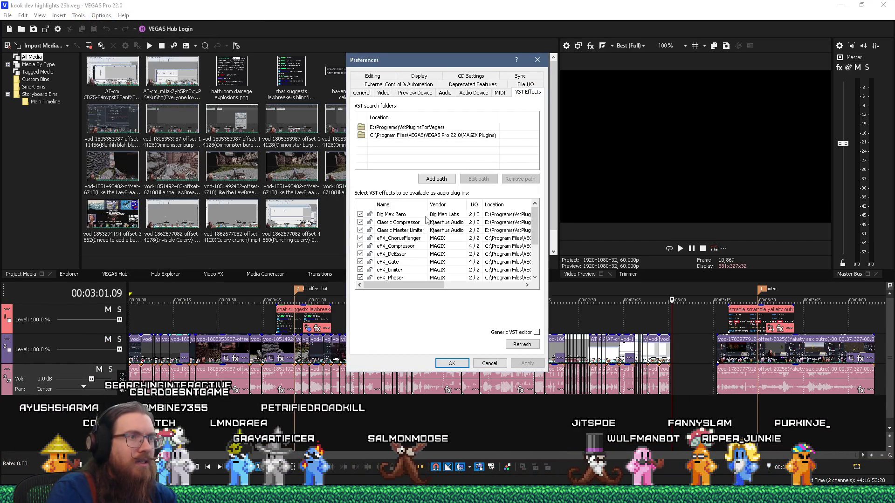
{"action": "mouse_move", "coordinate": [410, 285]}
{"action": "left_mouse_down"}
{"action": "mouse_move", "coordinate": [512, 285]}
{"action": "mouse_move", "coordinate": [371, 282]}
{"action": "left_mouse_up"}
{"action": "left_click", "coordinate": [361, 214]}
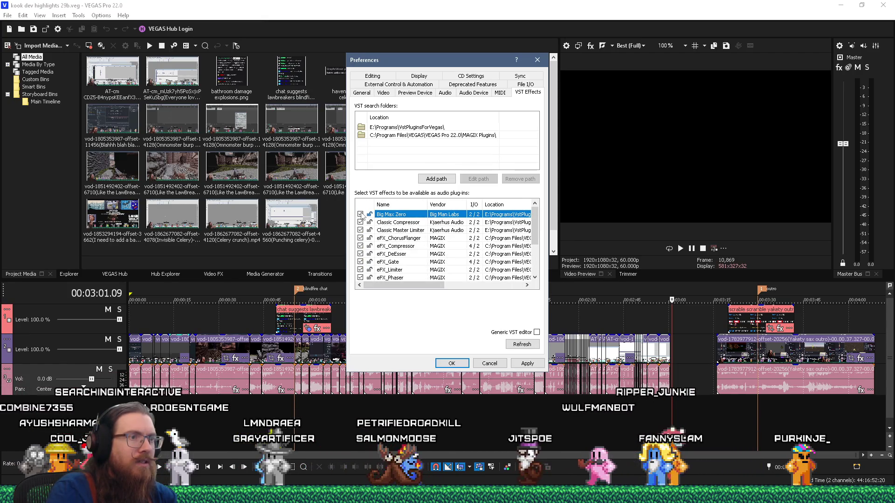
{"action": "left_click", "coordinate": [451, 364]}
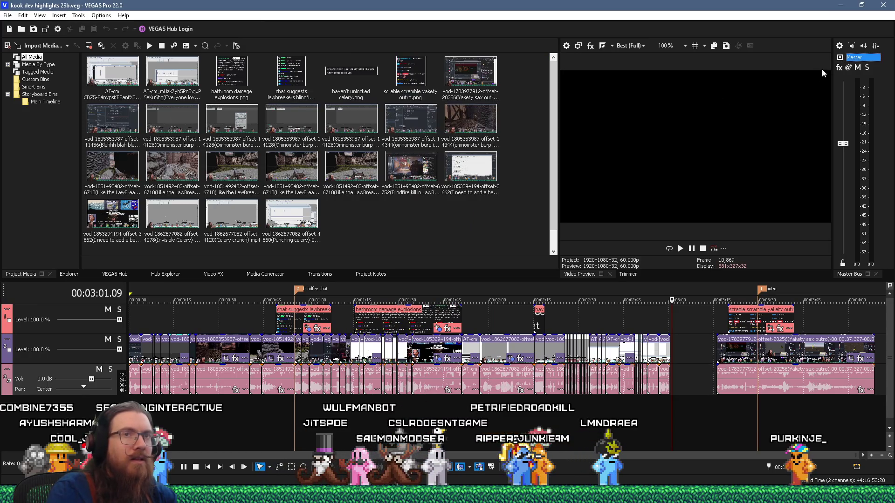
{"action": "left_click", "coordinate": [839, 67]}
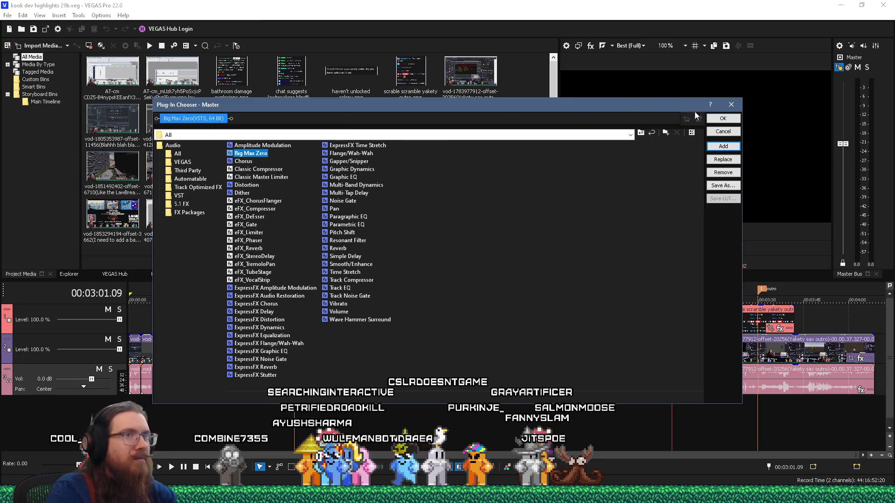
Add Big Max Zero to the master bus and move its Master FX window up and right
{"action": "left_click", "coordinate": [722, 118]}
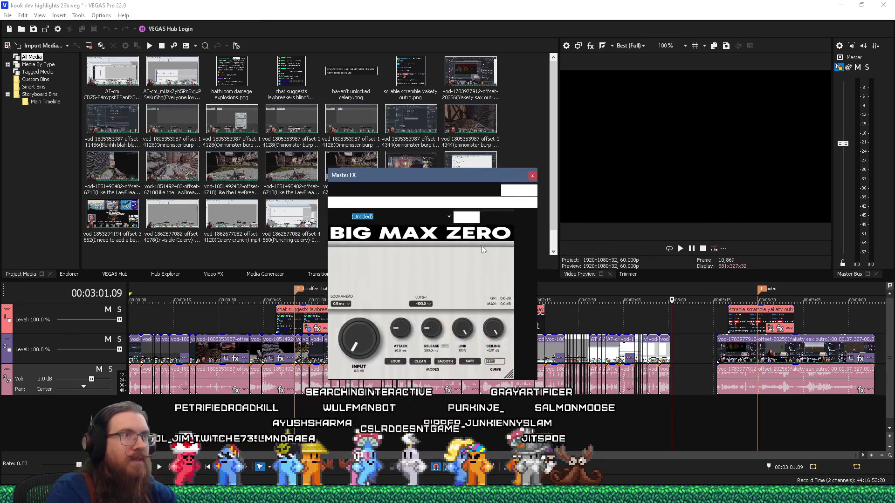
{"action": "left_click_drag", "start_coordinate": [452, 178], "coordinate": [461, 103]}
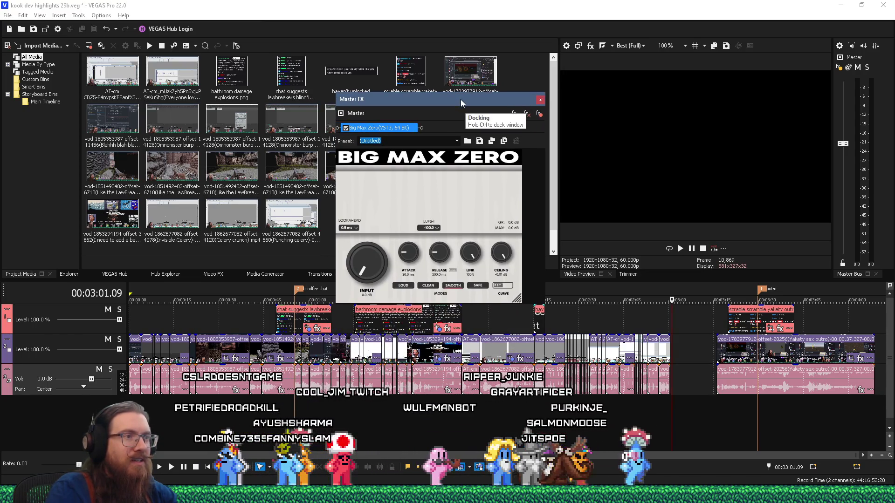
{"action": "left_click_drag", "start_coordinate": [462, 103], "coordinate": [582, 86]}
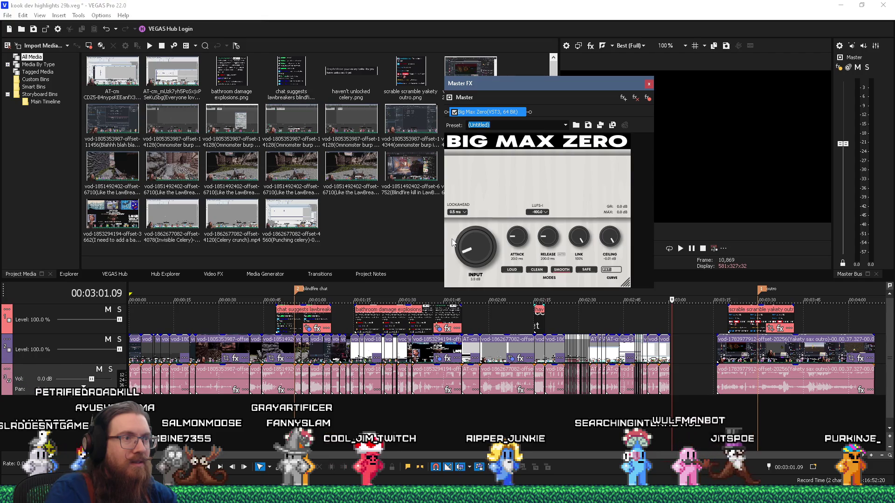
Audition the project through the limiter from about 2:01, 1:58 and 2:15
{"action": "left_click", "coordinate": [494, 418]}
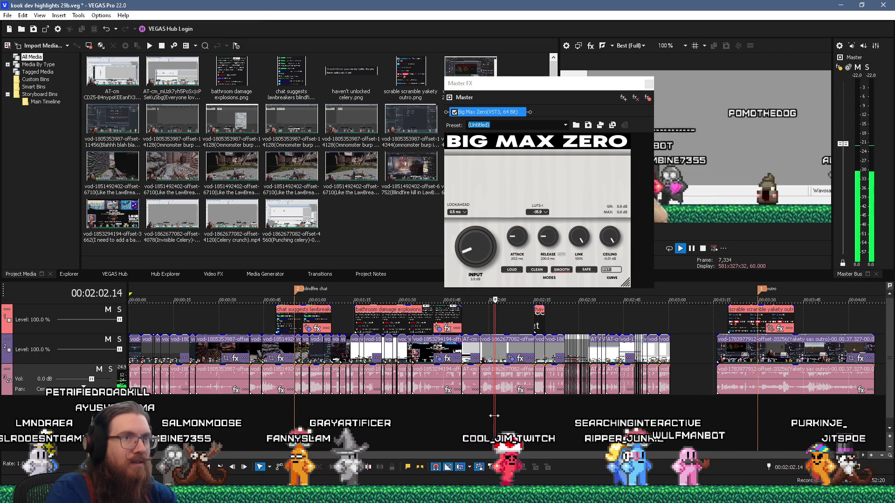
{"action": "key", "text": "space"}
{"action": "left_click_drag", "start_coordinate": [580, 77], "coordinate": [426, 68]}
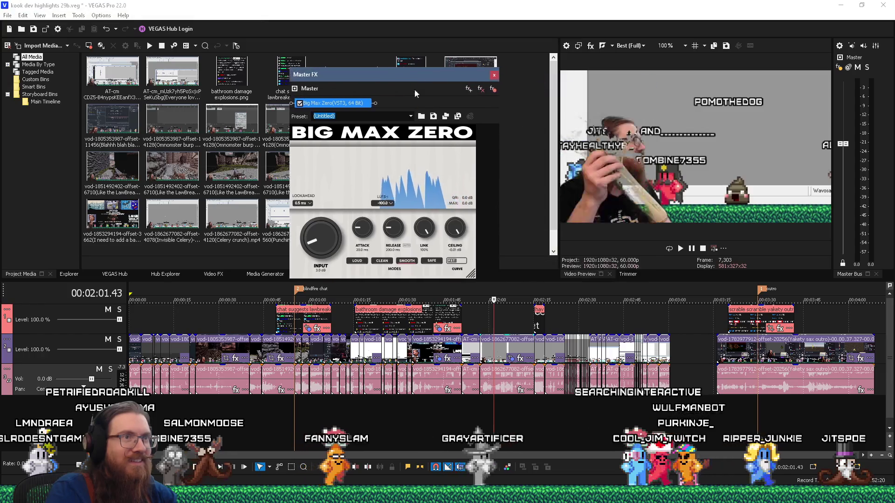
{"action": "key", "text": "space"}
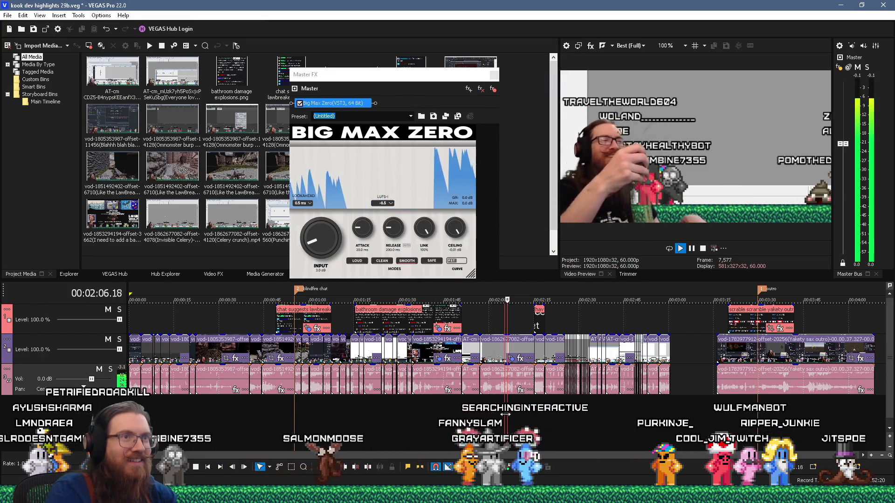
{"action": "key", "text": "space"}
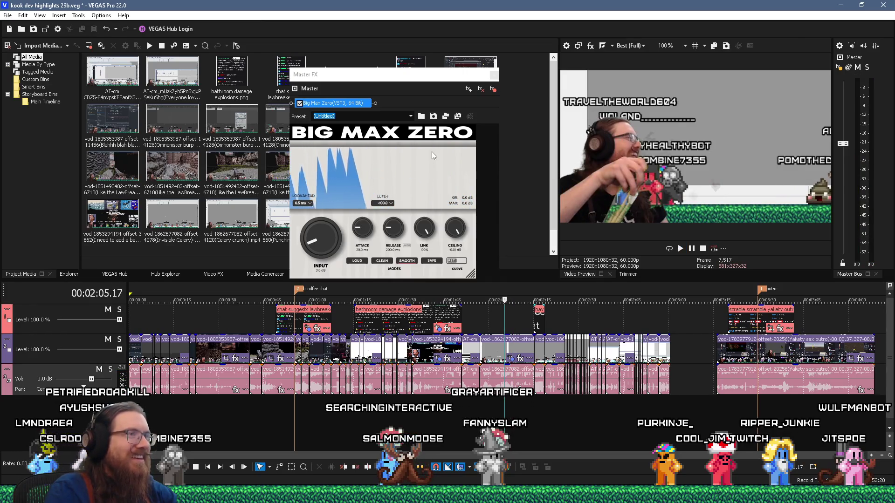
{"action": "left_click", "coordinate": [483, 419]}
{"action": "key", "text": "space"}
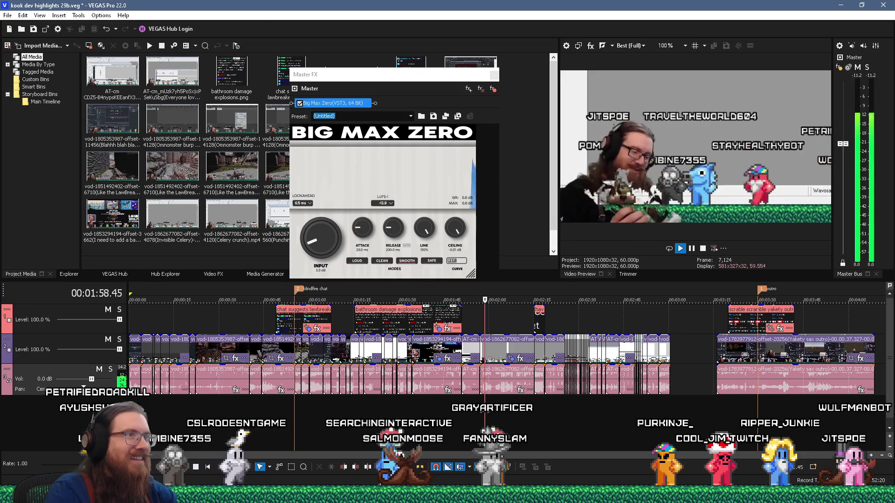
{"action": "key", "text": "space"}
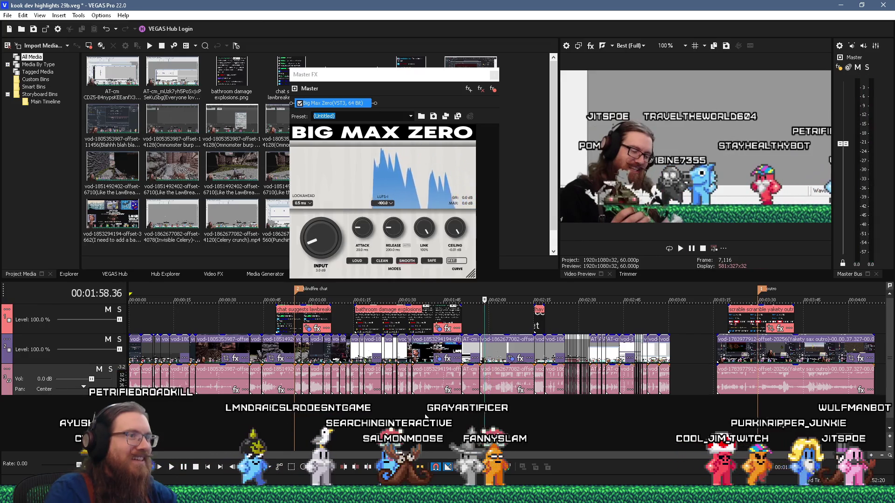
{"action": "scroll", "coordinate": [552, 418], "scroll_direction": "up", "scroll_amount": 2}
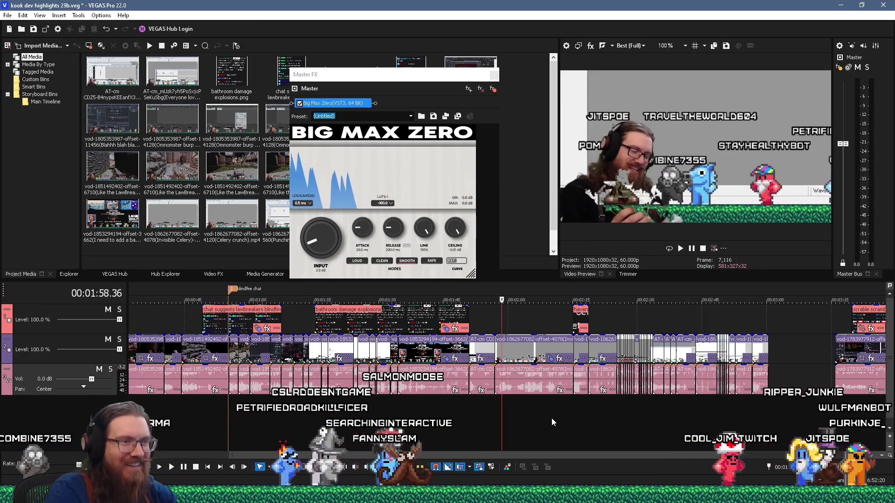
{"action": "left_click", "coordinate": [576, 411]}
{"action": "key", "text": "space"}
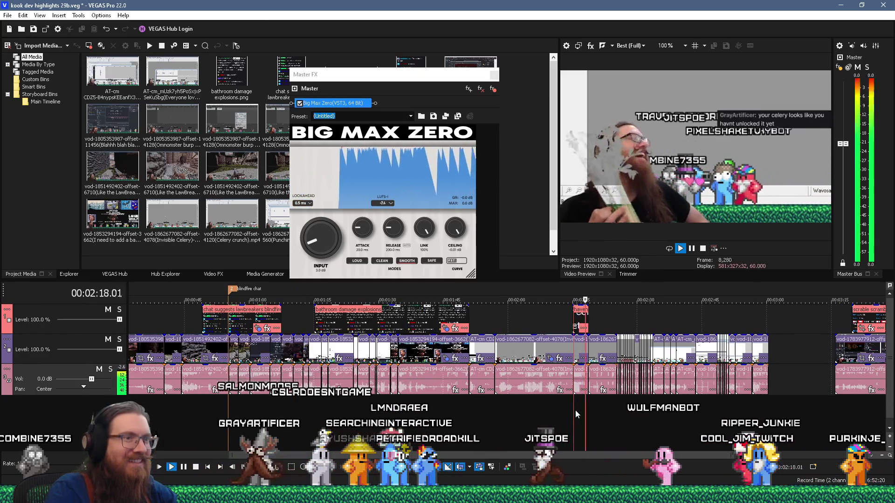
{"action": "key", "text": "space"}
Raise Big Max Zero's INPUT gain to 8.8 dB, audition from 2:15, then lower it to 3.1 dB
{"action": "scroll", "coordinate": [521, 402], "scroll_direction": "up", "scroll_amount": 8}
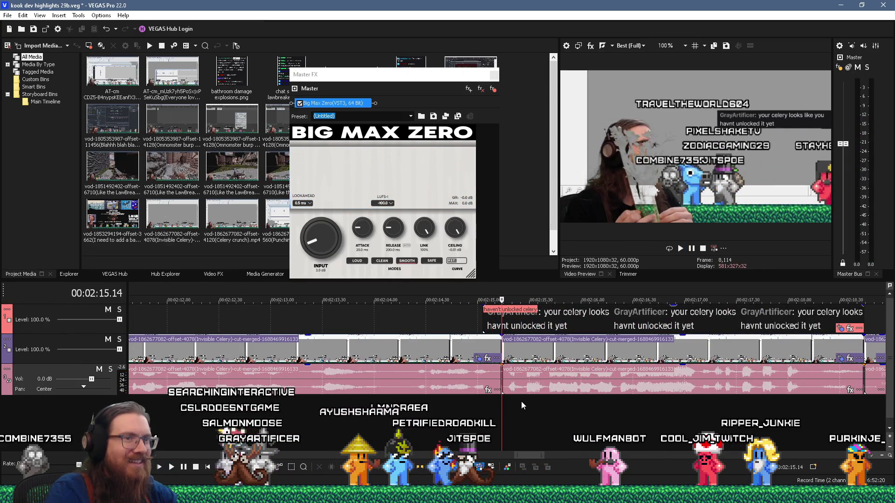
{"action": "scroll", "coordinate": [521, 402], "scroll_direction": "down", "scroll_amount": 4}
{"action": "left_click_drag", "start_coordinate": [320, 238], "coordinate": [320, 208]}
{"action": "left_click", "coordinate": [519, 404]}
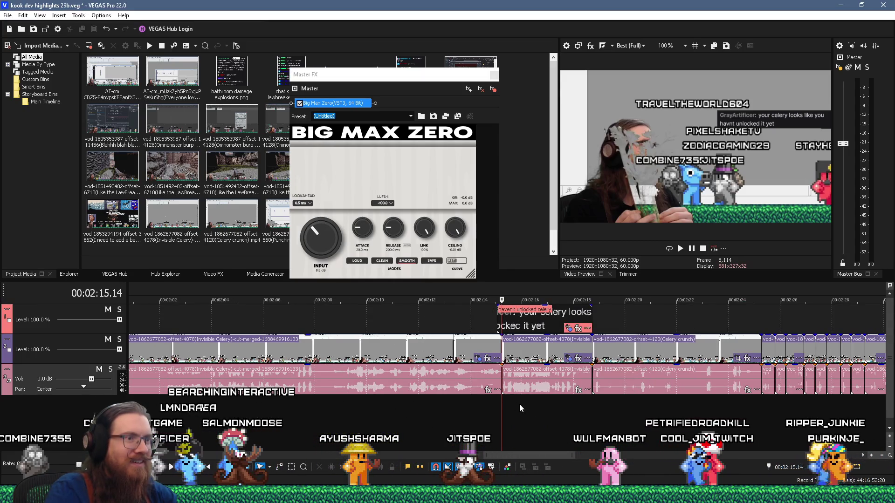
{"action": "key", "text": "space"}
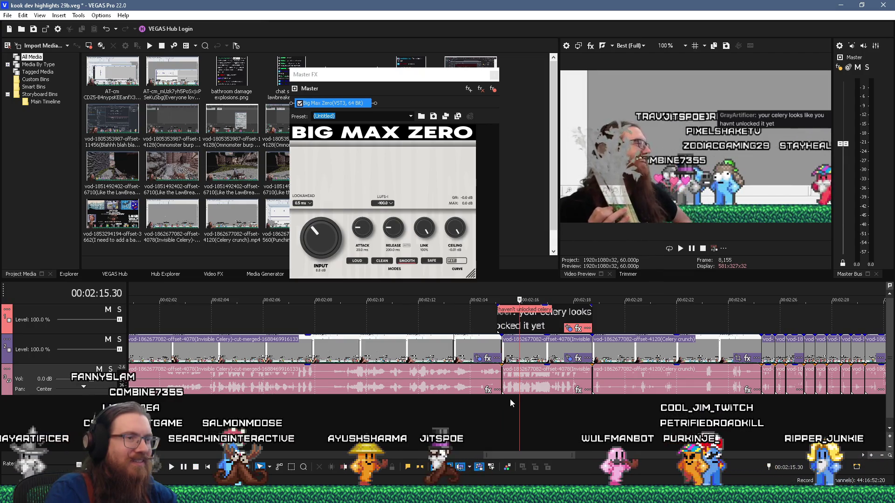
{"action": "key", "text": "space"}
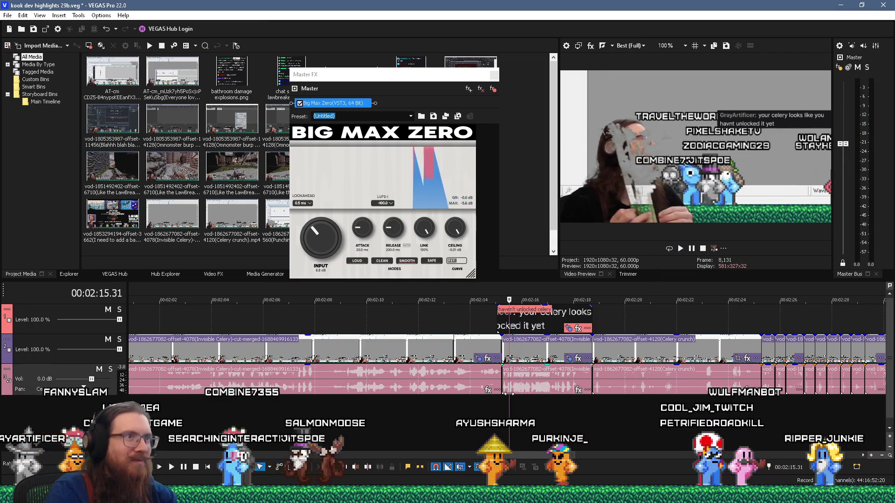
{"action": "left_click_drag", "start_coordinate": [332, 251], "coordinate": [311, 274]}
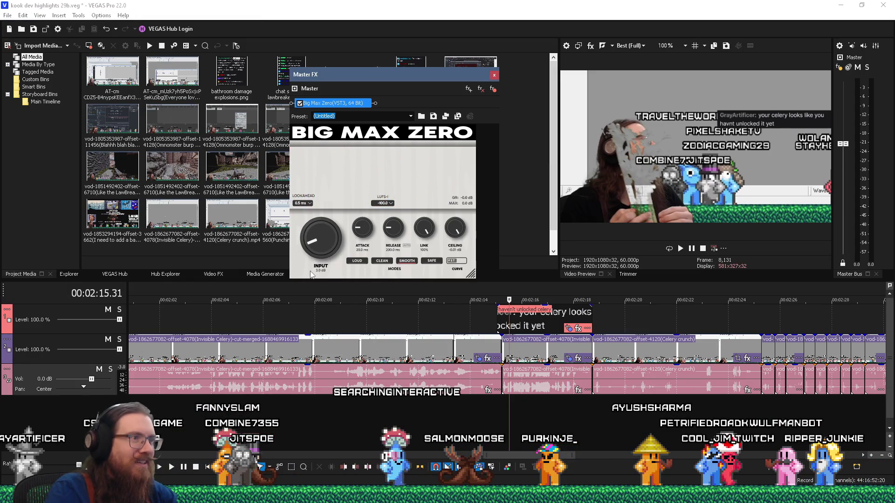
Close the Master FX window, zoom out the timeline, and switch to another window
{"action": "left_click", "coordinate": [547, 336]}
{"action": "scroll", "coordinate": [548, 337], "scroll_direction": "down", "scroll_amount": 5}
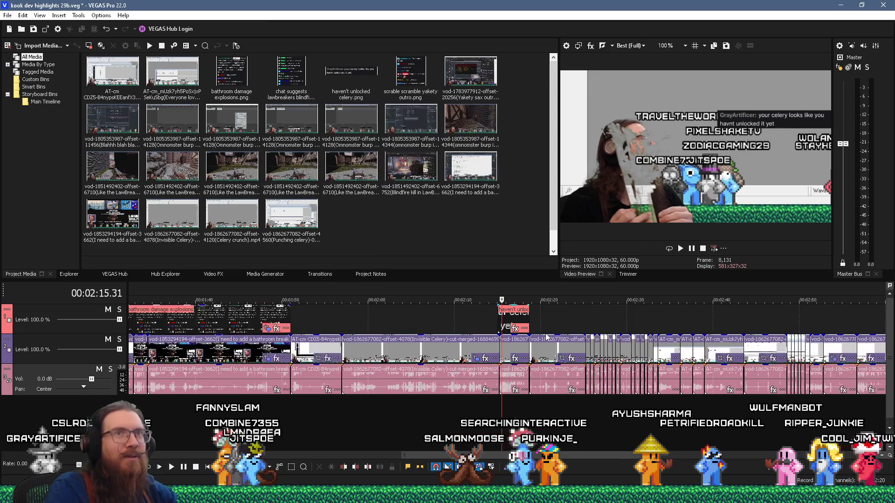
{"action": "scroll", "coordinate": [547, 337], "scroll_direction": "down", "scroll_amount": 5}
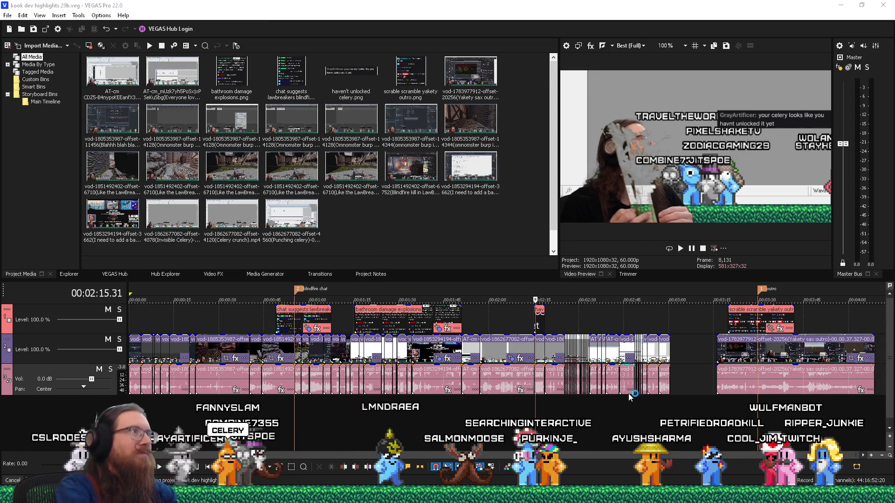
{"action": "key", "text": "alt+Tab"}
{"action": "key", "text": "Tab"}
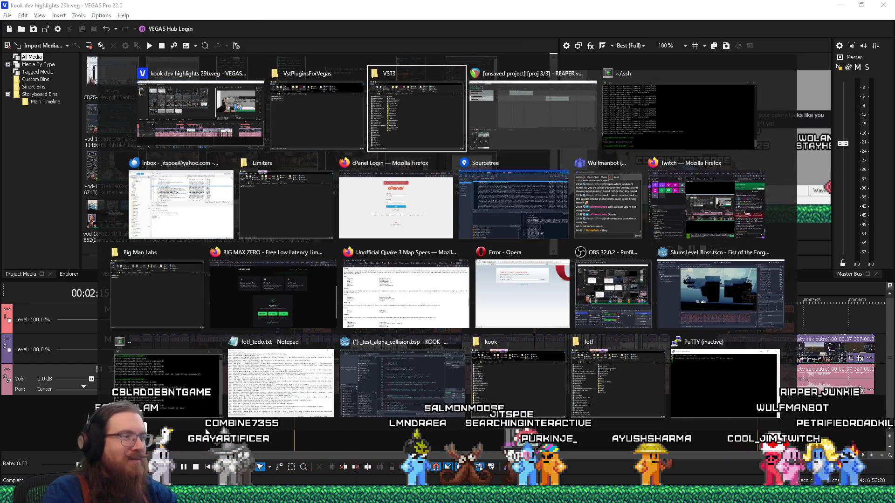
In Firefox, close the Big Man Labs product page and select the article's web address
{"action": "key", "text": "Escape"}
{"action": "left_click", "coordinate": [876, 464]}
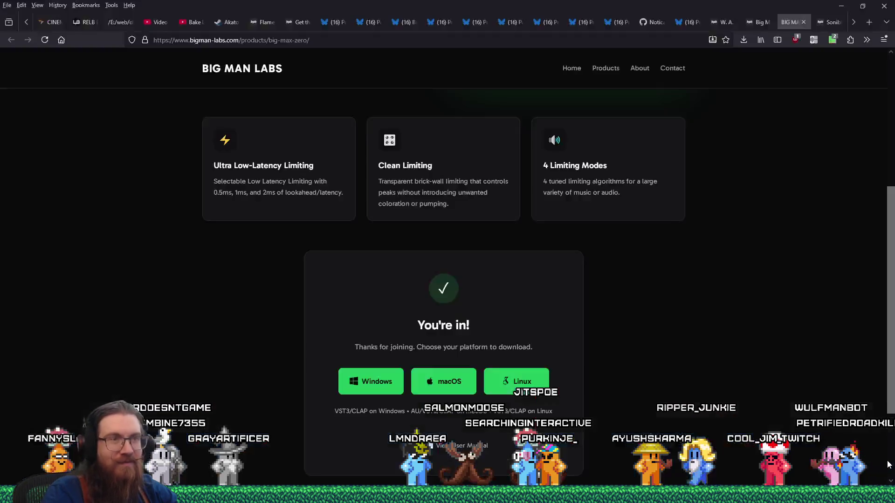
{"action": "left_click", "coordinate": [803, 22]}
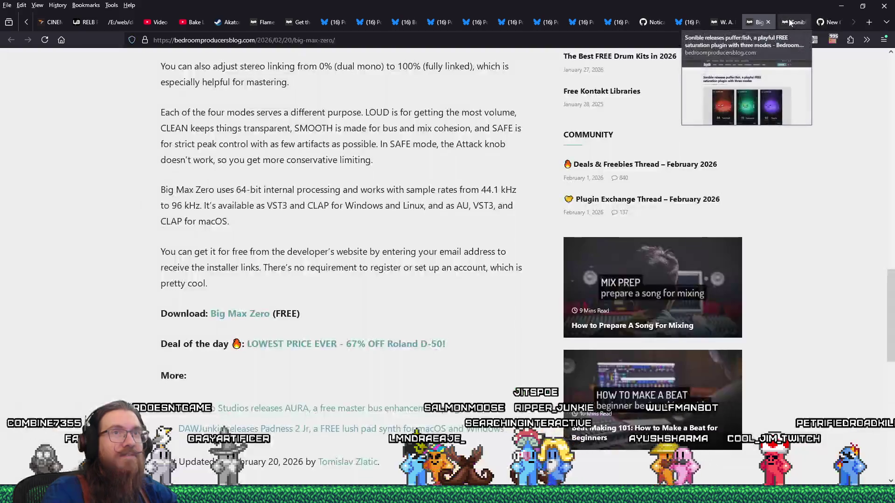
{"action": "scroll", "coordinate": [317, 140], "scroll_direction": "up", "scroll_amount": 8}
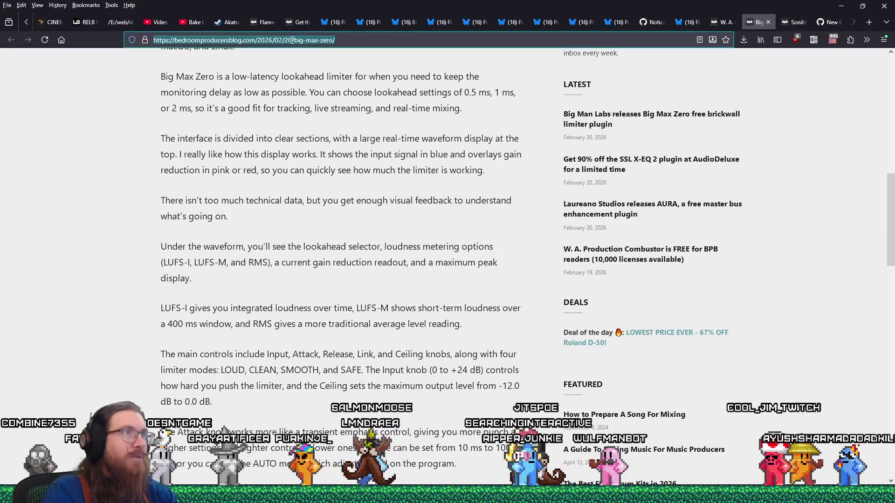
{"action": "right_click", "coordinate": [316, 40]}
{"action": "left_click", "coordinate": [320, 104]}
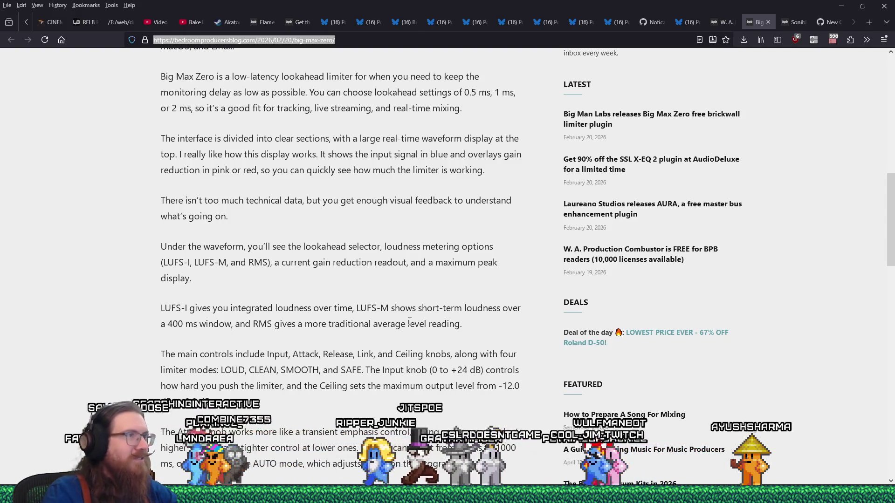
Close the Big Max Zero article, switch to the Combustor tab, and minimize Firefox
{"action": "scroll", "coordinate": [404, 330], "scroll_direction": "up", "scroll_amount": 10}
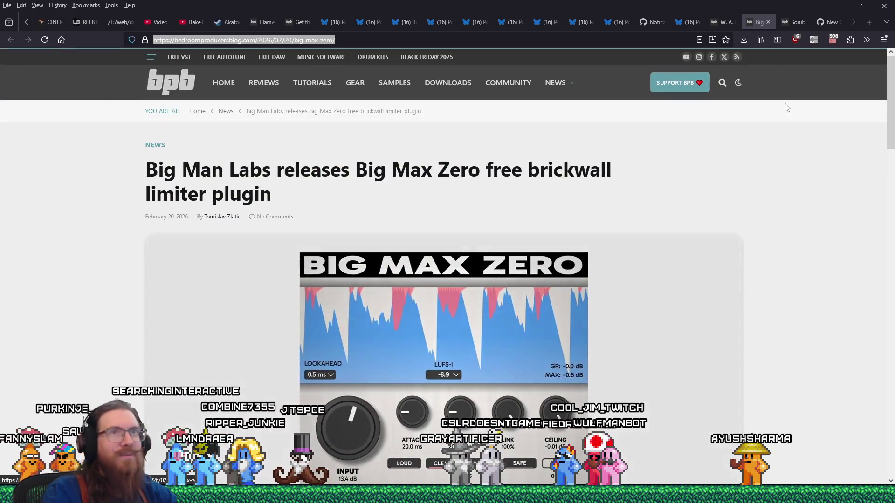
{"action": "left_click", "coordinate": [766, 21]}
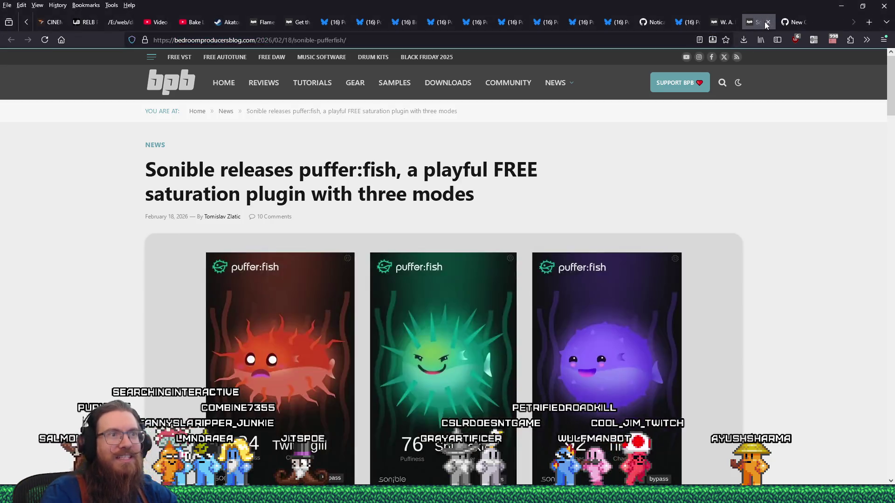
{"action": "left_click", "coordinate": [725, 18]}
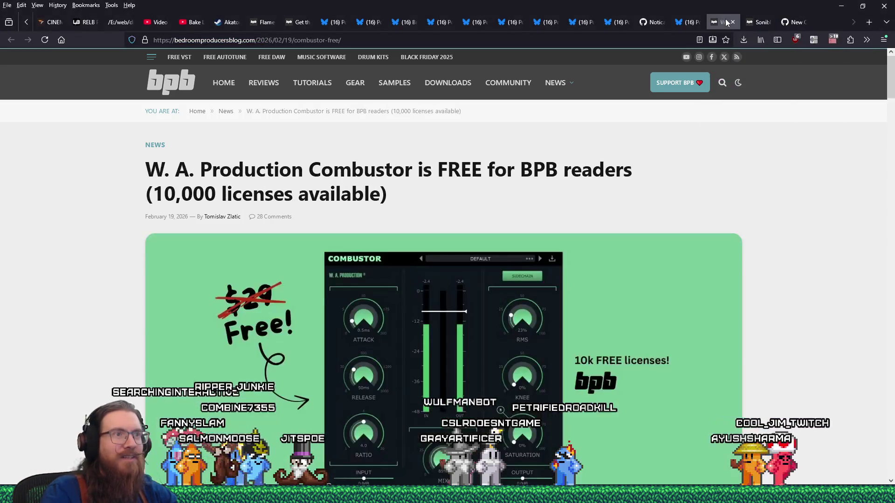
{"action": "left_click", "coordinate": [839, 5]}
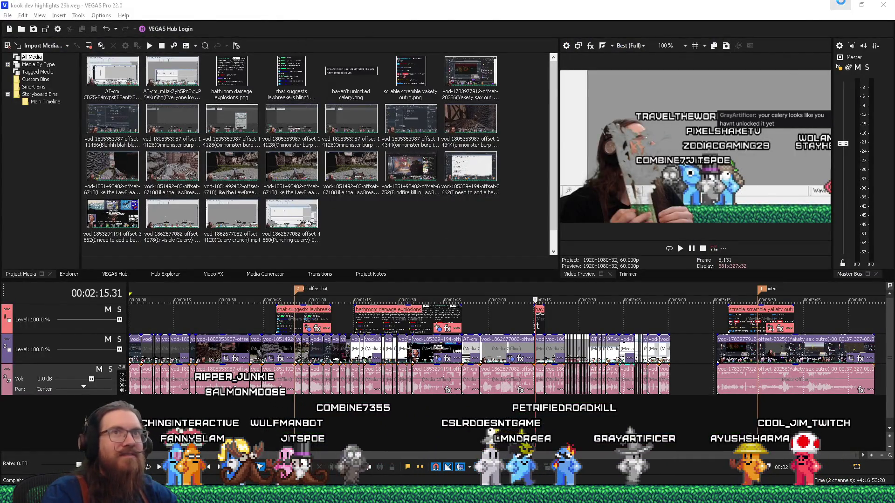
Minimize VEGAS Pro to reveal REAPER and the VstPluginsForVegas folder
{"action": "left_click", "coordinate": [841, 4]}
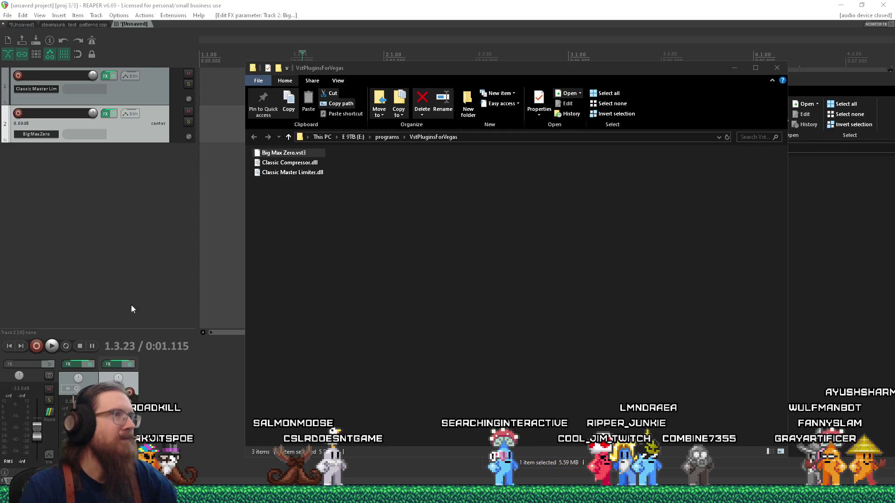
{"action": "mouse_move", "coordinate": [635, 71]}
{"action": "left_mouse_down"}
{"action": "mouse_move", "coordinate": [656, 88]}
{"action": "mouse_move", "coordinate": [644, 79]}
{"action": "left_mouse_up"}
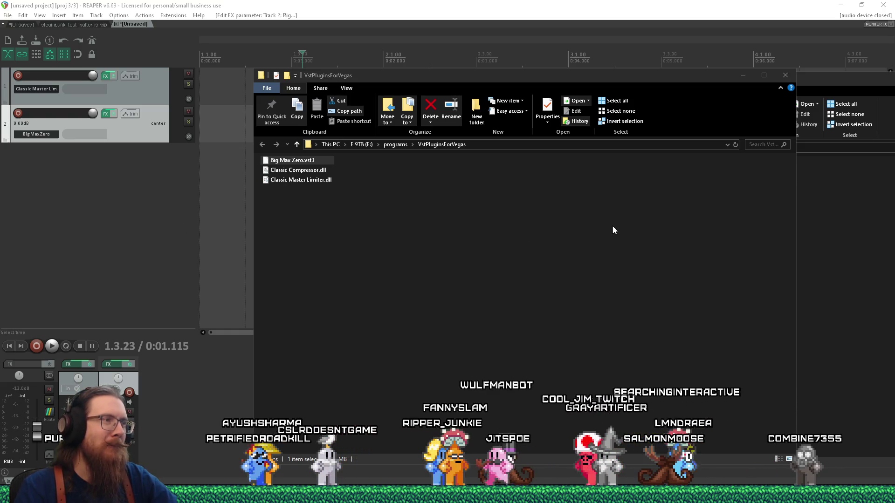
{"action": "left_click", "coordinate": [785, 76]}
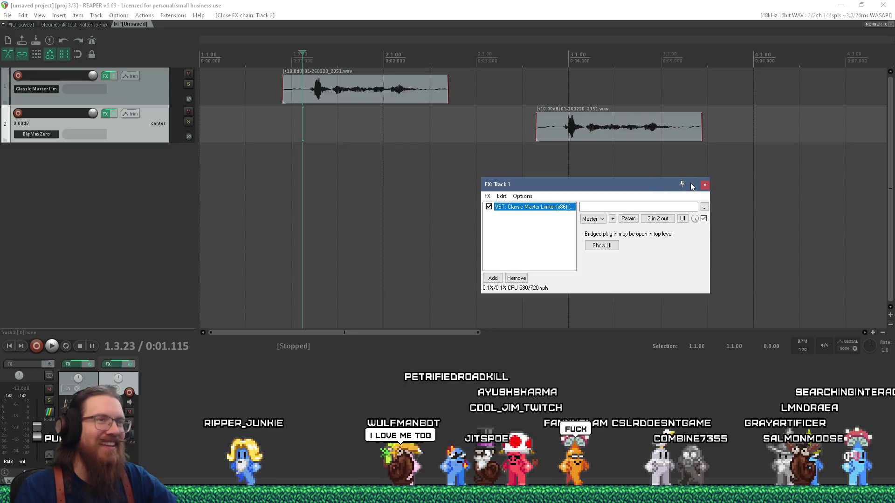
Close the FX: Track 1 window and bring the Godot editor to the front
{"action": "left_click", "coordinate": [705, 185]}
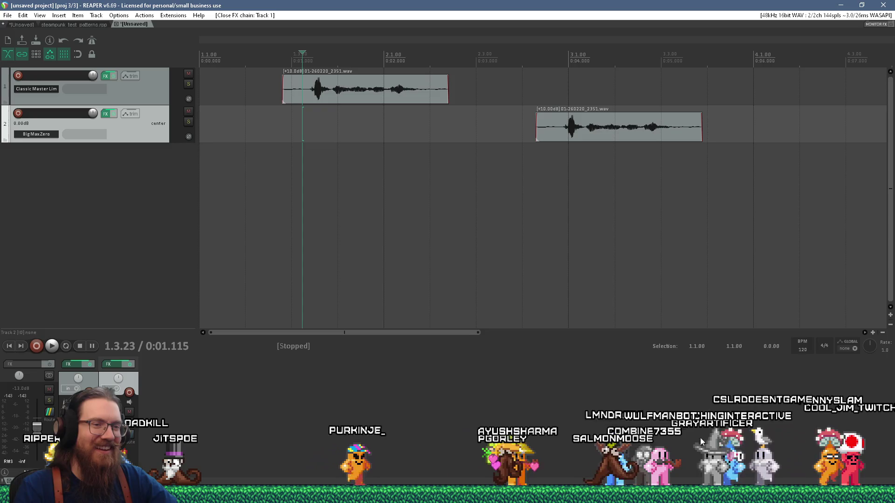
{"action": "mouse_move", "coordinate": [723, 495]}
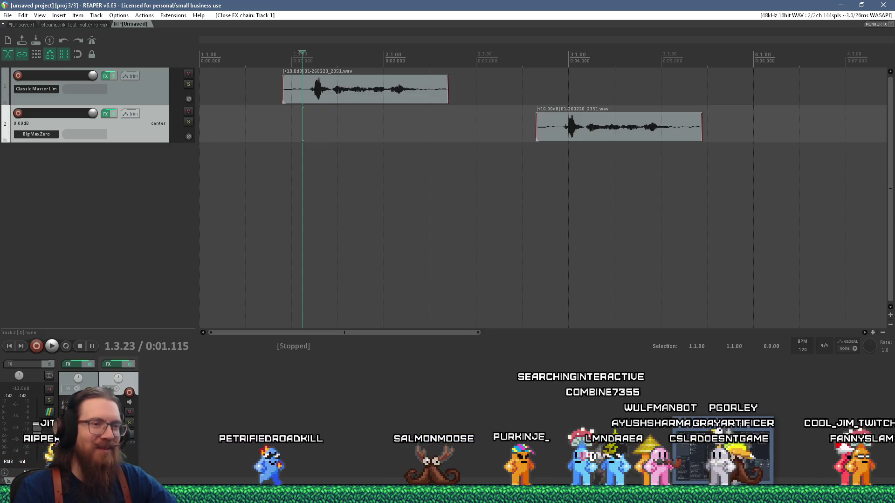
{"action": "left_click", "coordinate": [722, 454]}
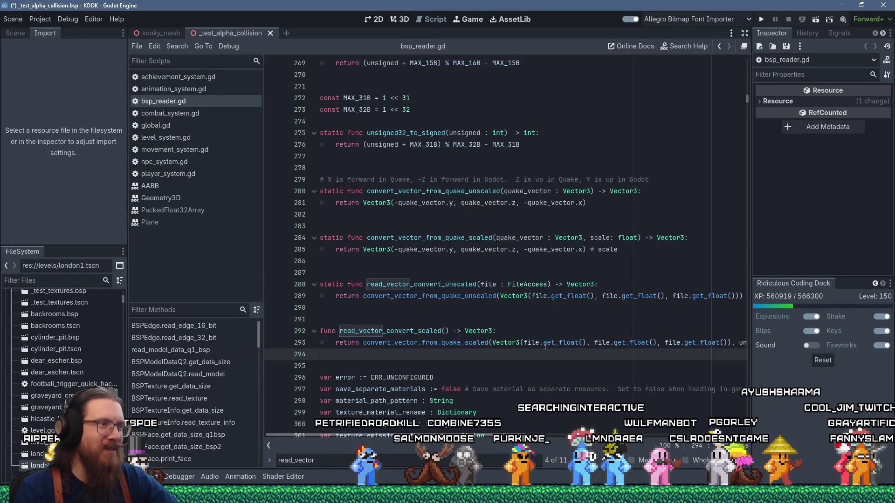
{"action": "mouse_move", "coordinate": [552, 336]}
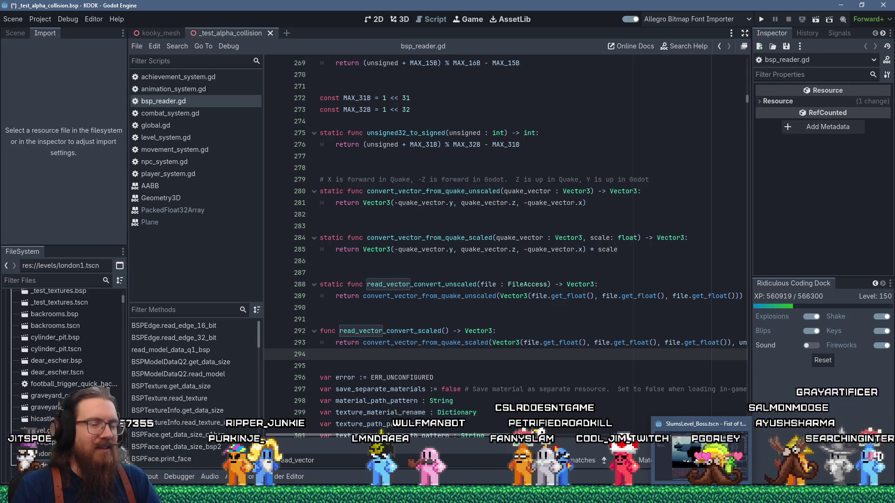
{"action": "left_click", "coordinate": [701, 449]}
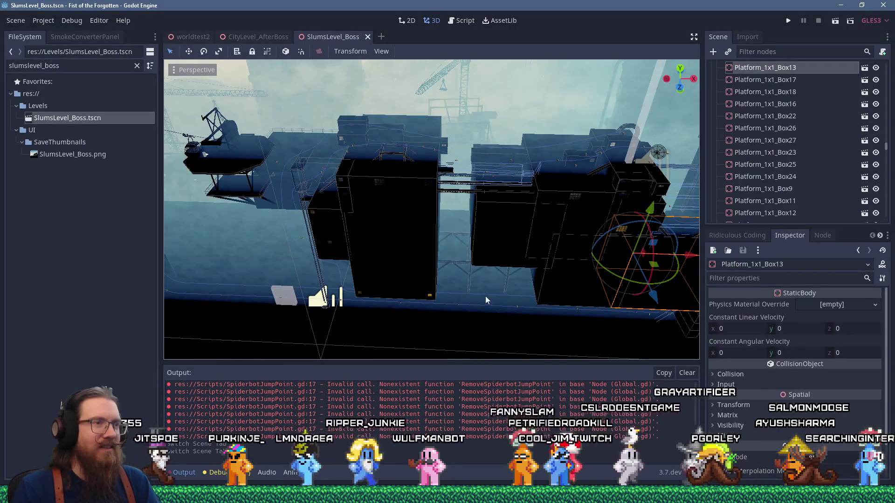
Zoom and orbit the SlumsLevel_Boss viewport and drag the Output panel taller
{"action": "scroll", "coordinate": [485, 294], "scroll_direction": "up", "scroll_amount": 5}
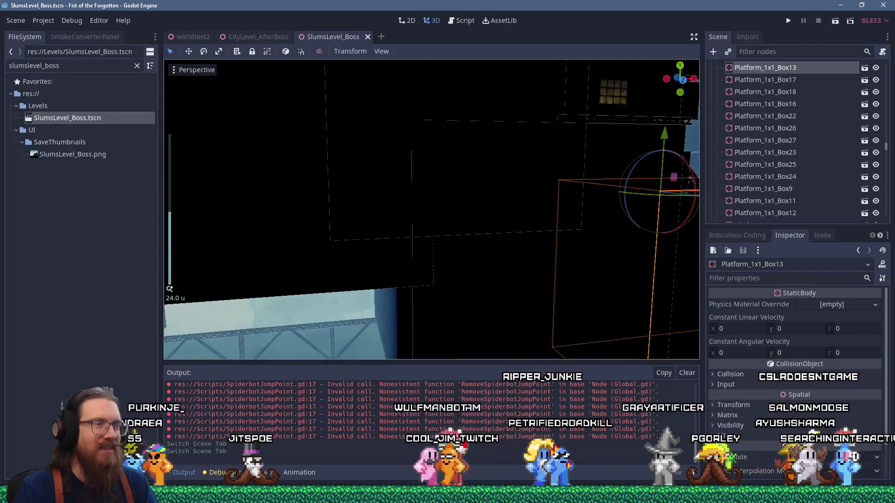
{"action": "scroll", "coordinate": [489, 287], "scroll_direction": "down", "scroll_amount": 15}
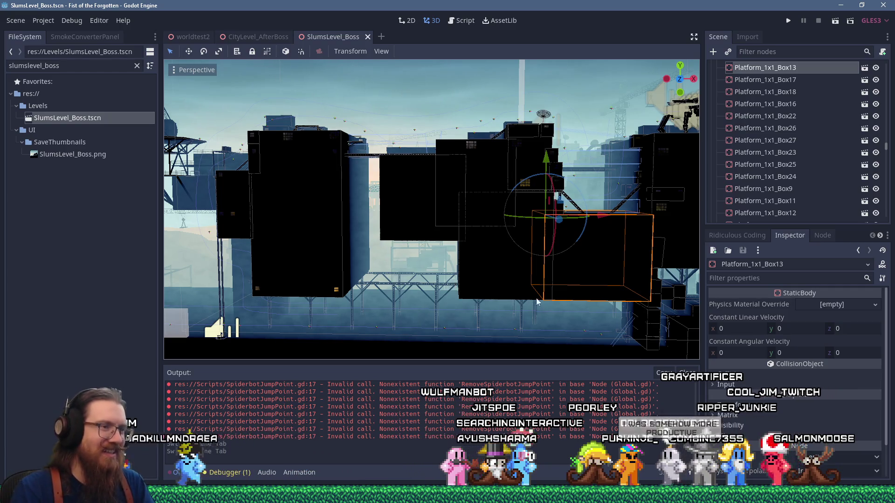
{"action": "left_click_drag", "start_coordinate": [529, 362], "coordinate": [532, 341]}
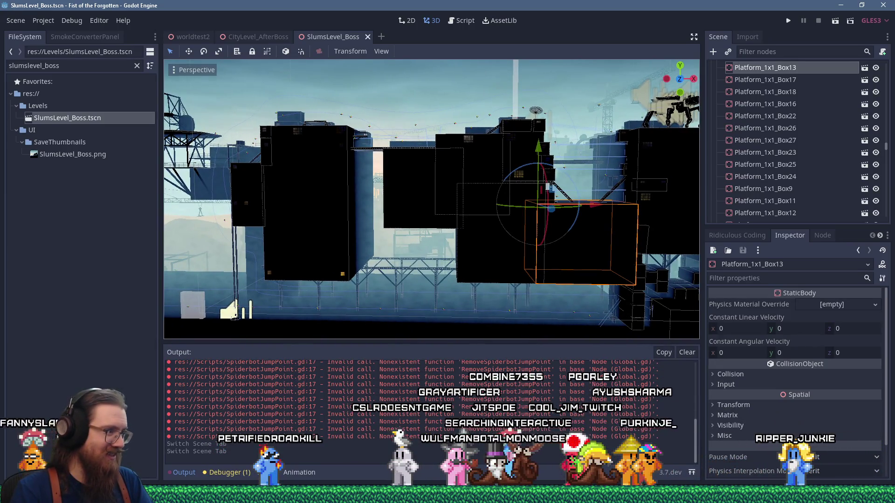
{"action": "mouse_move", "coordinate": [364, 241]}
{"action": "left_mouse_down"}
{"action": "mouse_move", "coordinate": [370, 208]}
{"action": "mouse_move", "coordinate": [346, 218]}
{"action": "left_mouse_up"}
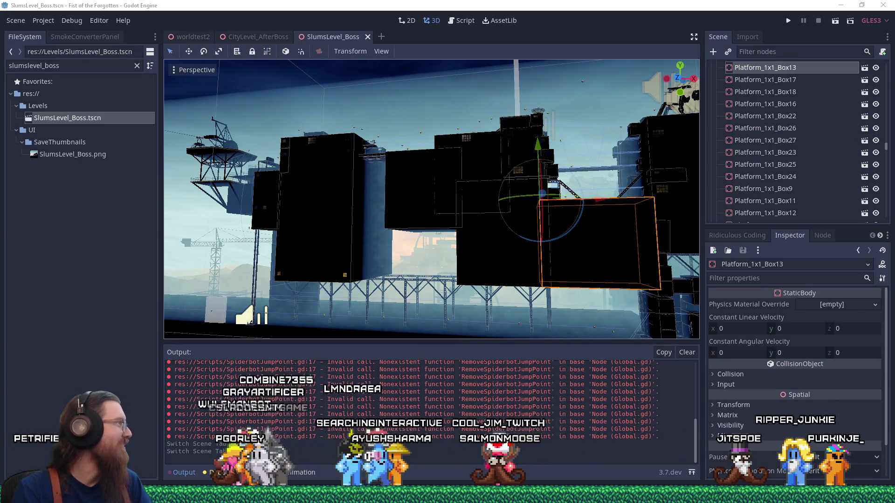
{"action": "left_click", "coordinate": [338, 15]}
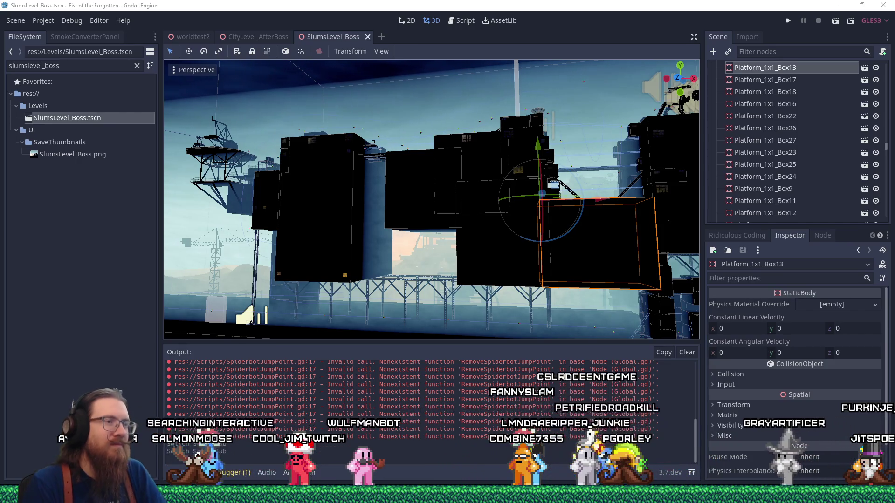
{"action": "scroll", "coordinate": [303, 219], "scroll_direction": "up", "scroll_amount": 8}
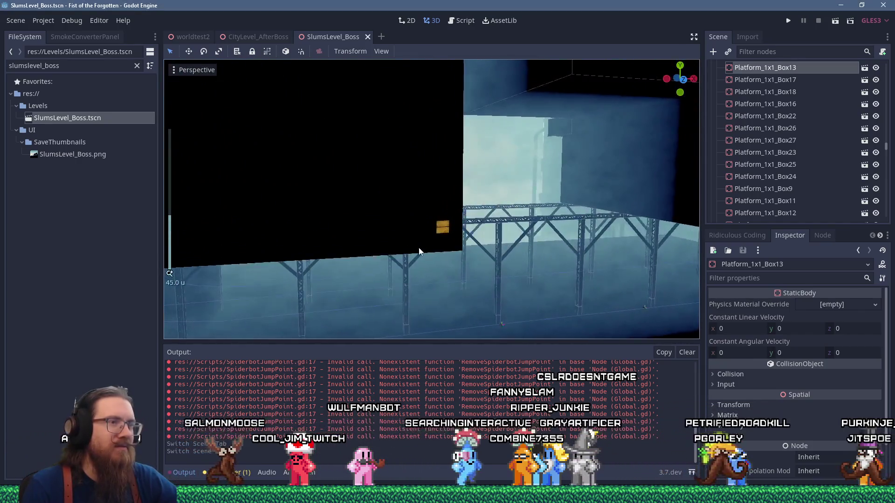
Orbit beneath the platform and select the Platform_1x1_Box13 block
{"action": "mouse_move", "coordinate": [418, 252]}
{"action": "left_mouse_down"}
{"action": "mouse_move", "coordinate": [407, 186]}
{"action": "mouse_move", "coordinate": [450, 173]}
{"action": "mouse_move", "coordinate": [452, 192]}
{"action": "left_mouse_up"}
{"action": "scroll", "coordinate": [415, 239], "scroll_direction": "down", "scroll_amount": 3}
{"action": "left_click", "coordinate": [418, 239]}
{"action": "scroll", "coordinate": [514, 196], "scroll_direction": "down", "scroll_amount": 3}
{"action": "mouse_move", "coordinate": [513, 197]}
{"action": "left_mouse_down"}
{"action": "mouse_move", "coordinate": [385, 195]}
{"action": "mouse_move", "coordinate": [458, 215]}
{"action": "left_mouse_up"}
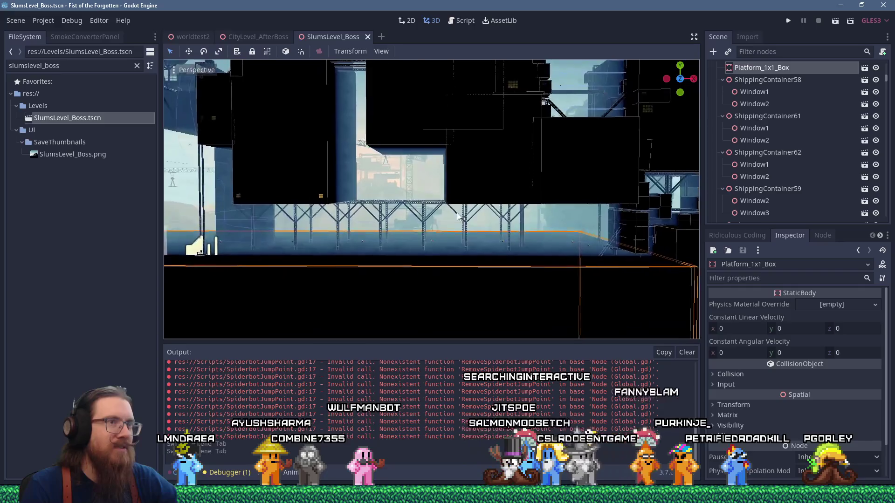
Select the ShiftZ node as parent and bring up the Create New Node dialog
{"action": "scroll", "coordinate": [482, 214], "scroll_direction": "up", "scroll_amount": 8}
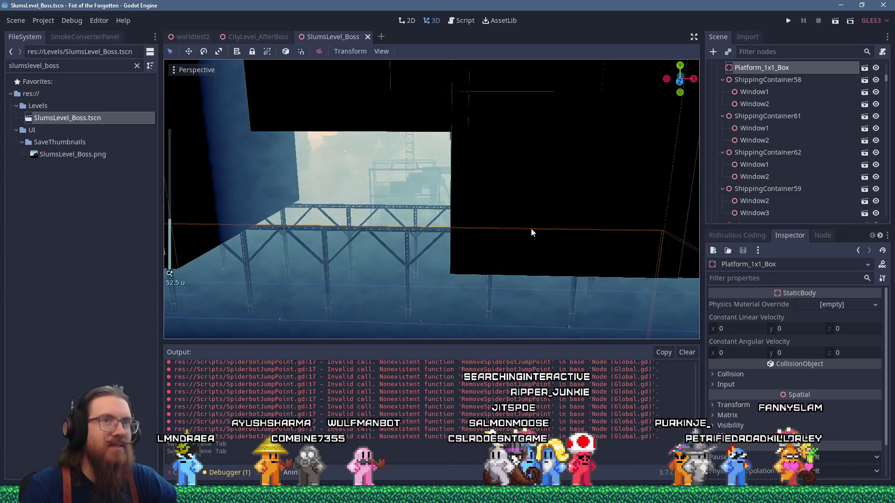
{"action": "scroll", "coordinate": [727, 163], "scroll_direction": "up", "scroll_amount": 3}
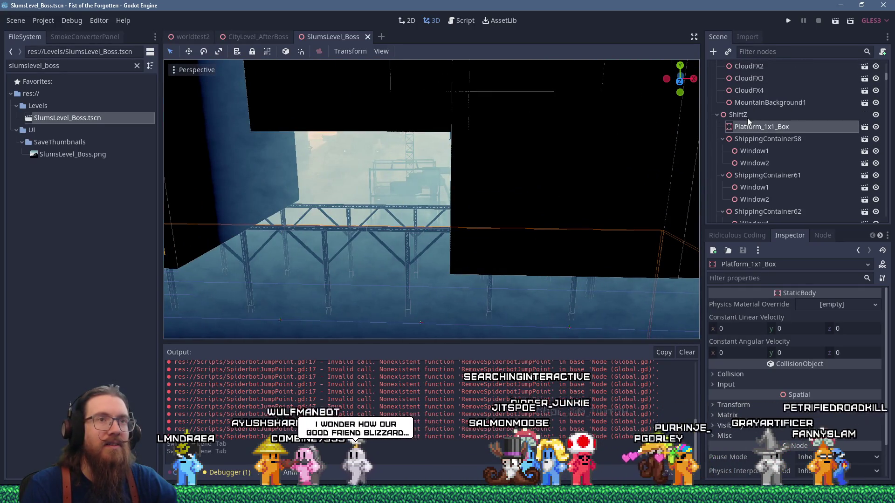
{"action": "left_click", "coordinate": [744, 116]}
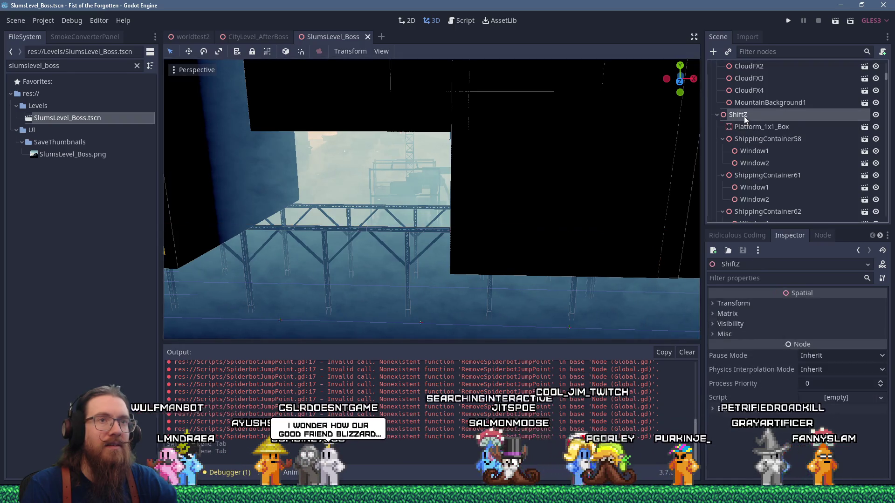
{"action": "left_click", "coordinate": [713, 52]}
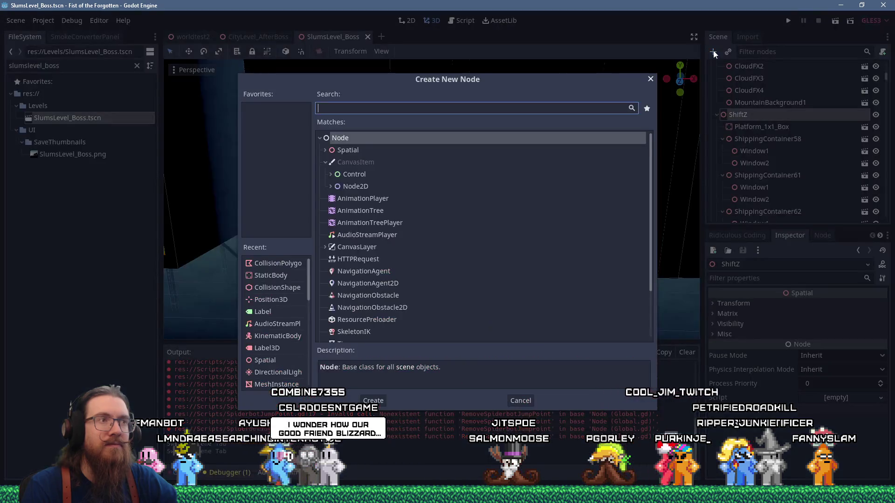
Add an empty Spatial node under ShiftZ and try dragging it elsewhere in the tree
{"action": "double_click", "coordinate": [354, 150]}
{"action": "scroll", "coordinate": [779, 193], "scroll_direction": "down", "scroll_amount": 3}
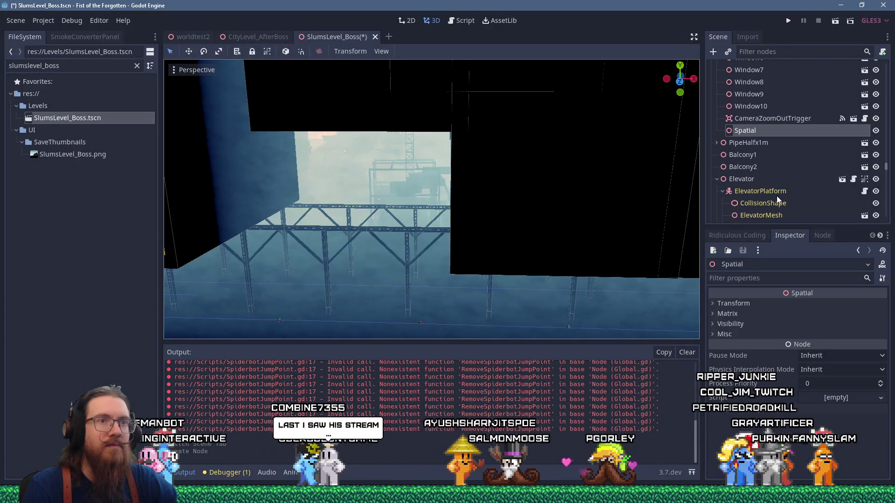
{"action": "scroll", "coordinate": [771, 182], "scroll_direction": "down", "scroll_amount": 3}
{"action": "scroll", "coordinate": [762, 164], "scroll_direction": "up", "scroll_amount": 3}
{"action": "mouse_move", "coordinate": [762, 148]}
{"action": "left_mouse_down"}
{"action": "mouse_move", "coordinate": [763, 161]}
{"action": "mouse_move", "coordinate": [741, 76]}
{"action": "mouse_move", "coordinate": [762, 119]}
{"action": "left_mouse_up"}
{"action": "scroll", "coordinate": [763, 152], "scroll_direction": "up", "scroll_amount": 10}
{"action": "scroll", "coordinate": [764, 159], "scroll_direction": "down", "scroll_amount": 5}
{"action": "scroll", "coordinate": [763, 160], "scroll_direction": "down", "scroll_amount": 10}
{"action": "scroll", "coordinate": [741, 76], "scroll_direction": "up", "scroll_amount": 1}
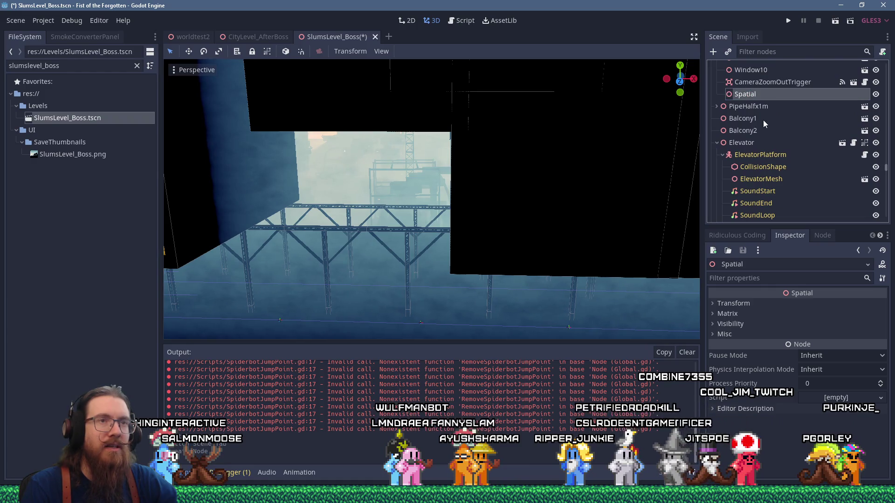
{"action": "scroll", "coordinate": [605, 219], "scroll_direction": "down", "scroll_amount": 3}
{"action": "scroll", "coordinate": [507, 258], "scroll_direction": "down", "scroll_amount": 5}
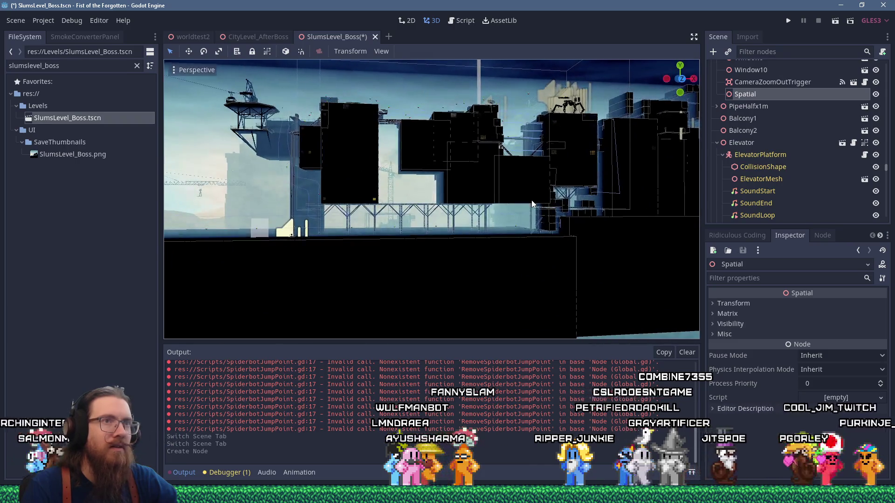
Select the Platform_1x1_Box platform and bring up Create New Node again
{"action": "right_click", "coordinate": [736, 96]}
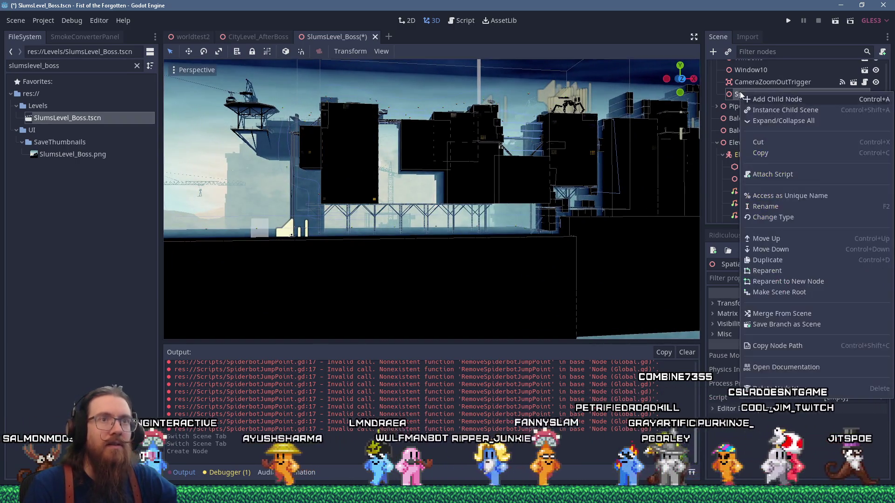
{"action": "left_click", "coordinate": [508, 299]}
{"action": "scroll", "coordinate": [792, 149], "scroll_direction": "up", "scroll_amount": 3}
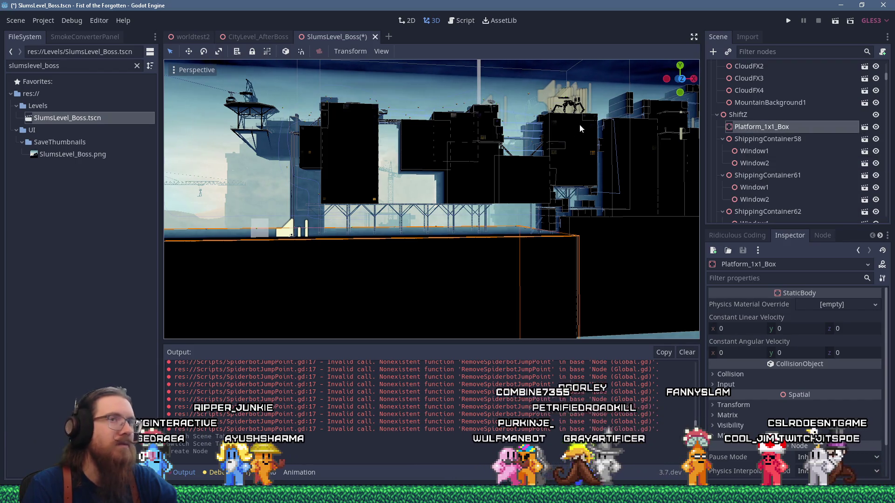
{"action": "left_click", "coordinate": [712, 52]}
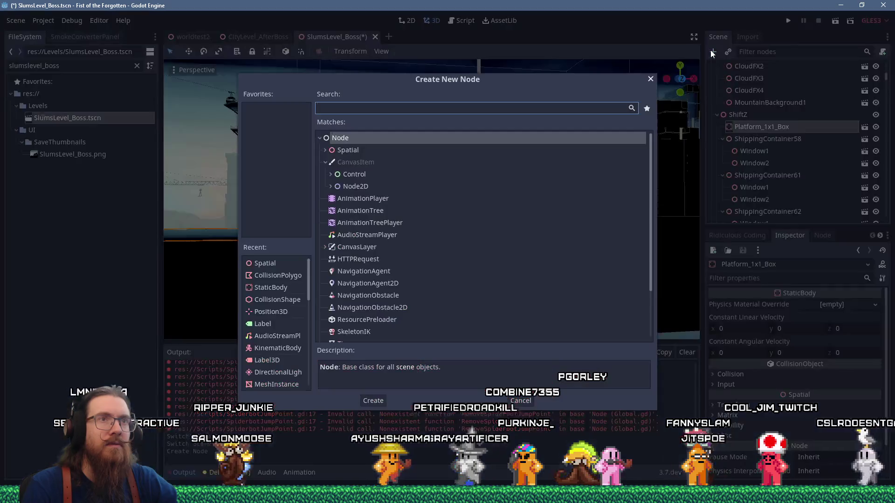
Add a Spatial node above Platform_1x1_Box and reset its scale to 1, 1, 1
{"action": "double_click", "coordinate": [403, 150]}
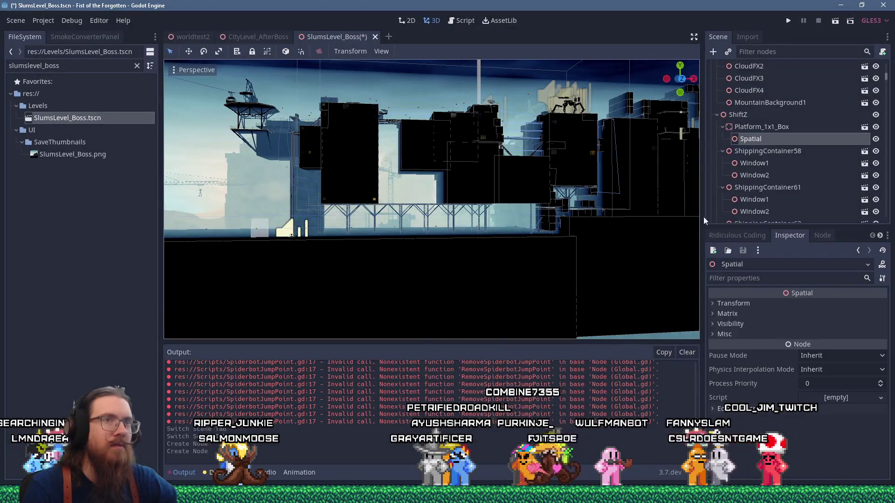
{"action": "left_click_drag", "start_coordinate": [756, 140], "coordinate": [759, 125]}
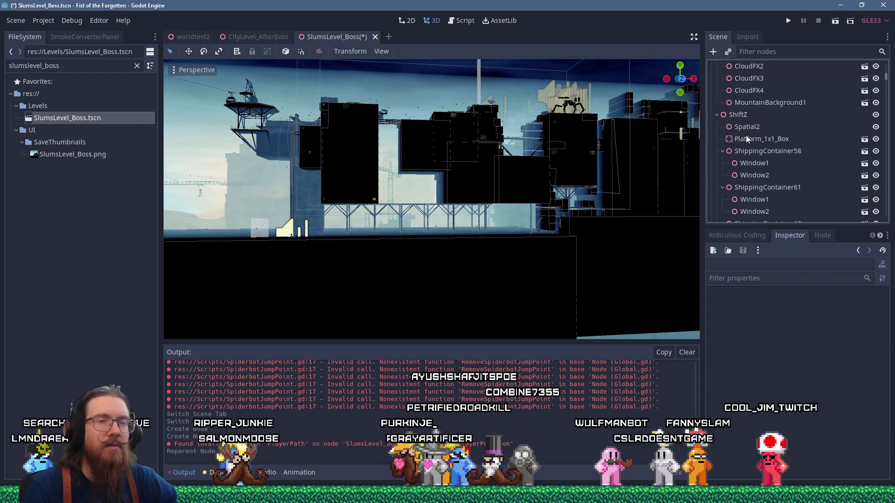
{"action": "double_click", "coordinate": [748, 127]}
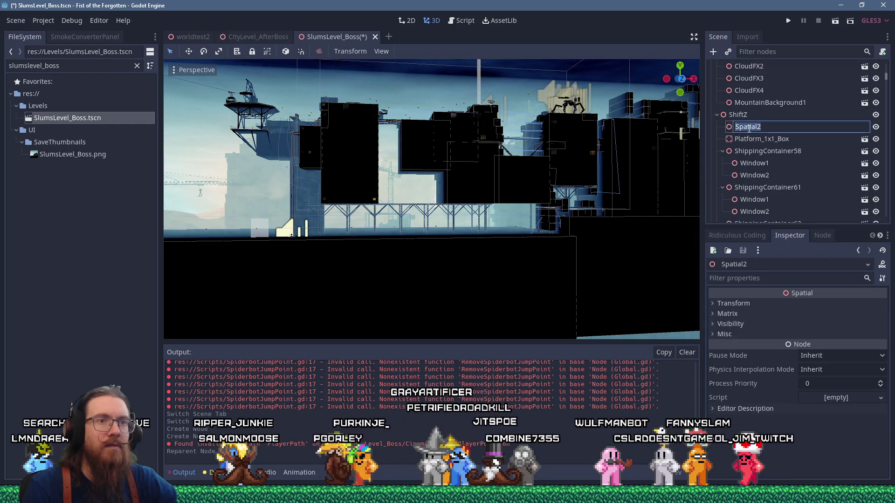
{"action": "left_click", "coordinate": [742, 306]}
{"action": "left_click", "coordinate": [878, 362]}
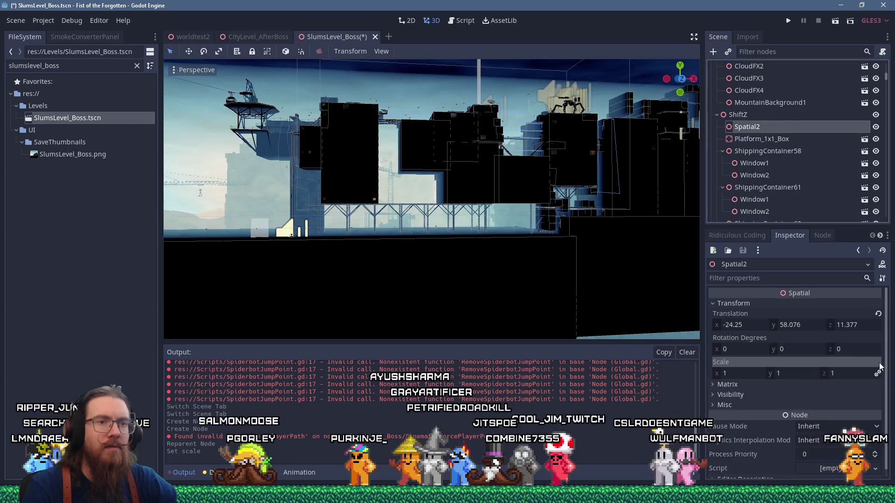
Rename the Spatial node to BottomArea and make Platform_1x1_Box its child
{"action": "double_click", "coordinate": [764, 127]}
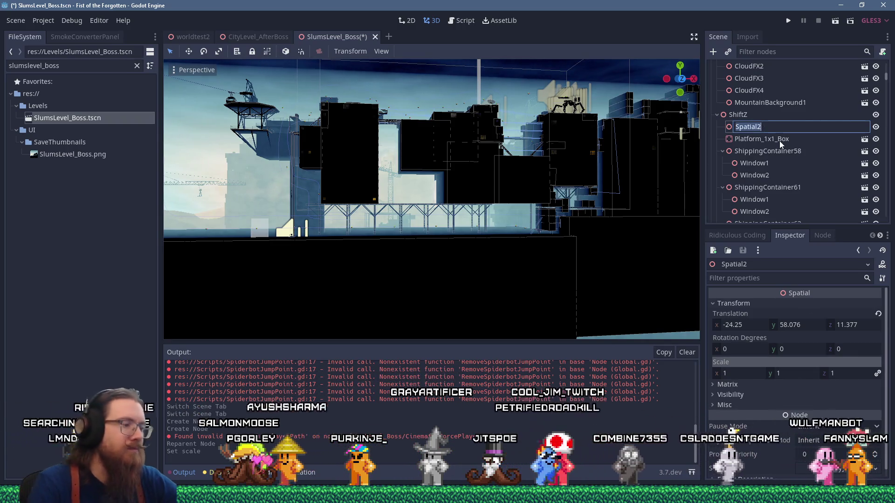
{"action": "type", "text": "BottomArea"}
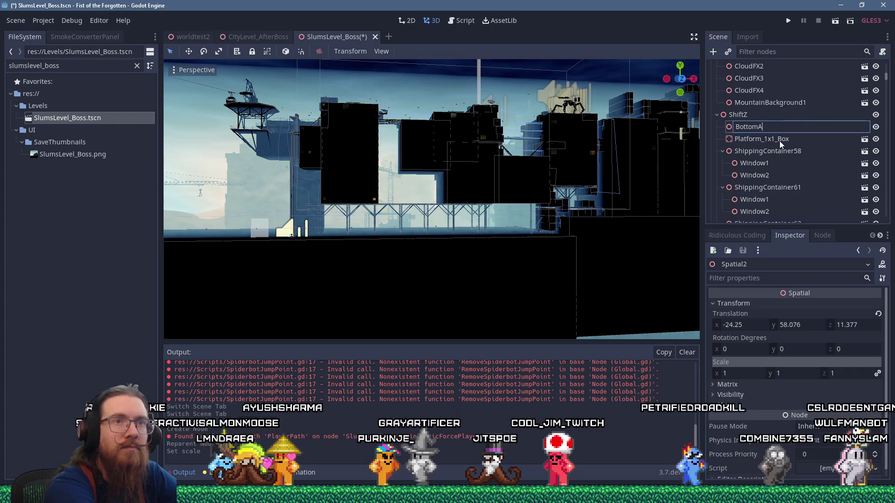
{"action": "key", "text": "Return"}
{"action": "mouse_move", "coordinate": [775, 138]}
{"action": "left_mouse_down"}
{"action": "mouse_move", "coordinate": [755, 133]}
{"action": "mouse_move", "coordinate": [759, 127]}
{"action": "left_mouse_up"}
{"action": "scroll", "coordinate": [462, 230], "scroll_direction": "up", "scroll_amount": 3}
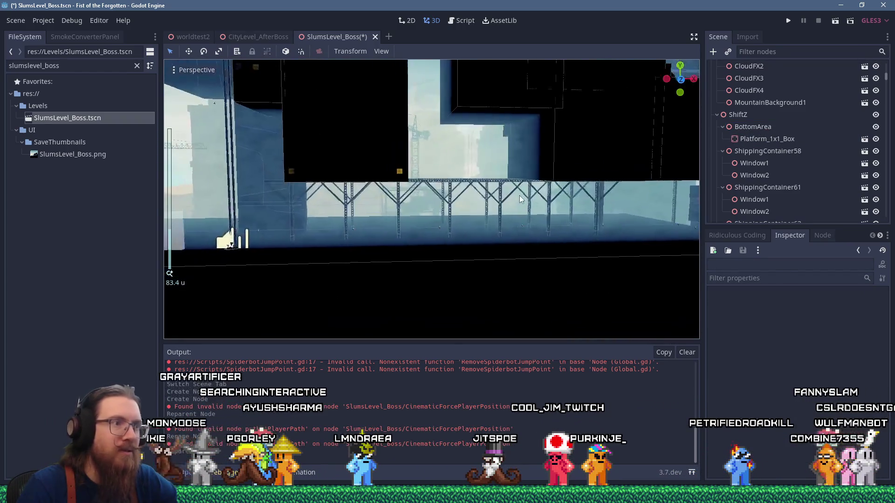
{"action": "left_click", "coordinate": [759, 130]}
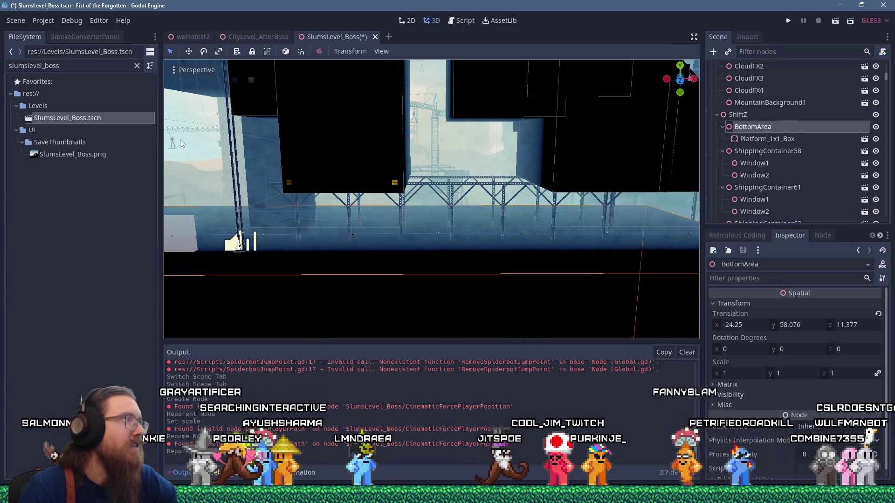
Filter the FileSystem by 'scatter', then bring the Paint timing diagram to the front
{"action": "left_click", "coordinate": [138, 66]}
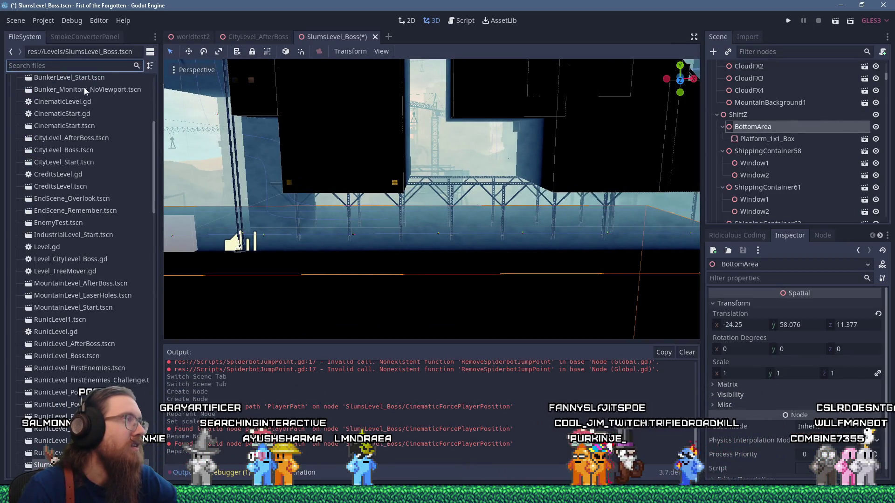
{"action": "type", "text": "scatter"}
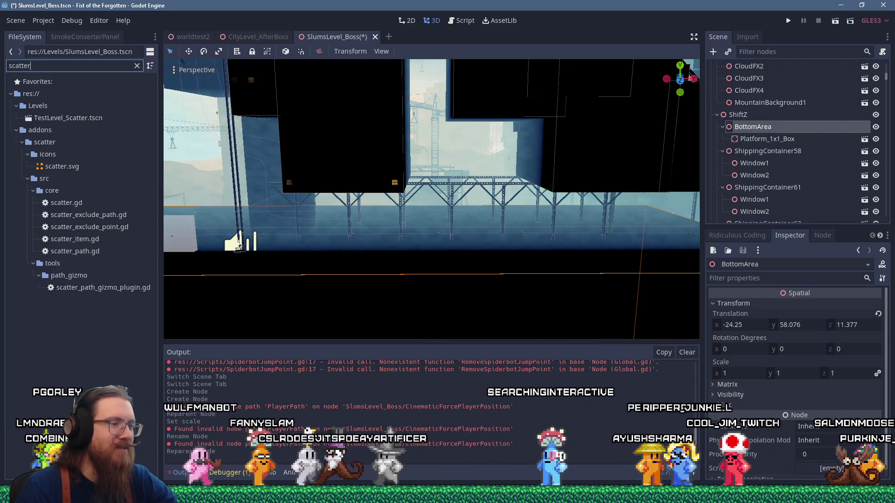
{"action": "mouse_move", "coordinate": [315, 495]}
{"action": "left_click", "coordinate": [412, 450]}
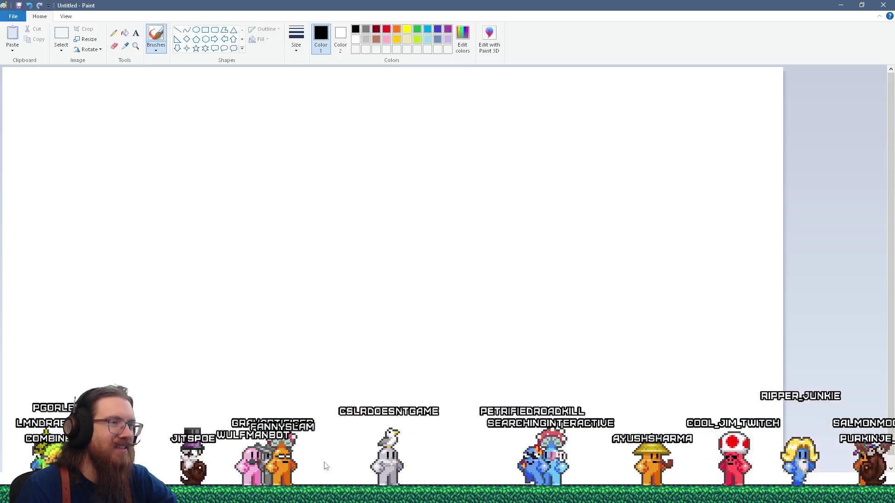
{"action": "left_click", "coordinate": [840, 8]}
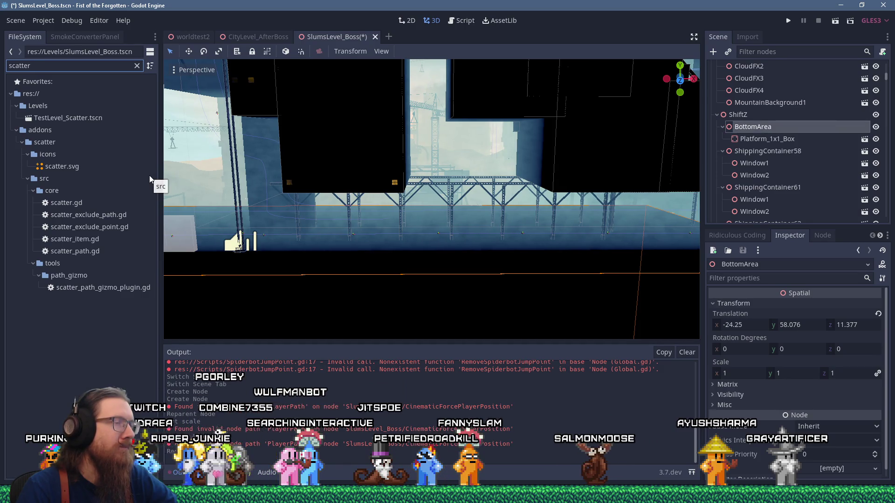
Clear the 'scatter' file filter and collapse the Levels folder in the full res:// tree
{"action": "left_click", "coordinate": [137, 65]}
{"action": "mouse_move", "coordinate": [153, 191]}
{"action": "left_mouse_down"}
{"action": "mouse_move", "coordinate": [155, 333]}
{"action": "mouse_move", "coordinate": [135, 381]}
{"action": "mouse_move", "coordinate": [128, 139]}
{"action": "left_mouse_up"}
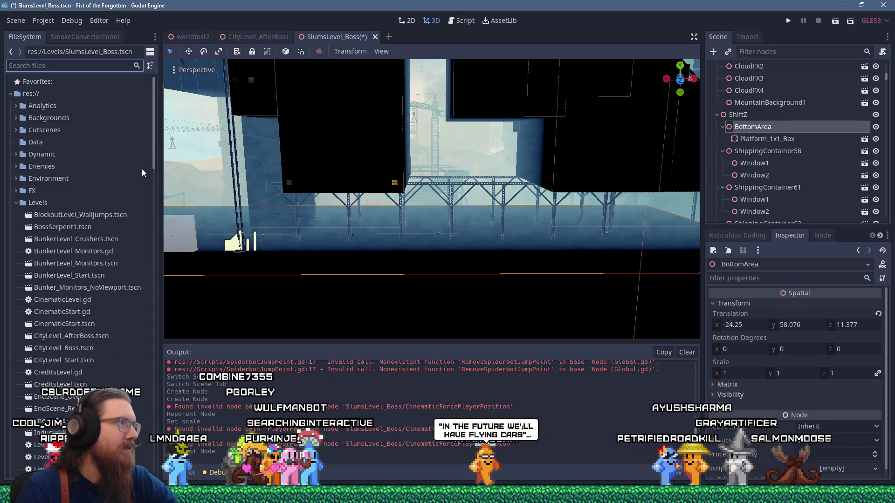
{"action": "double_click", "coordinate": [106, 201]}
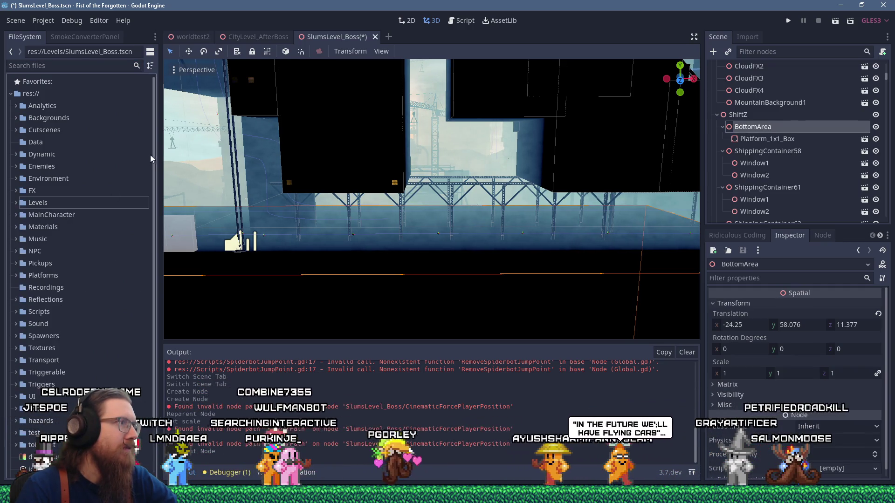
{"action": "scroll", "coordinate": [148, 170], "scroll_direction": "down", "scroll_amount": 1}
{"action": "scroll", "coordinate": [146, 136], "scroll_direction": "up", "scroll_amount": 1}
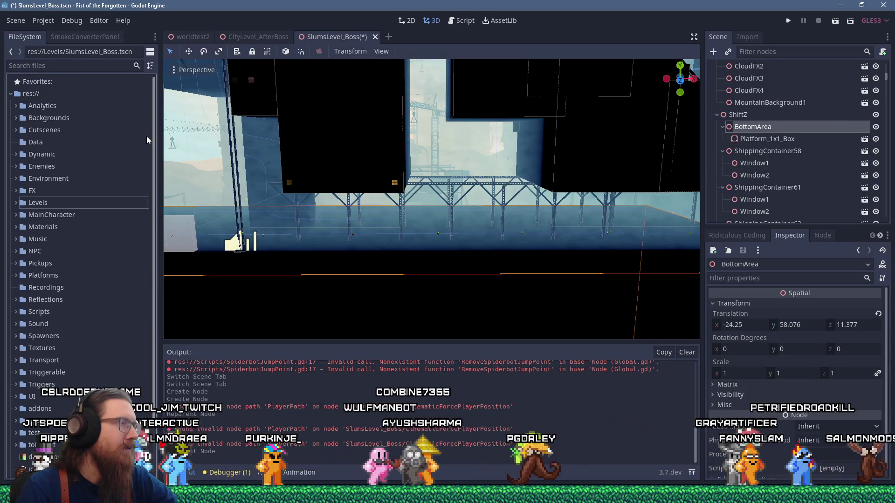
{"action": "scroll", "coordinate": [100, 229], "scroll_direction": "down", "scroll_amount": 2}
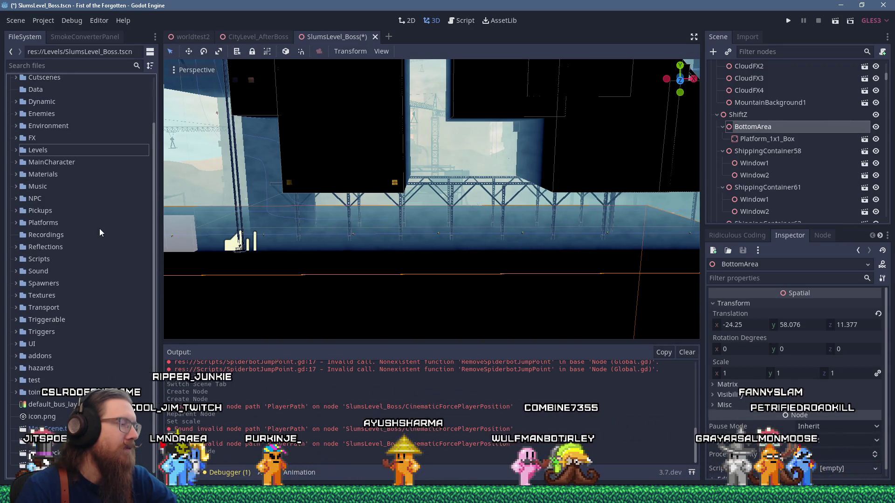
{"action": "scroll", "coordinate": [99, 228], "scroll_direction": "up", "scroll_amount": 2}
{"action": "right_click", "coordinate": [31, 99]}
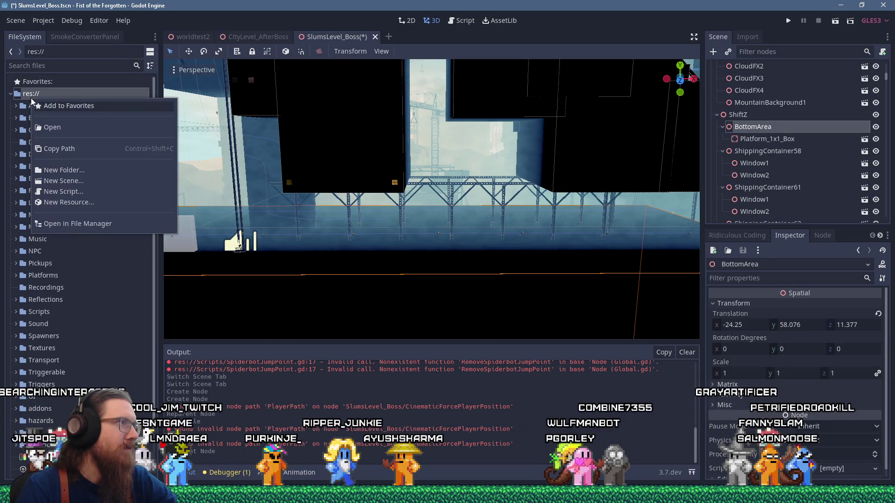
Create a new Museums folder at res:// and select it
{"action": "left_click", "coordinate": [20, 98]}
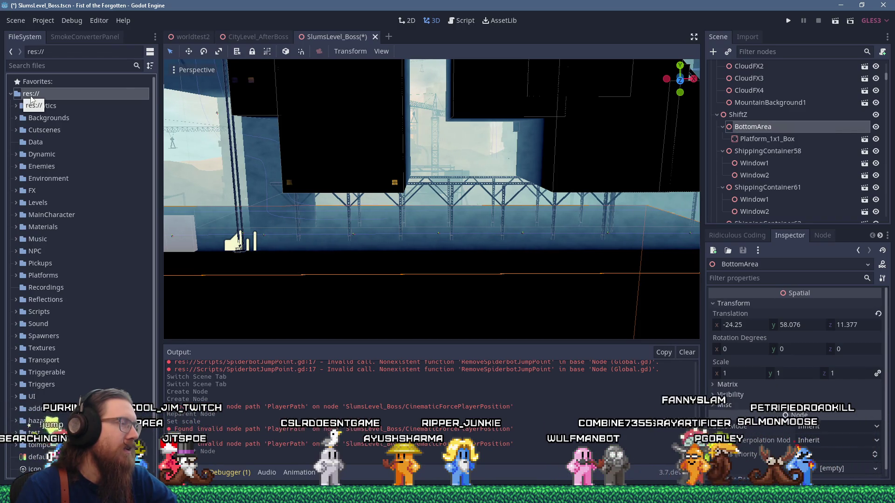
{"action": "right_click", "coordinate": [30, 99]}
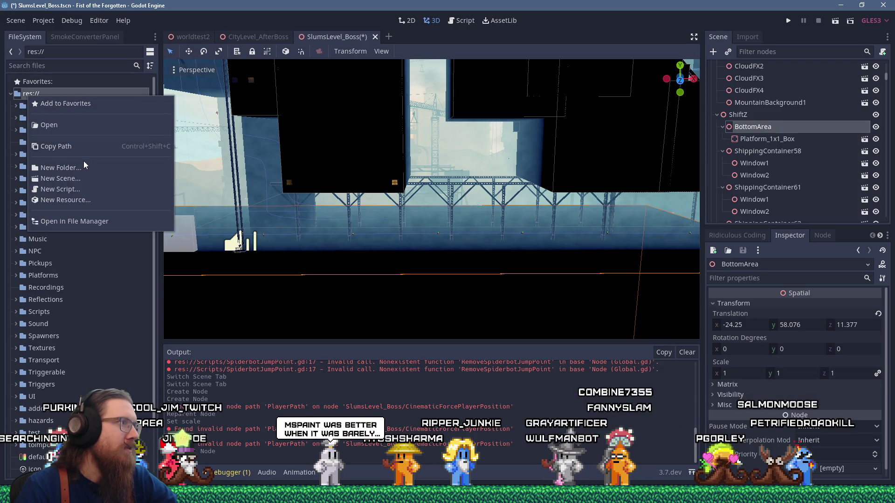
{"action": "left_click", "coordinate": [84, 166]}
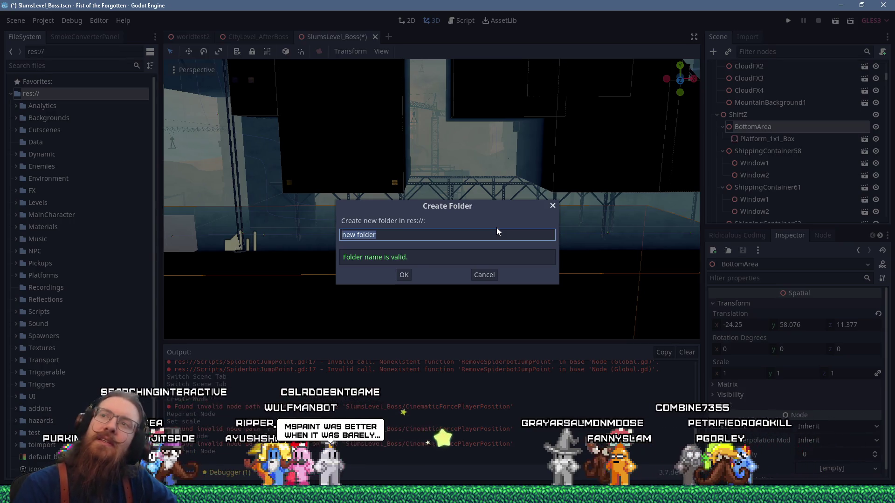
{"action": "type", "text": "Mus"}
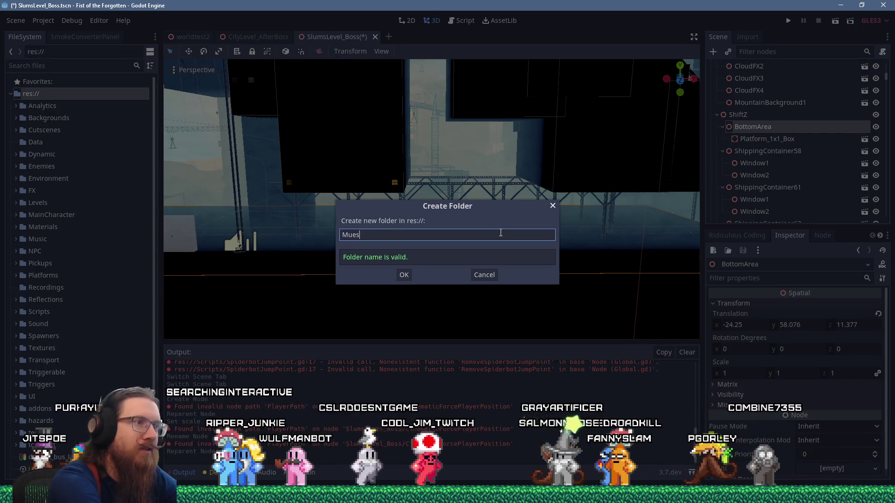
{"action": "type", "text": "eum"}
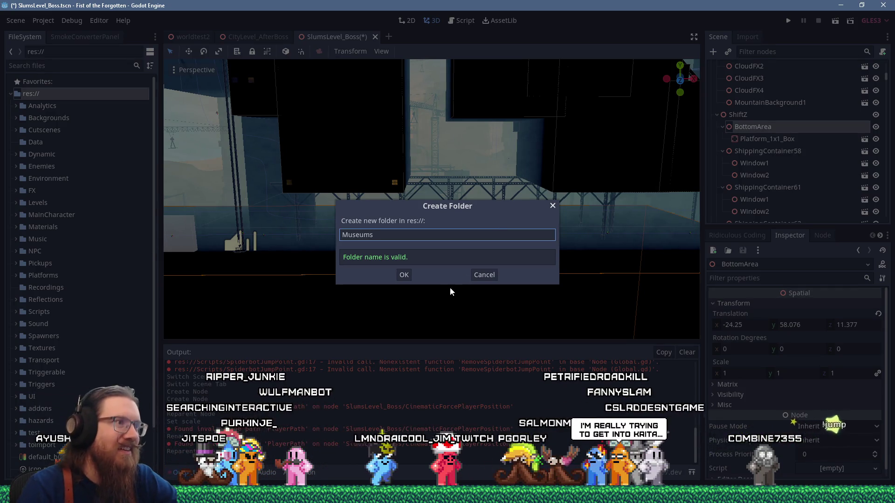
{"action": "left_click", "coordinate": [405, 275]}
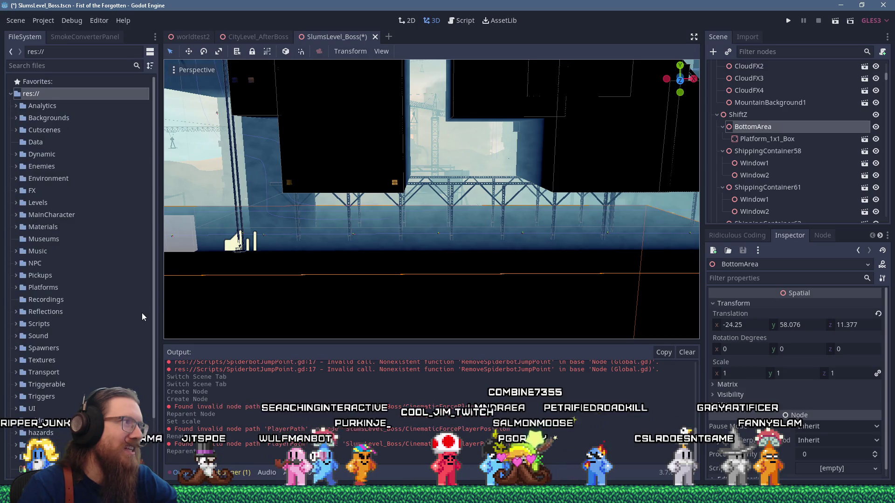
{"action": "scroll", "coordinate": [142, 312], "scroll_direction": "down", "scroll_amount": 3}
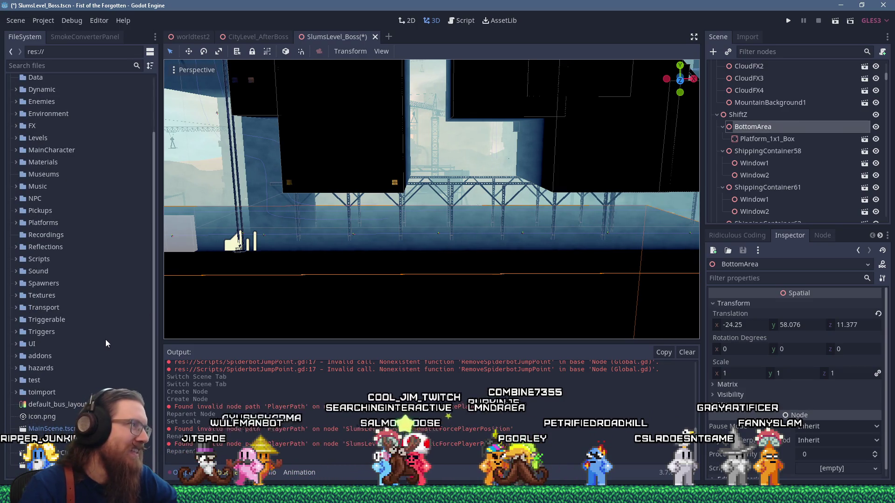
{"action": "left_click", "coordinate": [46, 174]}
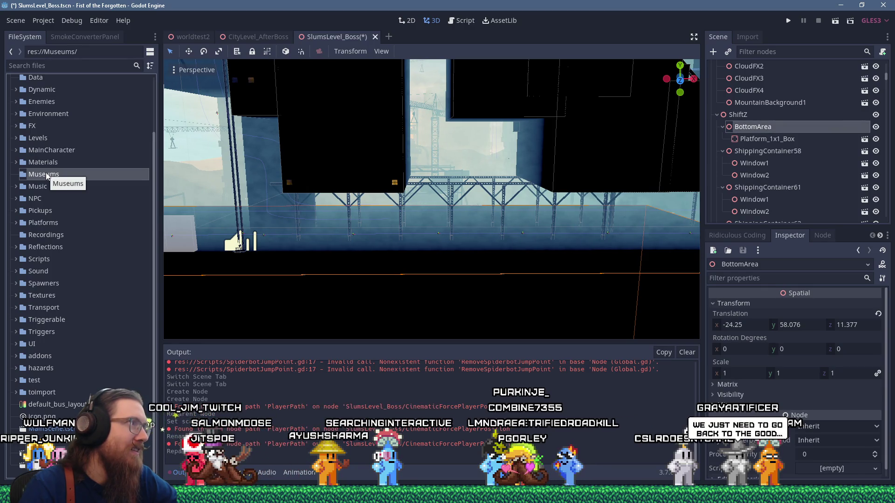
Start a new 3D scene and rename its Spatial root to SlumsMuseum
{"action": "left_click", "coordinate": [16, 20]}
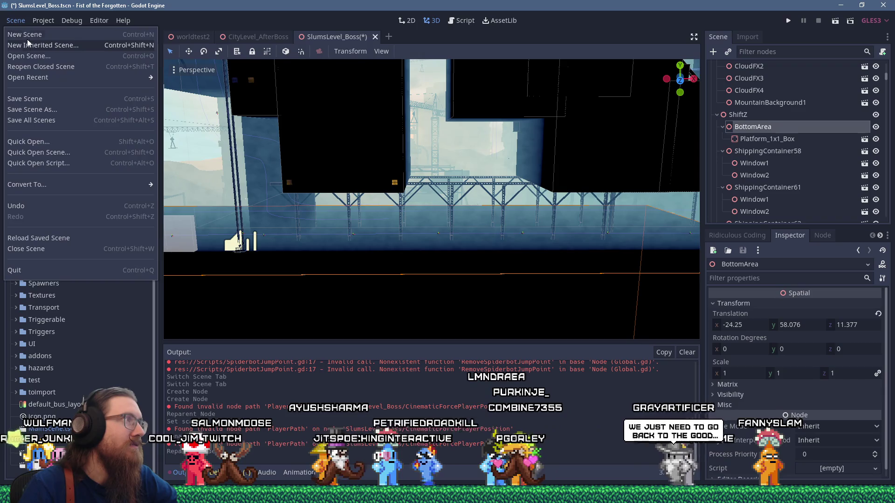
{"action": "left_click", "coordinate": [28, 35]}
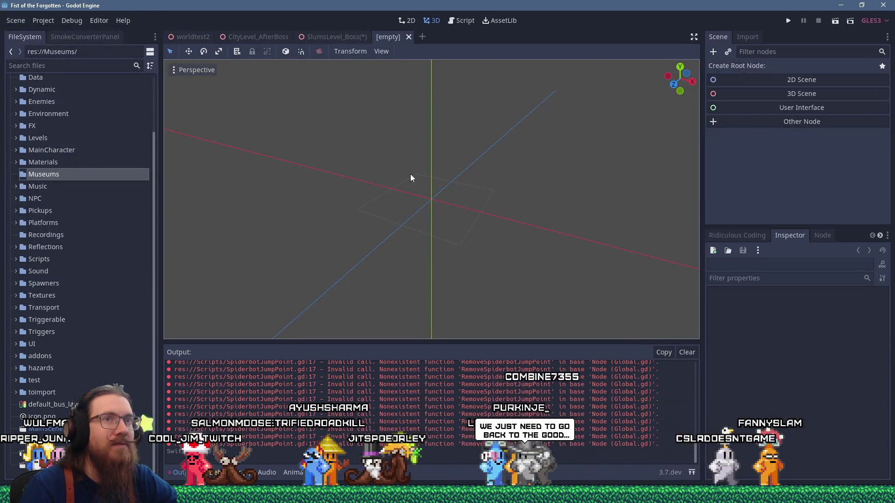
{"action": "left_click", "coordinate": [779, 96]}
{"action": "double_click", "coordinate": [757, 69]}
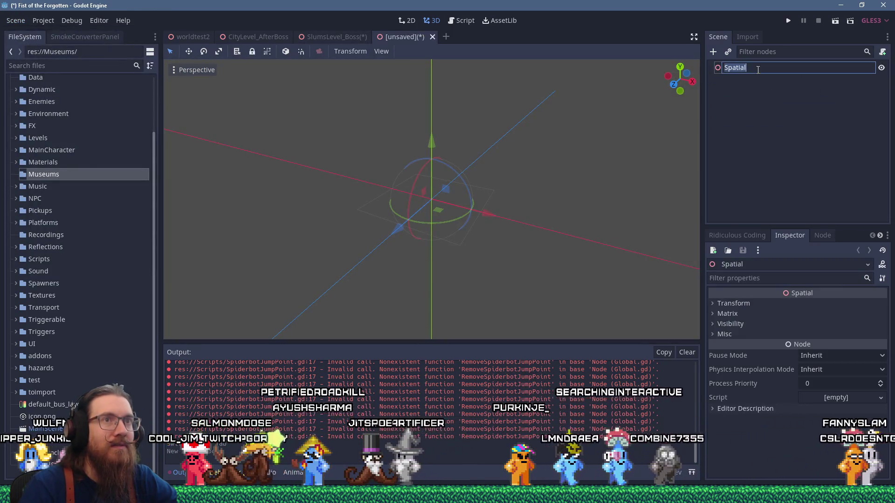
{"action": "type", "text": "S"}
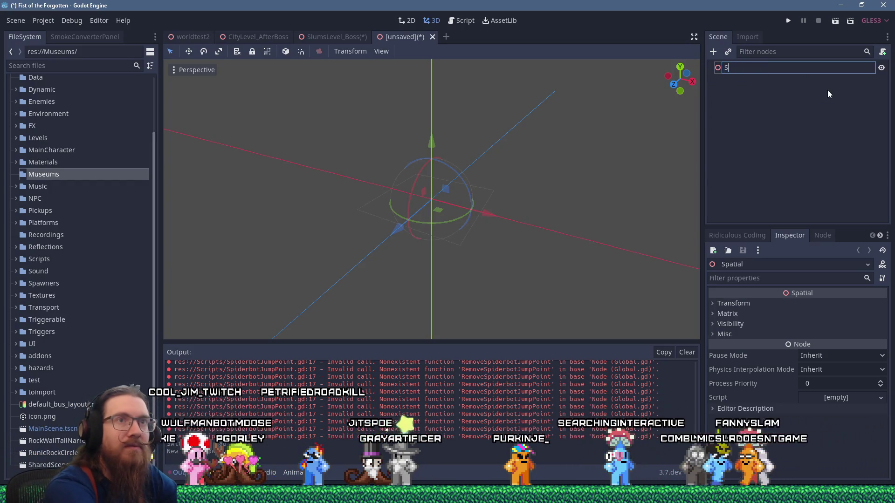
{"action": "type", "text": "lumsMuseum"}
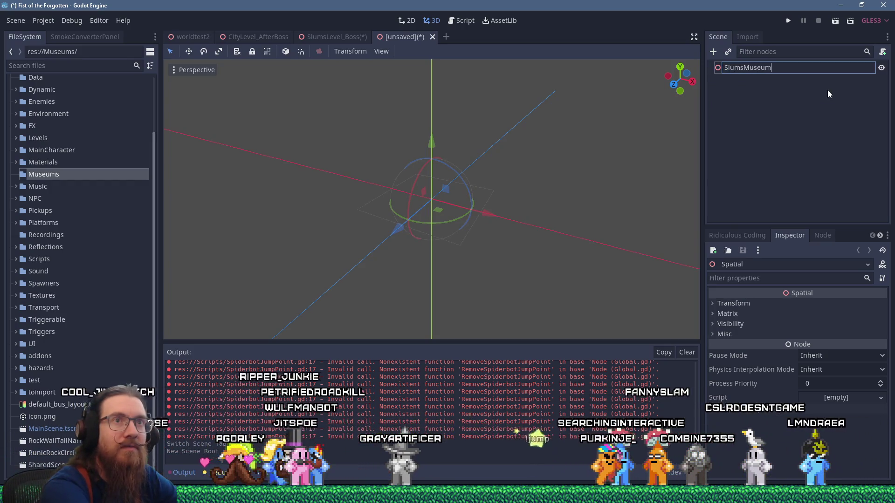
{"action": "key", "text": "Return"}
Save the scene as SlumsMuseum.tscn in res://Museums
{"action": "key", "text": "ctrl+s"}
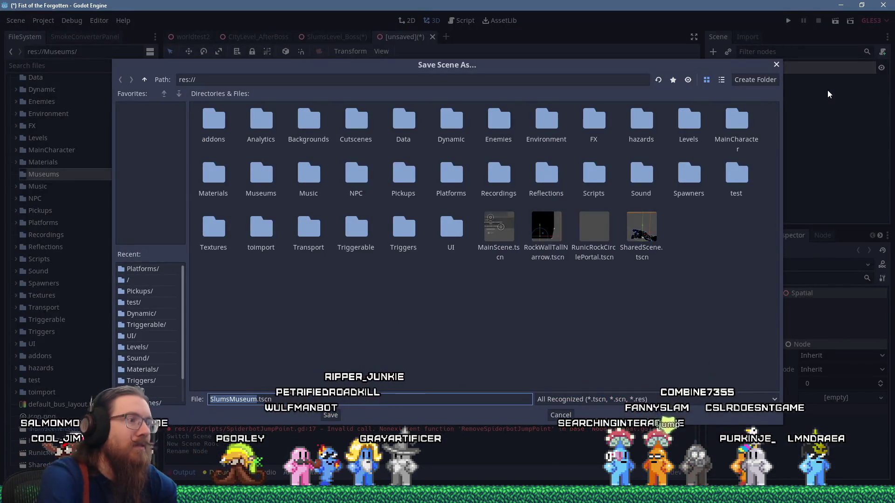
{"action": "double_click", "coordinate": [279, 182]}
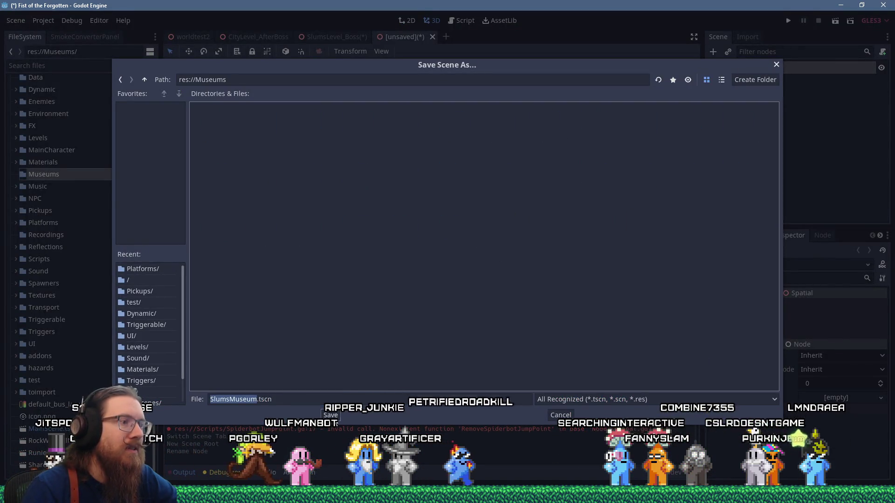
{"action": "left_click", "coordinate": [334, 417]}
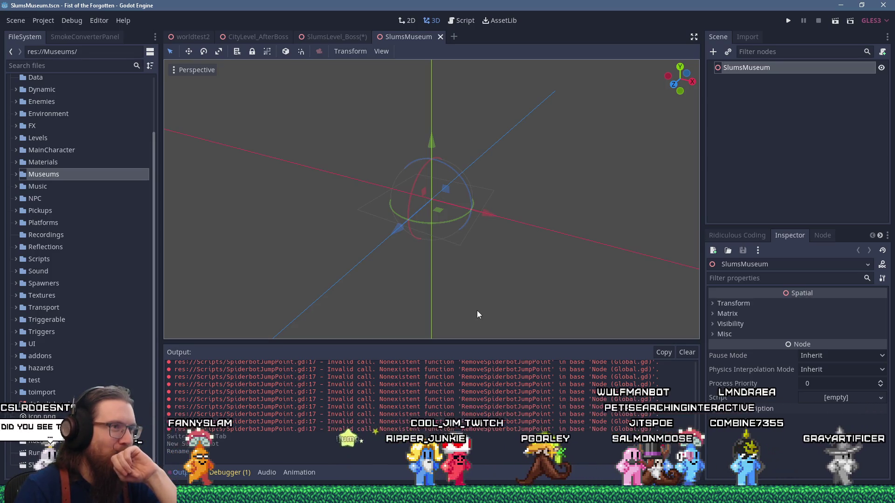
{"action": "mouse_move", "coordinate": [439, 300]}
{"action": "left_mouse_down"}
{"action": "mouse_move", "coordinate": [318, 281]}
{"action": "mouse_move", "coordinate": [472, 278]}
{"action": "left_mouse_up"}
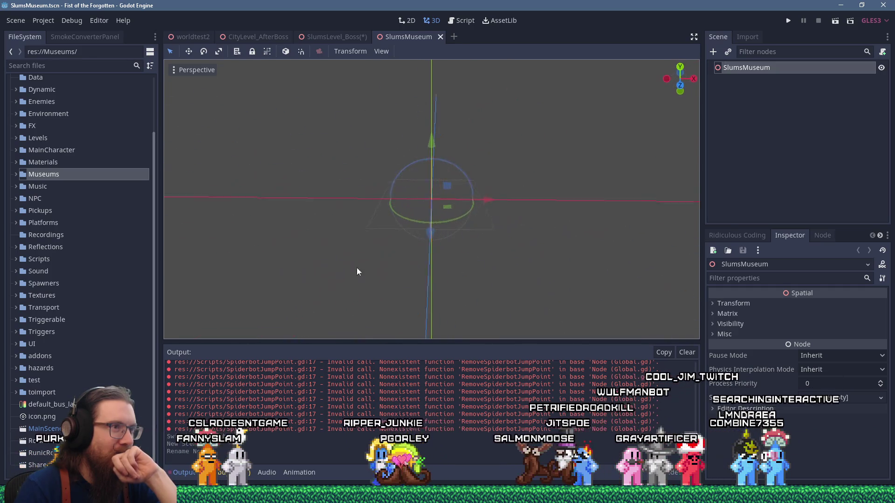
{"action": "left_click_drag", "start_coordinate": [313, 276], "coordinate": [274, 272]}
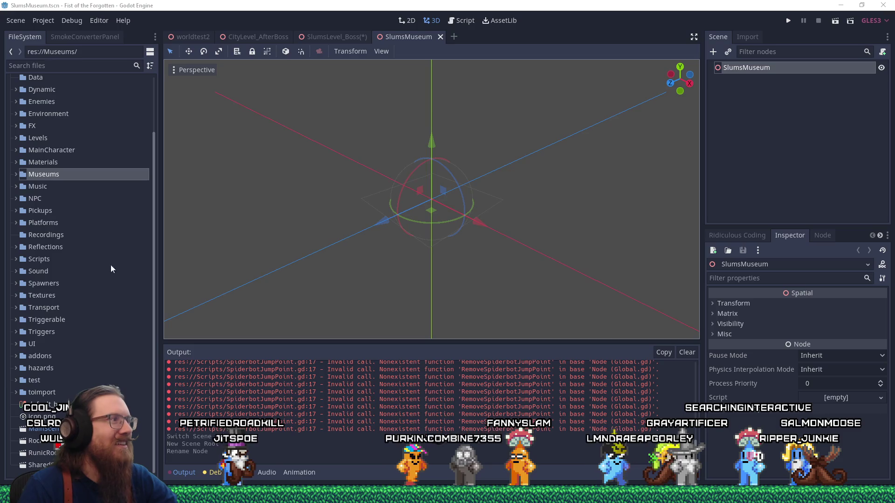
Orbit the empty SlumsMuseum viewport briefly, then switch over to the Firefox window
{"action": "left_click", "coordinate": [328, 4]}
{"action": "left_click_drag", "start_coordinate": [302, 262], "coordinate": [368, 256]}
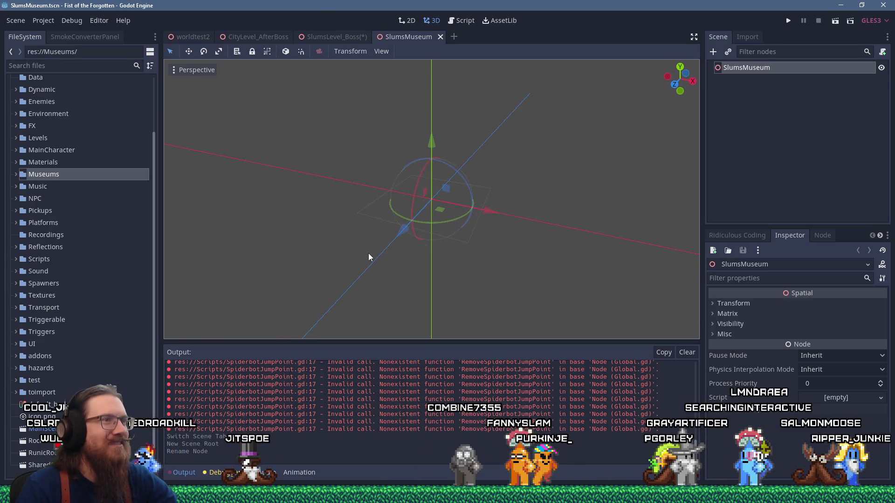
{"action": "scroll", "coordinate": [433, 252], "scroll_direction": "up", "scroll_amount": 4}
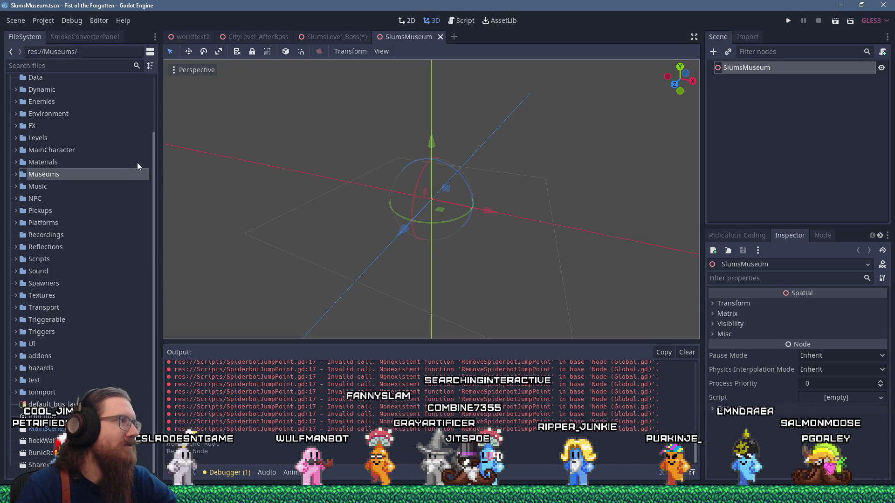
{"action": "left_click_drag", "start_coordinate": [153, 203], "coordinate": [155, 127]}
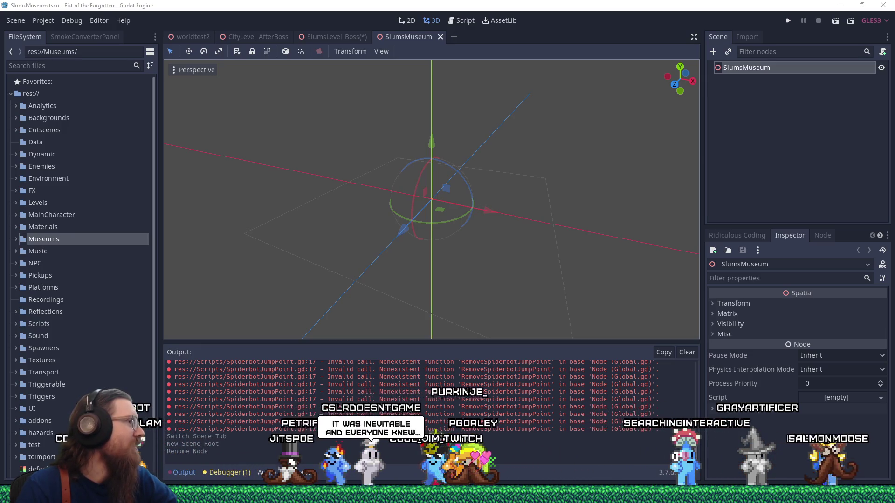
{"action": "key", "text": "alt+Tab"}
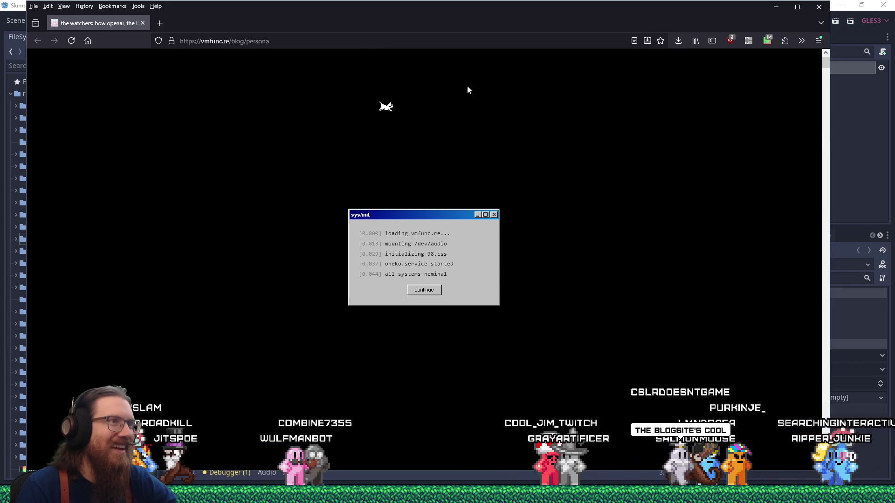
Dismiss the sys/init startup dialog and begin scrolling through 'the watchers' blog post
{"action": "left_click", "coordinate": [424, 290]}
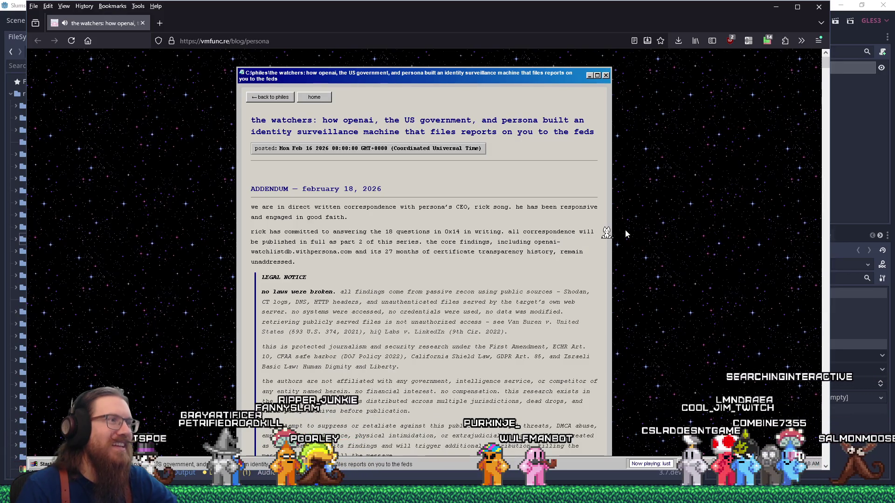
{"action": "scroll", "coordinate": [625, 230], "scroll_direction": "down", "scroll_amount": 3}
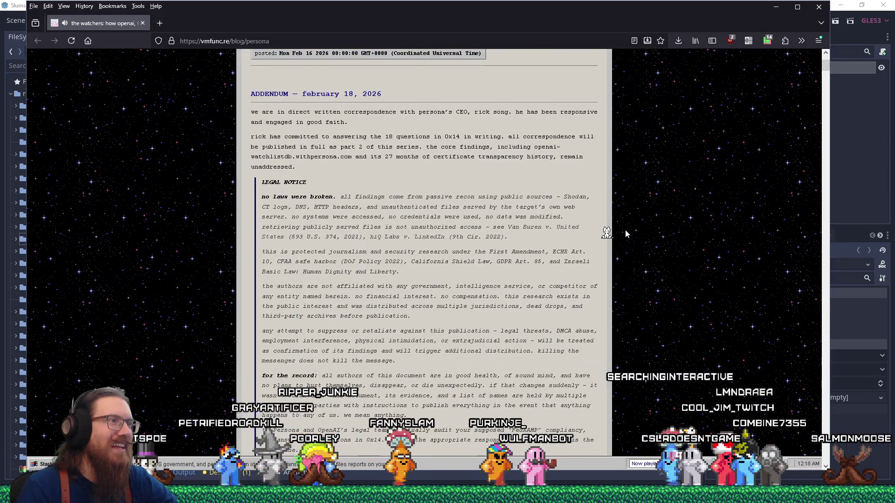
{"action": "scroll", "coordinate": [624, 230], "scroll_direction": "down", "scroll_amount": 2}
{"action": "scroll", "coordinate": [625, 231], "scroll_direction": "down", "scroll_amount": 3}
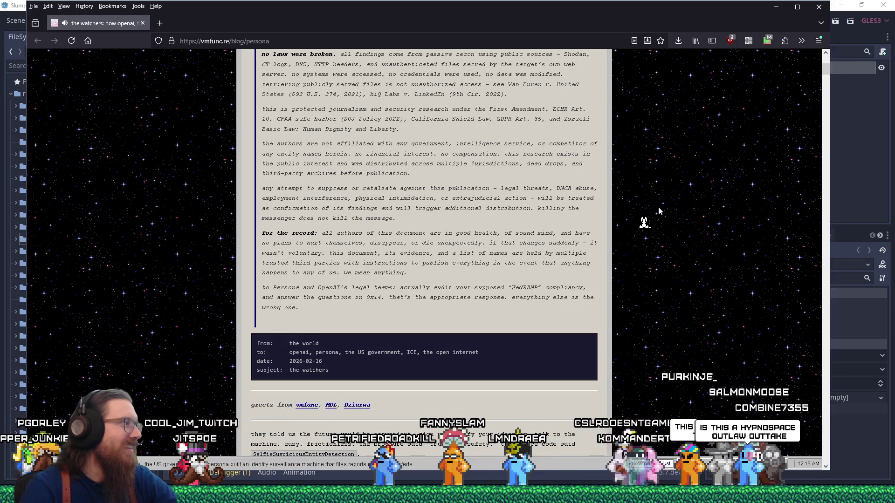
{"action": "scroll", "coordinate": [658, 207], "scroll_direction": "down", "scroll_amount": 7}
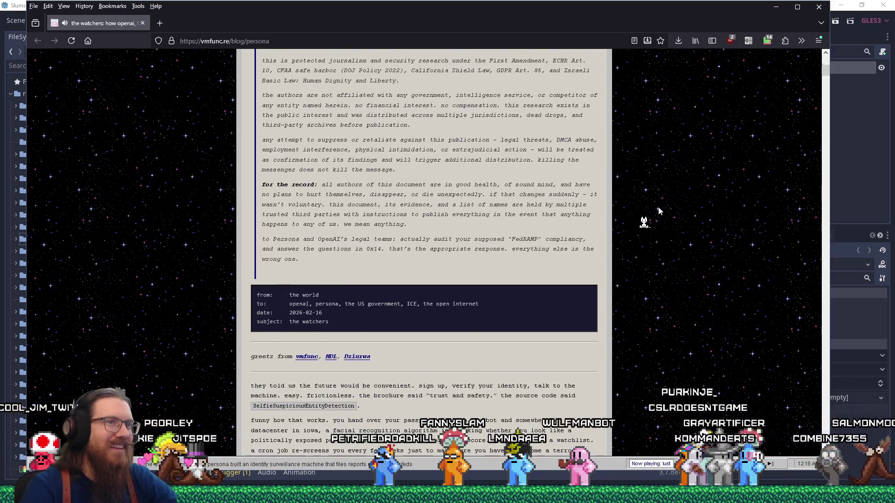
{"action": "scroll", "coordinate": [659, 208], "scroll_direction": "down", "scroll_amount": 3}
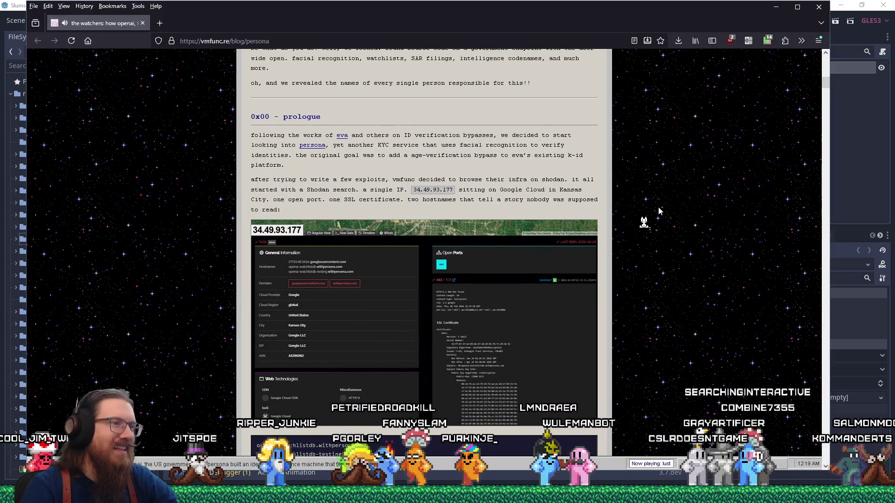
{"action": "scroll", "coordinate": [658, 208], "scroll_direction": "down", "scroll_amount": 10}
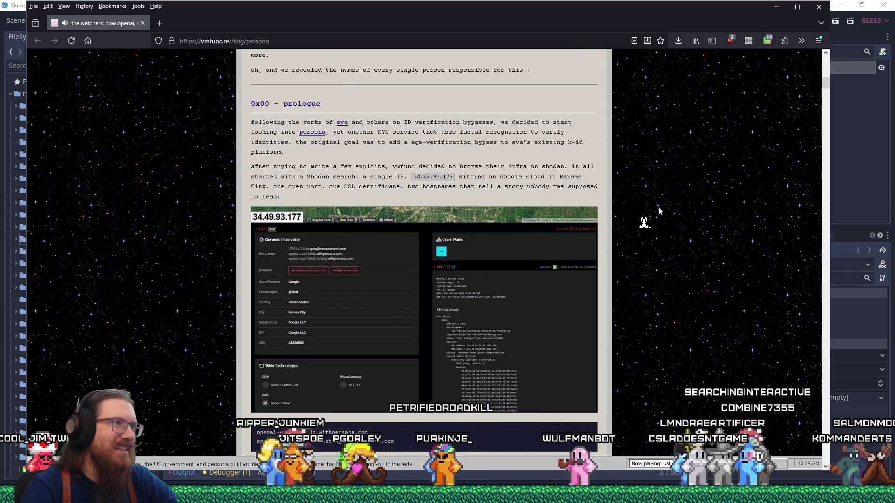
{"action": "scroll", "coordinate": [658, 211], "scroll_direction": "down", "scroll_amount": 3}
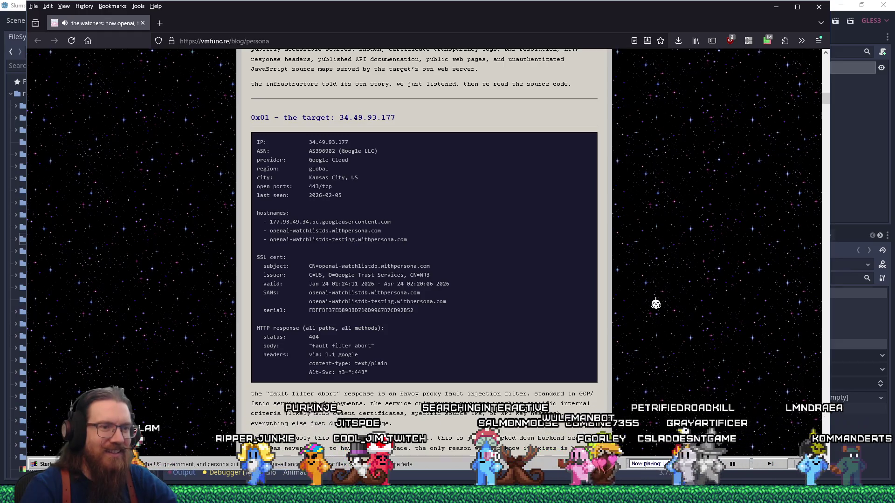
Open and close the site's retro start menu, then continue reading the post
{"action": "mouse_move", "coordinate": [767, 467]}
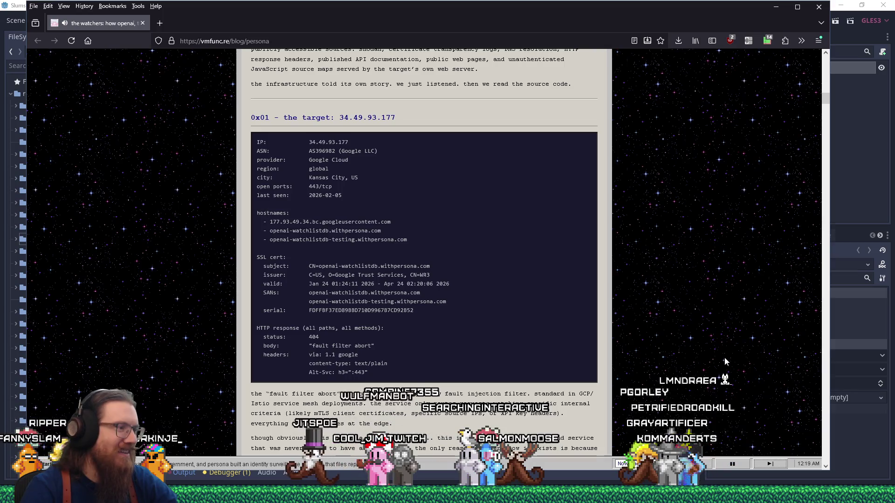
{"action": "key", "text": "super"}
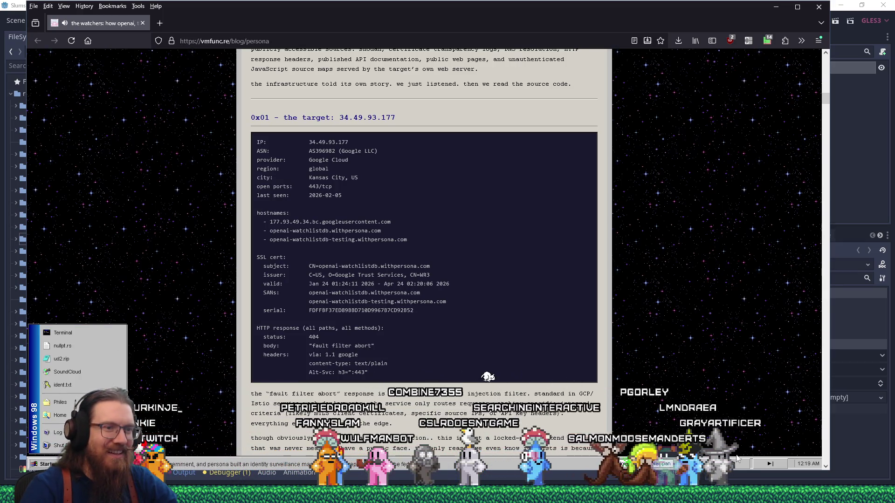
{"action": "left_click", "coordinate": [643, 394]}
{"action": "scroll", "coordinate": [679, 399], "scroll_direction": "up", "scroll_amount": 7}
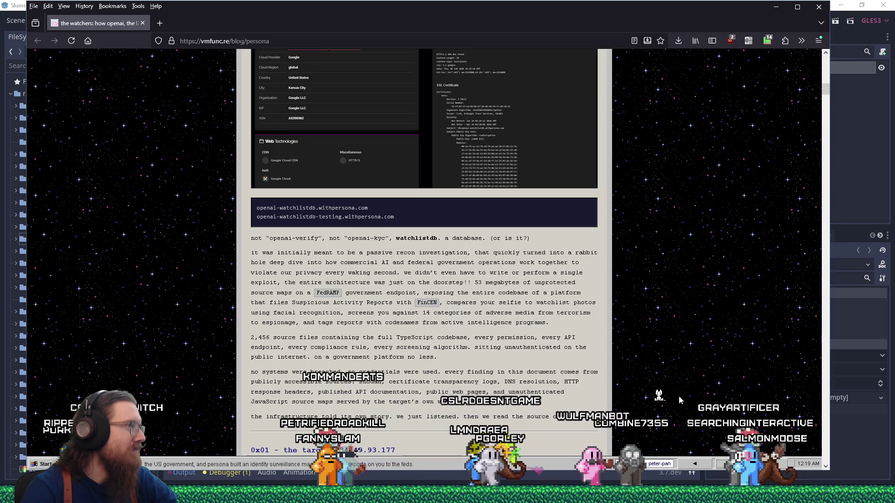
{"action": "scroll", "coordinate": [679, 395], "scroll_direction": "up", "scroll_amount": 4}
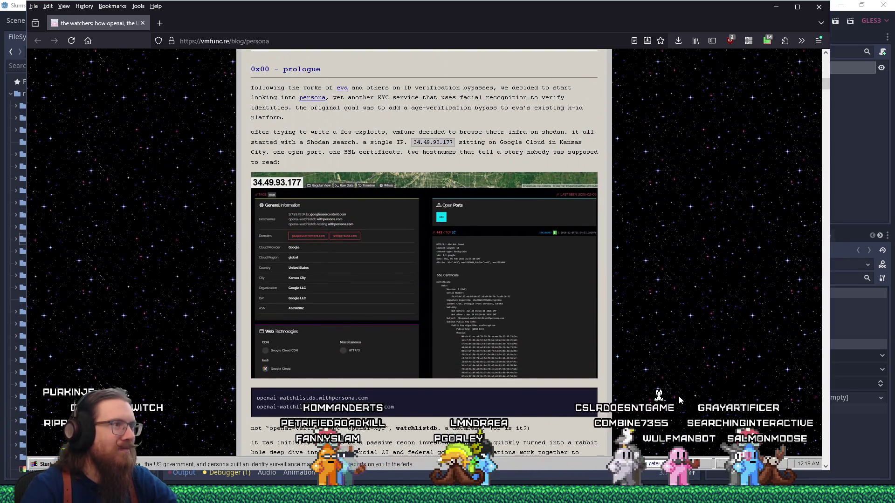
{"action": "scroll", "coordinate": [678, 396], "scroll_direction": "up", "scroll_amount": 2}
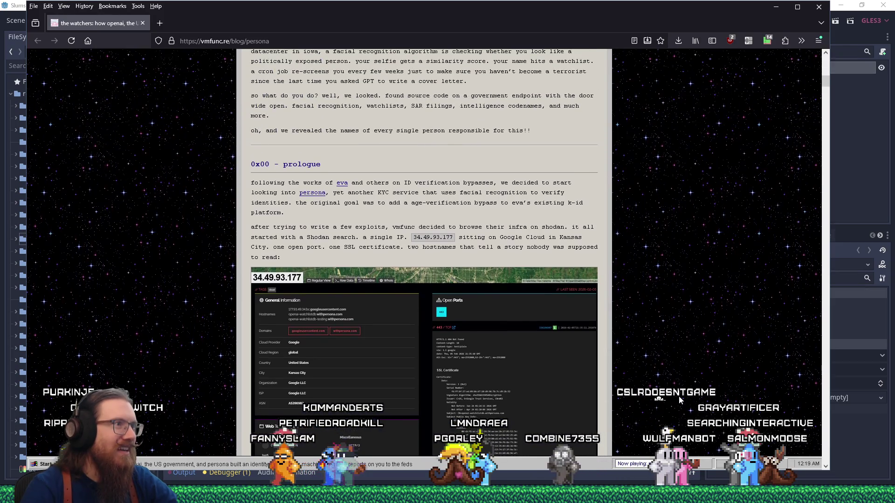
{"action": "scroll", "coordinate": [678, 396], "scroll_direction": "down", "scroll_amount": 2}
{"action": "scroll", "coordinate": [678, 396], "scroll_direction": "down", "scroll_amount": 3}
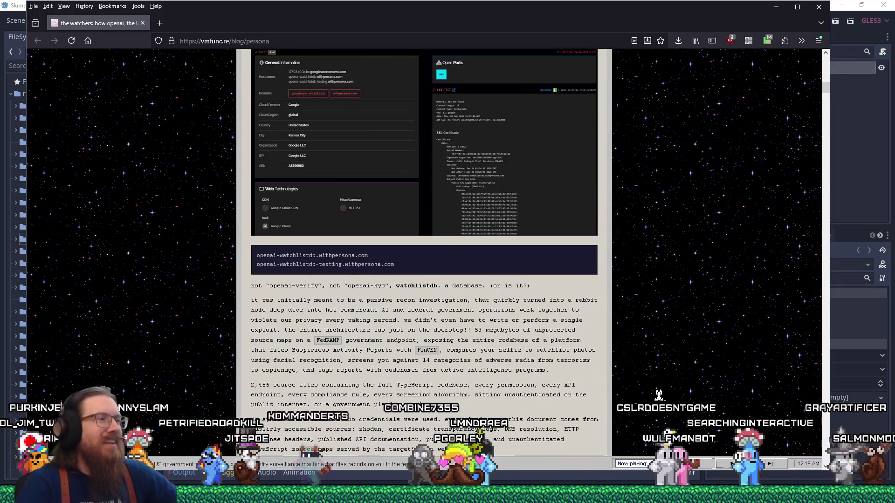
{"action": "scroll", "coordinate": [664, 356], "scroll_direction": "down", "scroll_amount": 3}
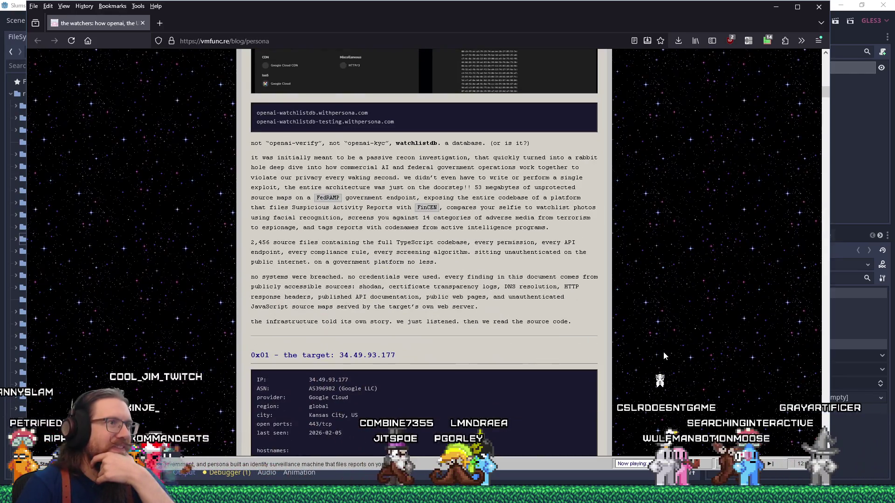
{"action": "scroll", "coordinate": [663, 356], "scroll_direction": "down", "scroll_amount": 2}
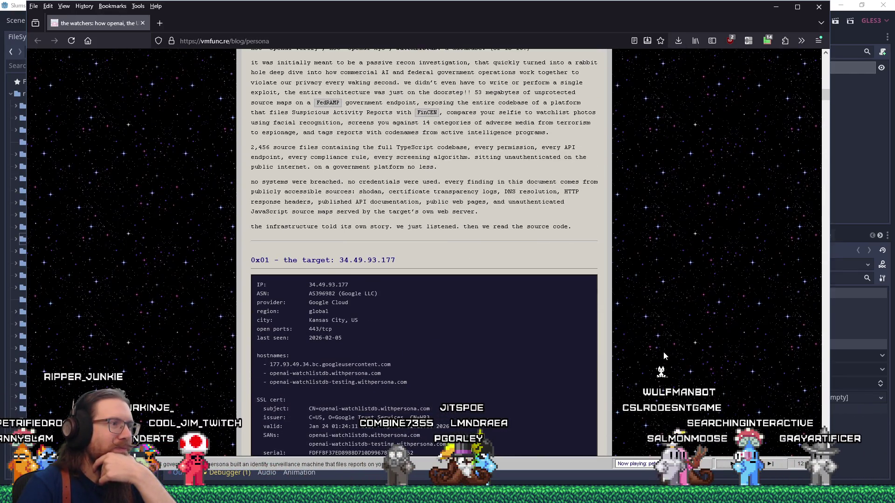
{"action": "scroll", "coordinate": [663, 354], "scroll_direction": "down", "scroll_amount": 4}
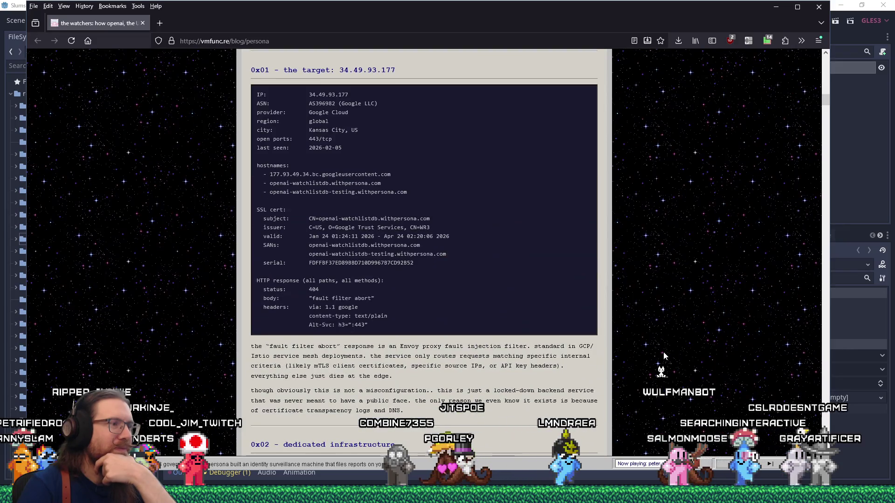
{"action": "scroll", "coordinate": [663, 356], "scroll_direction": "down", "scroll_amount": 8}
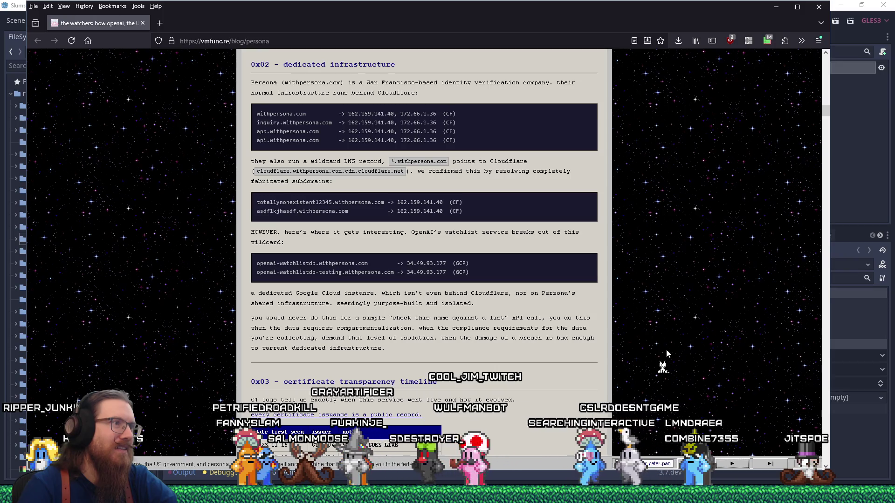
Scroll through the rest of the post to its closing source-code references
{"action": "scroll", "coordinate": [666, 352], "scroll_direction": "down", "scroll_amount": 3}
{"action": "scroll", "coordinate": [666, 353], "scroll_direction": "down", "scroll_amount": 15}
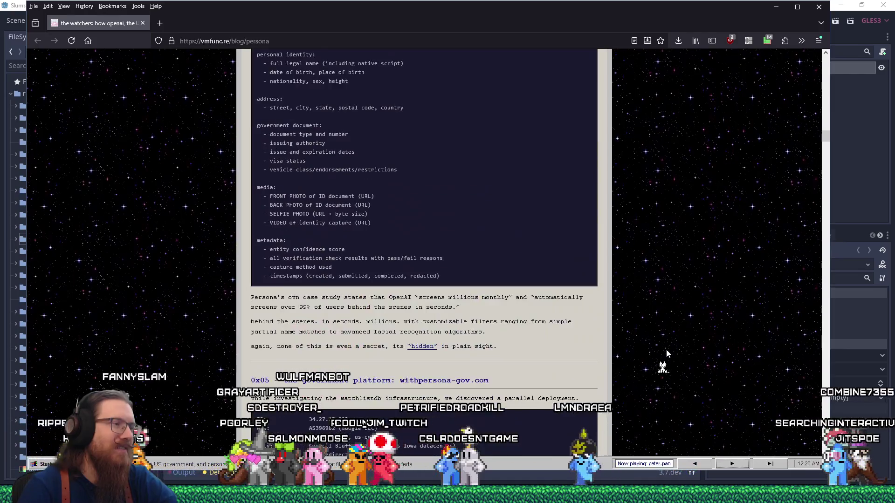
{"action": "scroll", "coordinate": [667, 353], "scroll_direction": "down", "scroll_amount": 10}
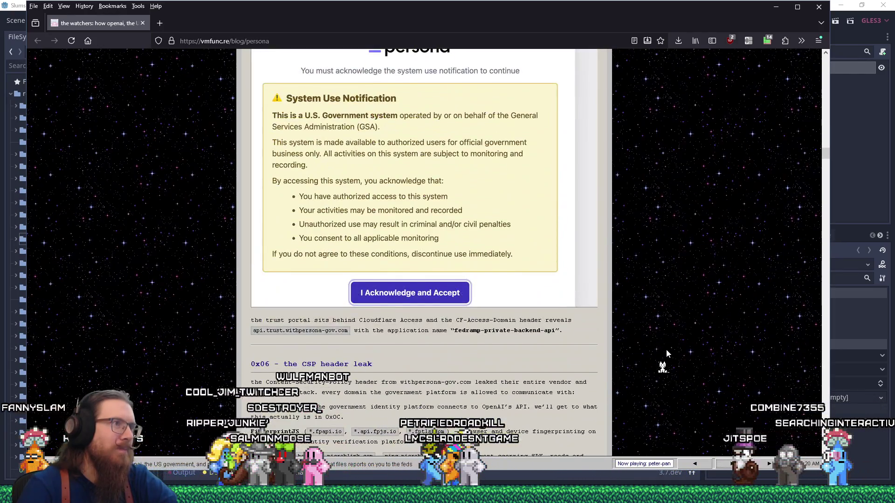
{"action": "scroll", "coordinate": [666, 352], "scroll_direction": "down", "scroll_amount": 20}
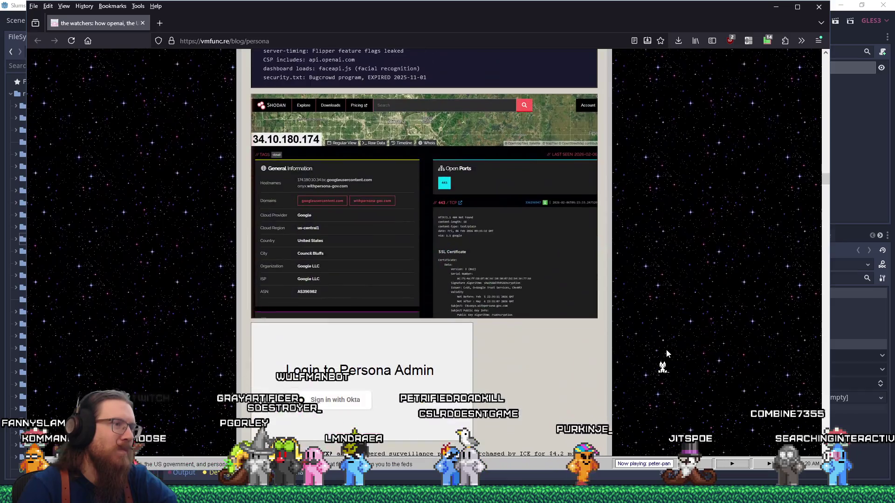
{"action": "scroll", "coordinate": [666, 353], "scroll_direction": "down", "scroll_amount": 5}
{"action": "scroll", "coordinate": [666, 354], "scroll_direction": "down", "scroll_amount": 20}
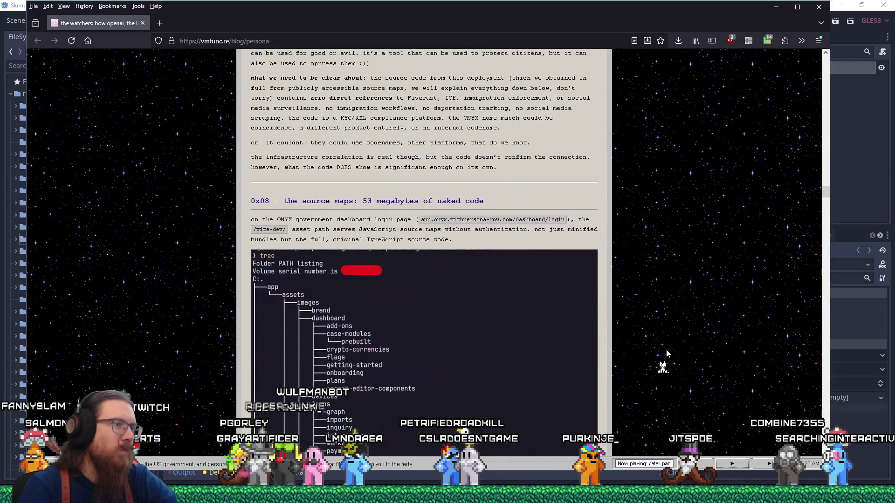
{"action": "scroll", "coordinate": [666, 353], "scroll_direction": "down", "scroll_amount": 15}
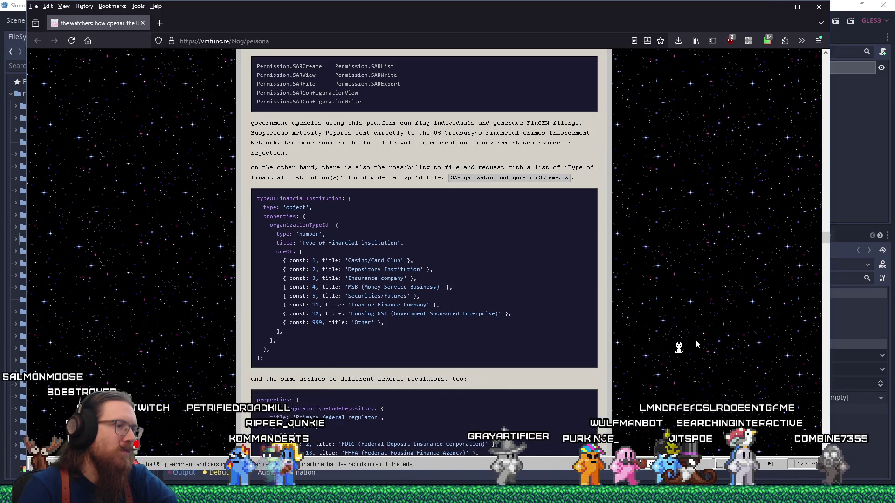
{"action": "scroll", "coordinate": [695, 341], "scroll_direction": "down", "scroll_amount": 15}
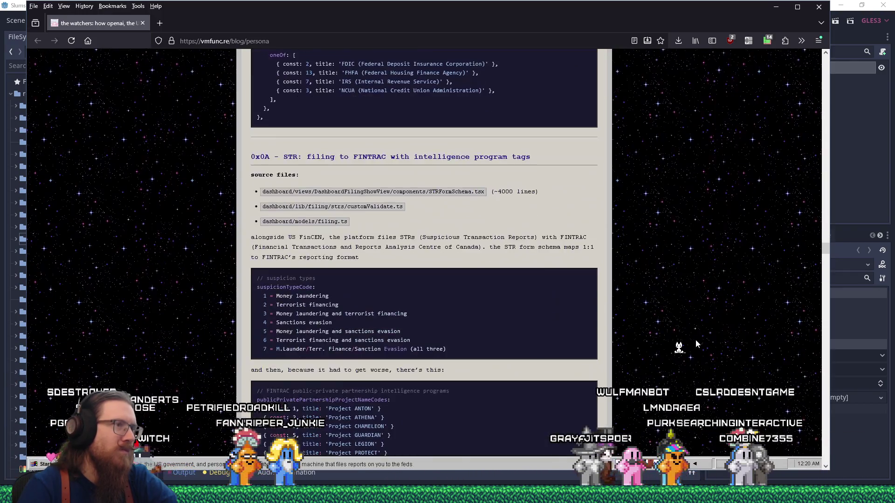
{"action": "scroll", "coordinate": [695, 340], "scroll_direction": "down", "scroll_amount": 15}
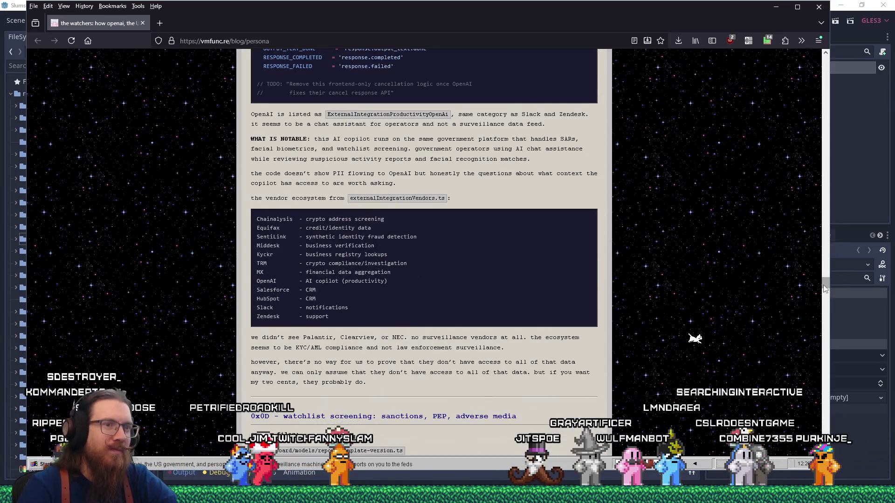
{"action": "left_click_drag", "start_coordinate": [822, 286], "coordinate": [821, 420]}
{"action": "scroll", "coordinate": [802, 293], "scroll_direction": "down", "scroll_amount": 3}
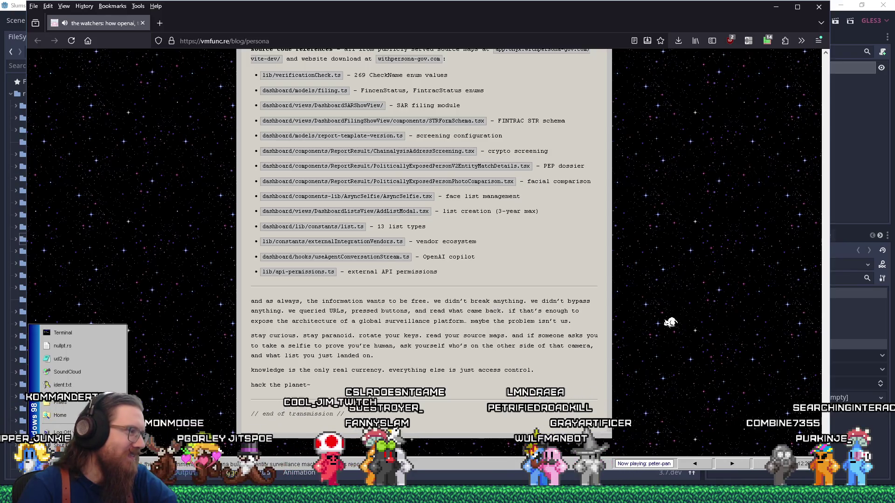
View and close the site's identity page, close Firefox, and expand Godot's Platforms folder
{"action": "left_click", "coordinate": [79, 385]}
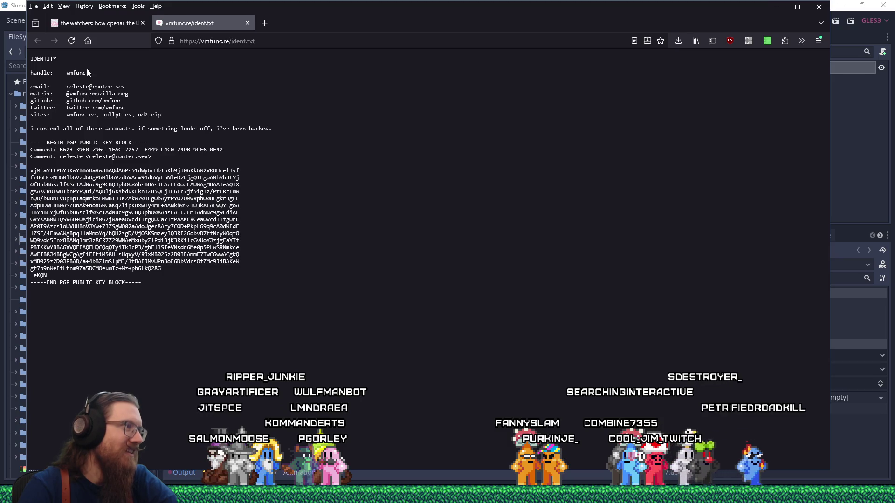
{"action": "left_click", "coordinate": [248, 24]}
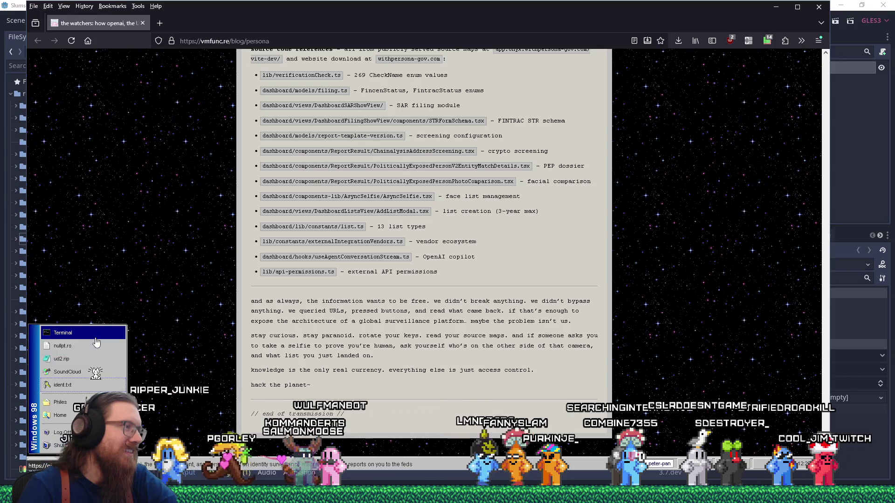
{"action": "left_click", "coordinate": [142, 23]}
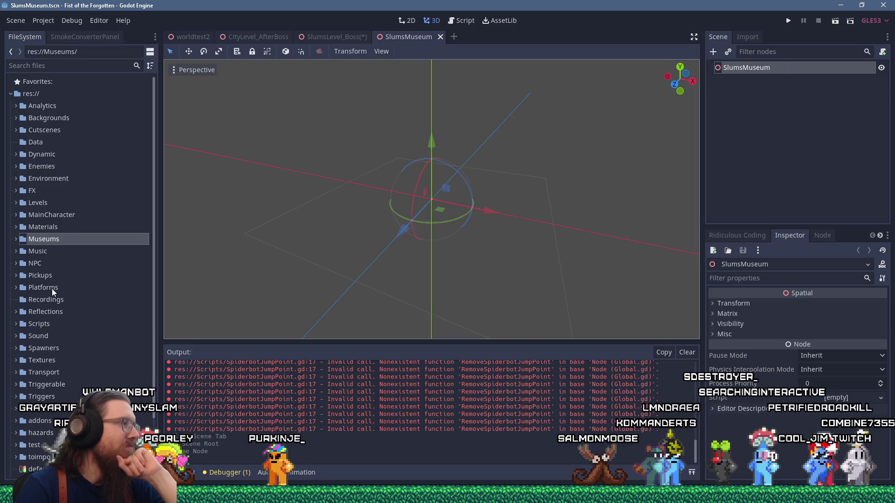
{"action": "left_click", "coordinate": [17, 288]}
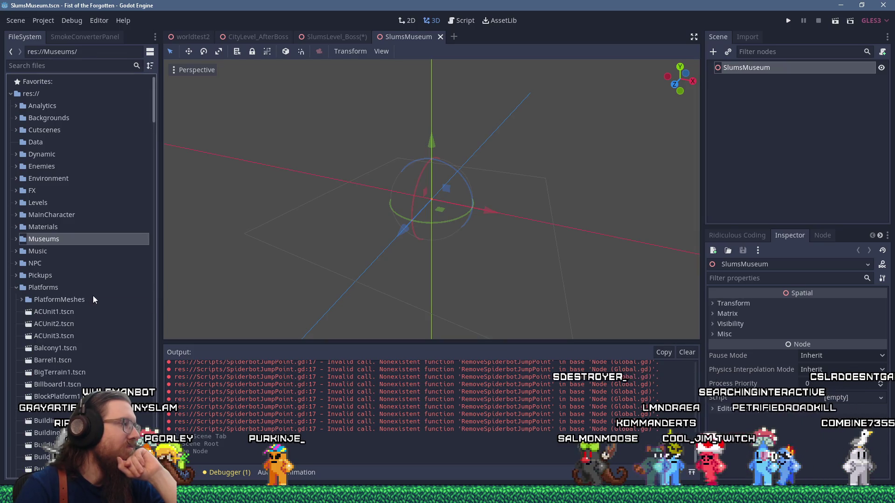
Instance the eleven PlatformMeshes scenes, ACUnitMesh1 through GiantRobotUpperArmRight1, and view from the front
{"action": "left_click", "coordinate": [21, 298]}
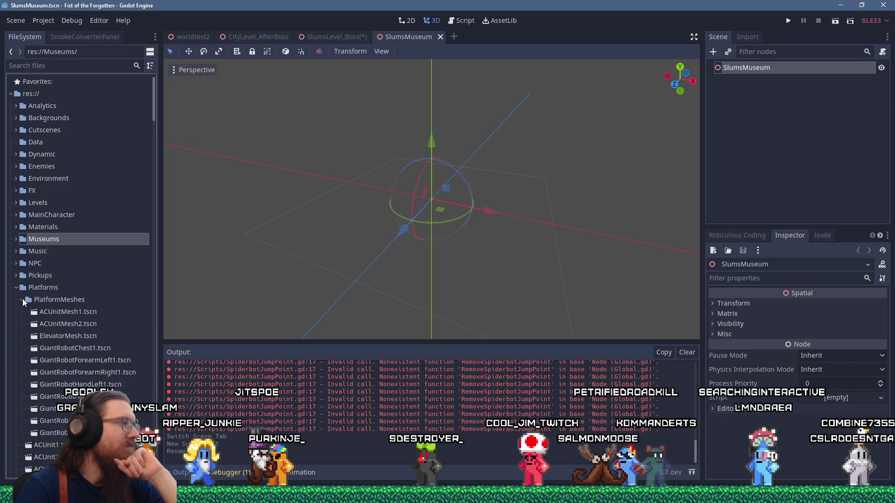
{"action": "scroll", "coordinate": [144, 311], "scroll_direction": "down", "scroll_amount": 2}
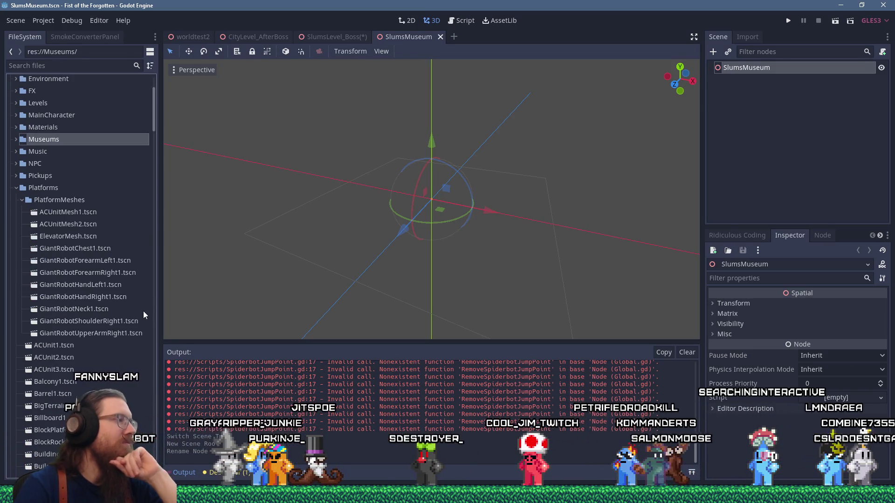
{"action": "left_click", "coordinate": [77, 211]}
{"action": "left_click", "coordinate": [92, 333], "text": "shift"}
{"action": "mouse_move", "coordinate": [91, 334]}
{"action": "left_mouse_down"}
{"action": "mouse_move", "coordinate": [382, 261]}
{"action": "mouse_move", "coordinate": [659, 150]}
{"action": "mouse_move", "coordinate": [741, 67]}
{"action": "left_mouse_up"}
{"action": "key", "text": "KP_1"}
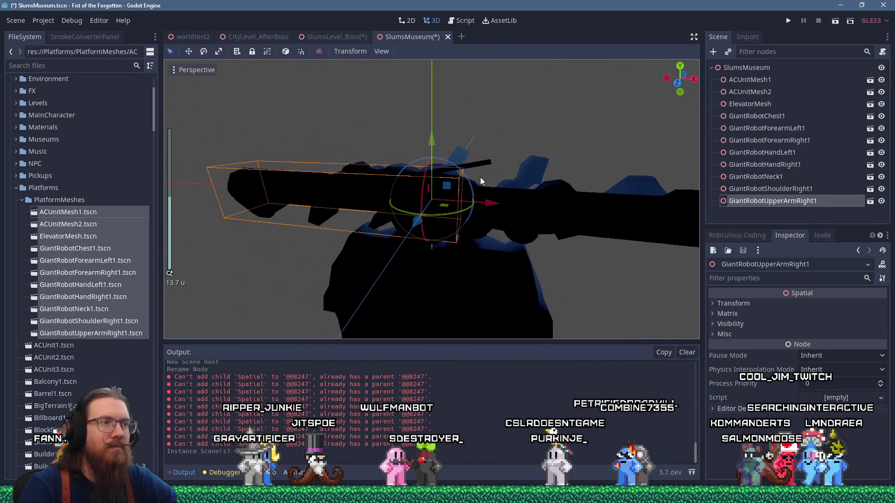
Move the upper arm, right shoulder, neck and right hand meshes to separate spots
{"action": "mouse_move", "coordinate": [449, 186]}
{"action": "left_mouse_down"}
{"action": "mouse_move", "coordinate": [406, 97]}
{"action": "mouse_move", "coordinate": [334, 39]}
{"action": "left_mouse_up"}
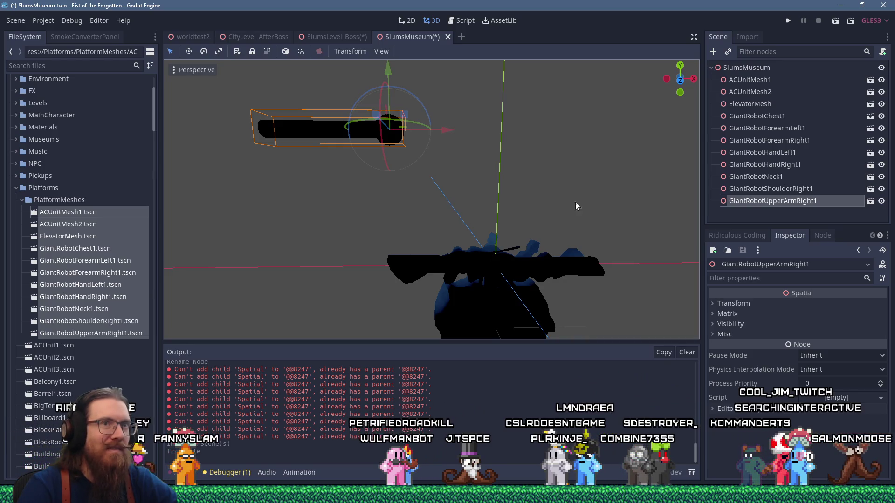
{"action": "left_click", "coordinate": [752, 189]}
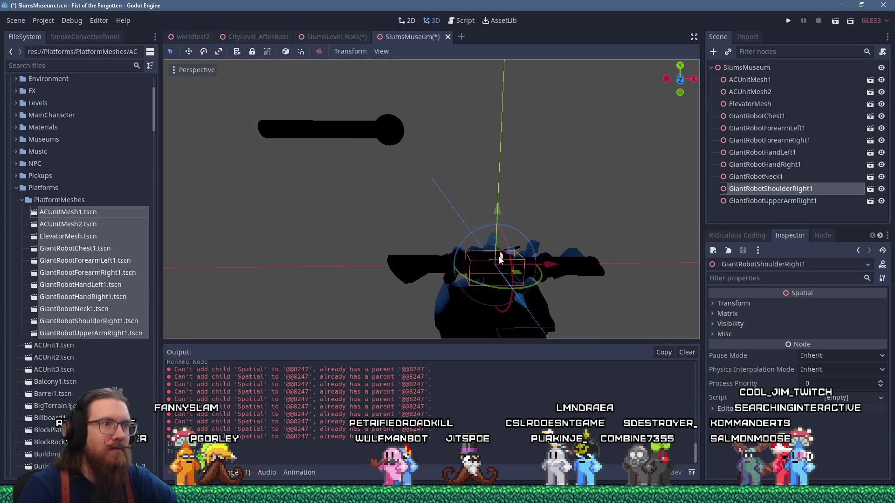
{"action": "left_click_drag", "start_coordinate": [499, 259], "coordinate": [484, 229]}
{"action": "mouse_move", "coordinate": [516, 259]}
{"action": "left_mouse_down"}
{"action": "mouse_move", "coordinate": [531, 118]}
{"action": "mouse_move", "coordinate": [492, 51]}
{"action": "mouse_move", "coordinate": [403, 75]}
{"action": "mouse_move", "coordinate": [387, 93]}
{"action": "left_mouse_up"}
{"action": "left_click", "coordinate": [755, 177]}
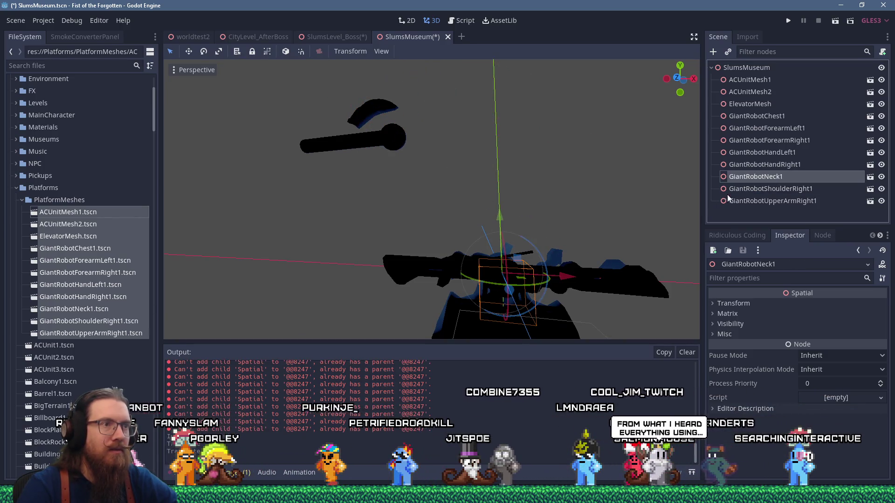
{"action": "left_click_drag", "start_coordinate": [515, 256], "coordinate": [484, 100]}
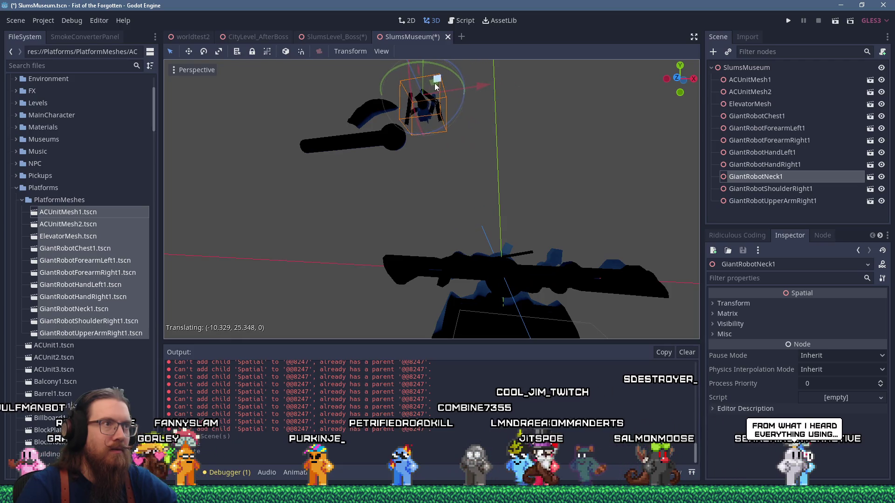
{"action": "key", "text": "Up"}
{"action": "mouse_move", "coordinate": [523, 260]}
{"action": "left_mouse_down"}
{"action": "mouse_move", "coordinate": [496, 99]}
{"action": "mouse_move", "coordinate": [287, 108]}
{"action": "mouse_move", "coordinate": [297, 133]}
{"action": "left_mouse_up"}
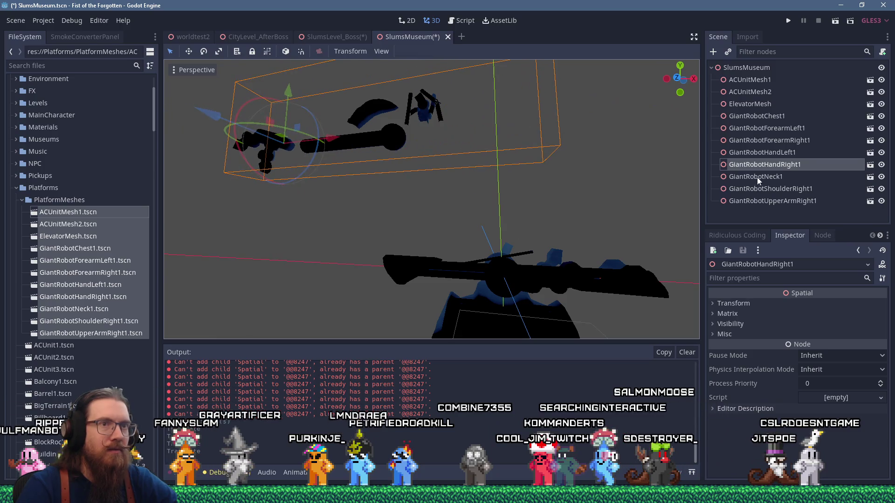
Move the left hand and both forearm meshes out to the upper right
{"action": "left_click", "coordinate": [768, 151]}
{"action": "mouse_move", "coordinate": [518, 247]}
{"action": "left_mouse_down"}
{"action": "mouse_move", "coordinate": [535, 140]}
{"action": "mouse_move", "coordinate": [558, 128]}
{"action": "mouse_move", "coordinate": [563, 184]}
{"action": "left_mouse_up"}
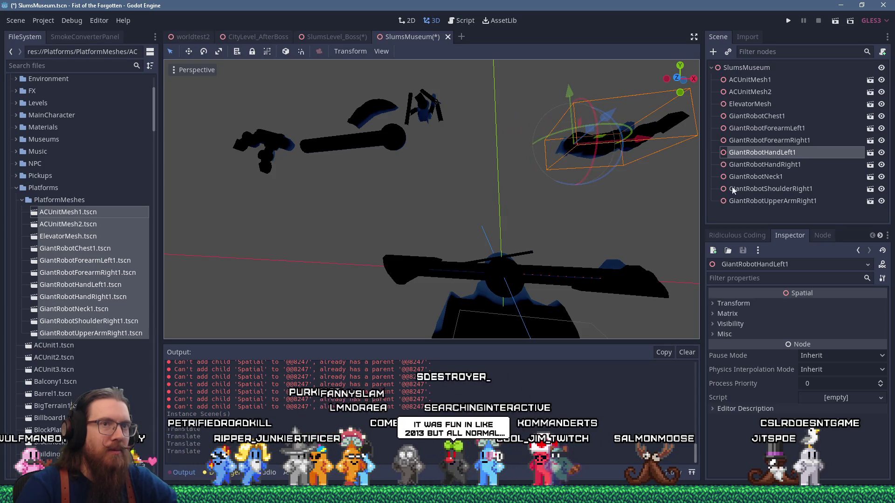
{"action": "left_click", "coordinate": [779, 141]}
{"action": "mouse_move", "coordinate": [515, 264]}
{"action": "left_mouse_down"}
{"action": "mouse_move", "coordinate": [517, 223]}
{"action": "mouse_move", "coordinate": [569, 104]}
{"action": "mouse_move", "coordinate": [540, 138]}
{"action": "left_mouse_up"}
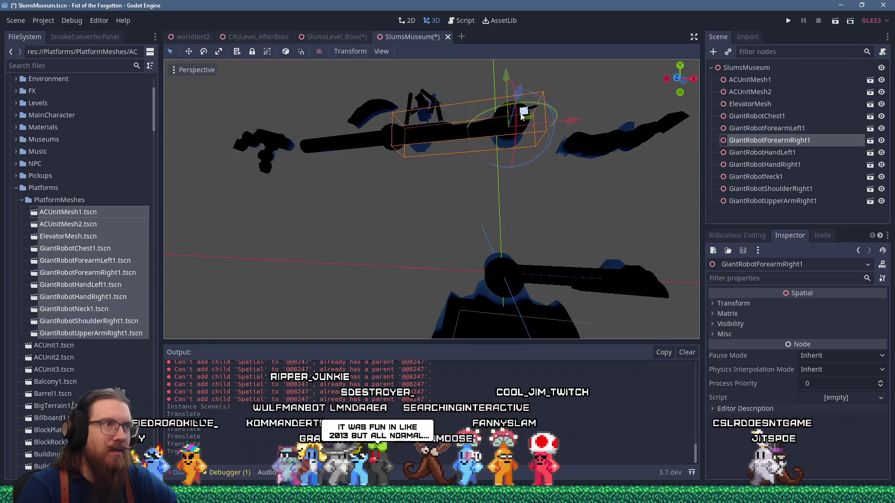
{"action": "scroll", "coordinate": [514, 167], "scroll_direction": "down", "scroll_amount": 2}
{"action": "mouse_move", "coordinate": [505, 269]}
{"action": "left_mouse_down"}
{"action": "mouse_move", "coordinate": [483, 230]}
{"action": "mouse_move", "coordinate": [553, 126]}
{"action": "mouse_move", "coordinate": [547, 133]}
{"action": "left_mouse_up"}
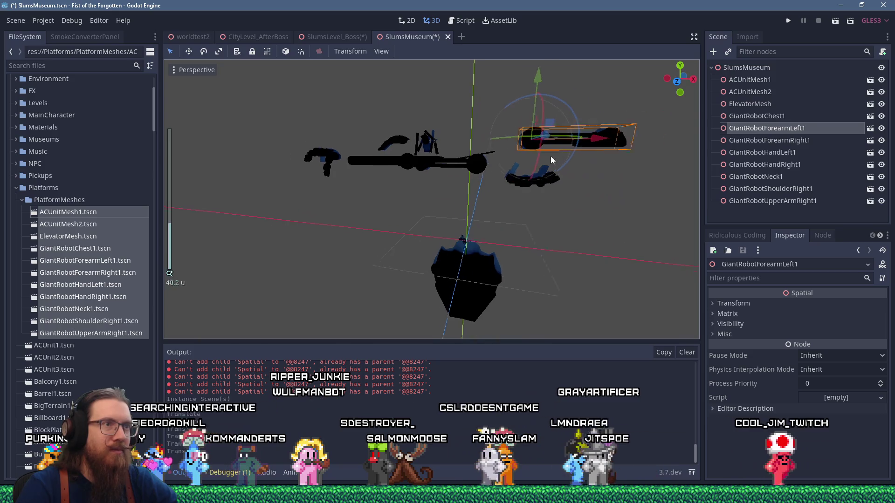
{"action": "scroll", "coordinate": [476, 195], "scroll_direction": "up", "scroll_amount": 3}
{"action": "scroll", "coordinate": [390, 224], "scroll_direction": "down", "scroll_amount": 2}
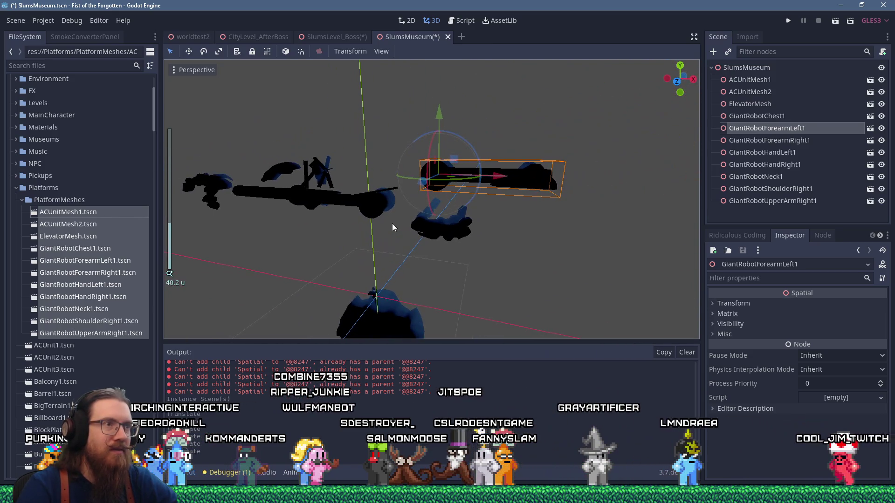
{"action": "scroll", "coordinate": [430, 204], "scroll_direction": "up", "scroll_amount": 1}
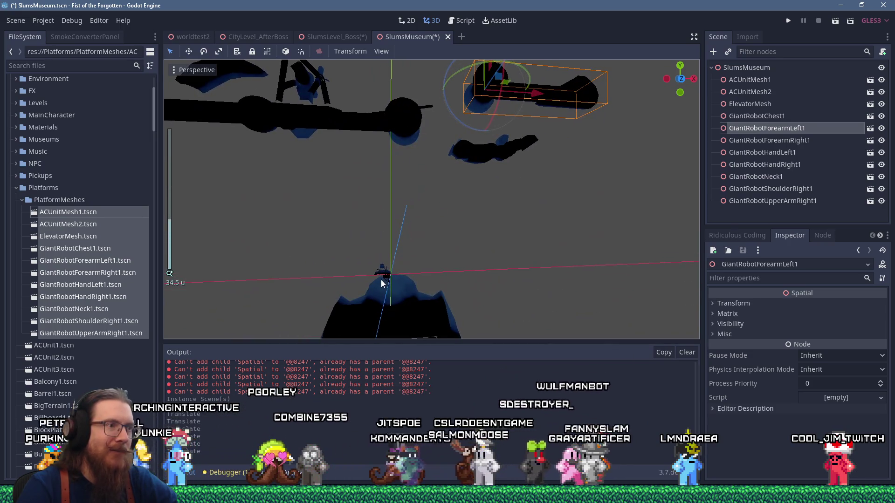
Raise the chest mesh, then shift all robot parts together up and left
{"action": "left_click", "coordinate": [384, 276]}
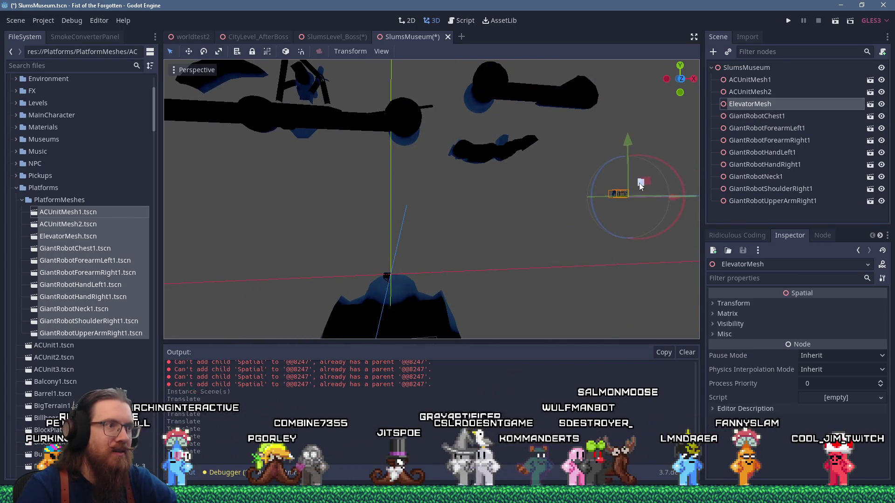
{"action": "left_click", "coordinate": [387, 278]}
{"action": "scroll", "coordinate": [643, 213], "scroll_direction": "up", "scroll_amount": 5}
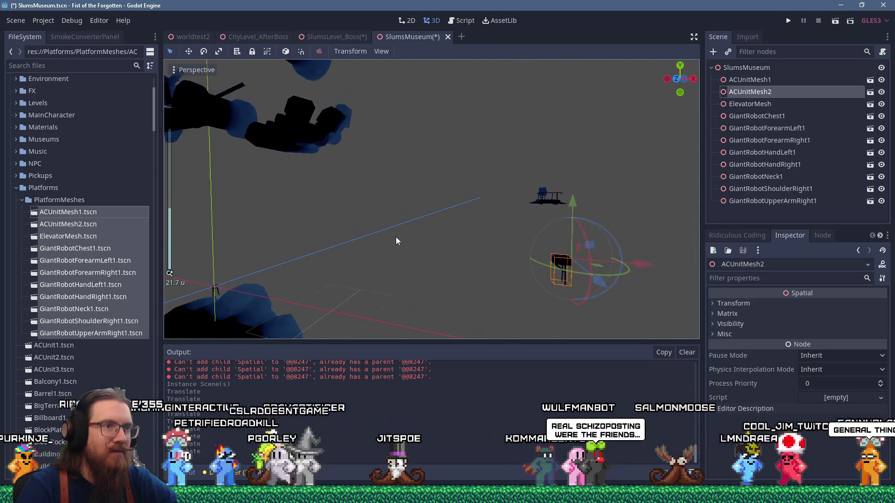
{"action": "scroll", "coordinate": [399, 237], "scroll_direction": "down", "scroll_amount": 12}
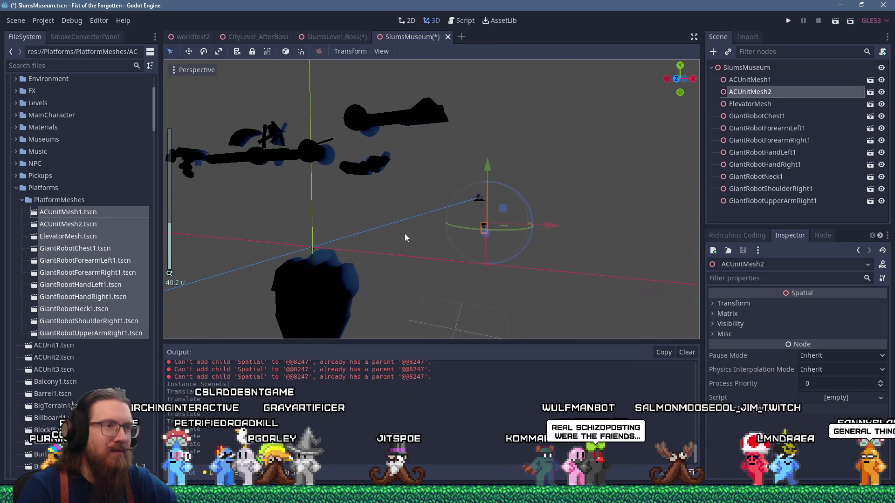
{"action": "mouse_move", "coordinate": [426, 247]}
{"action": "left_mouse_down"}
{"action": "mouse_move", "coordinate": [421, 222]}
{"action": "mouse_move", "coordinate": [441, 139]}
{"action": "left_mouse_up"}
{"action": "left_click_drag", "start_coordinate": [314, 114], "coordinate": [530, 234]}
{"action": "mouse_move", "coordinate": [480, 218]}
{"action": "left_mouse_down"}
{"action": "mouse_move", "coordinate": [330, 139]}
{"action": "mouse_move", "coordinate": [371, 186]}
{"action": "mouse_move", "coordinate": [507, 212]}
{"action": "left_mouse_up"}
{"action": "left_click", "coordinate": [319, 238]}
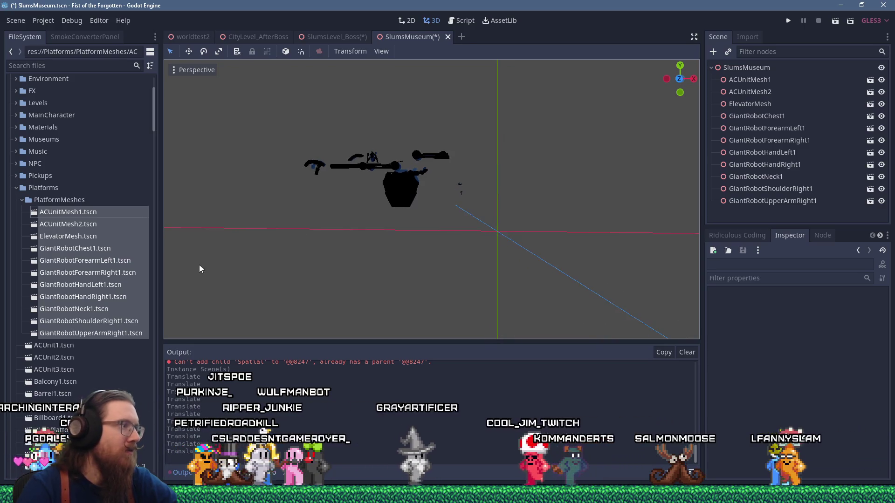
{"action": "left_click", "coordinate": [77, 346]}
{"action": "scroll", "coordinate": [75, 343], "scroll_direction": "down", "scroll_amount": 20}
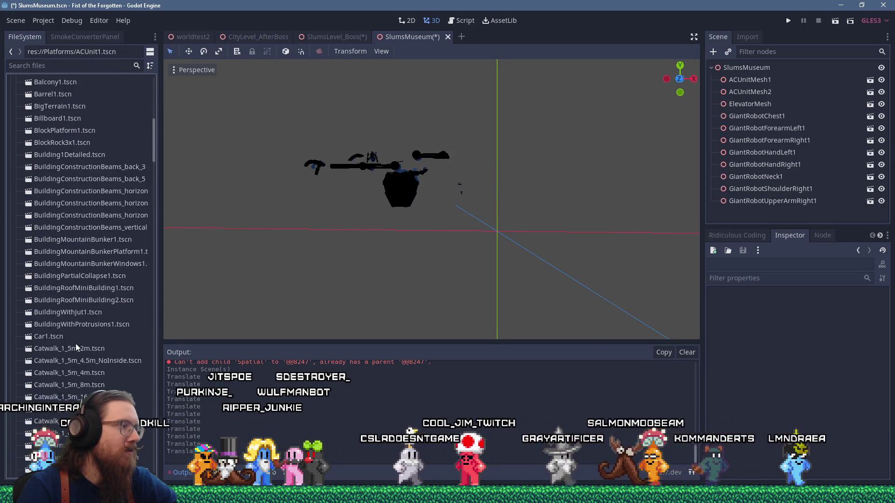
{"action": "scroll", "coordinate": [75, 343], "scroll_direction": "down", "scroll_amount": 20}
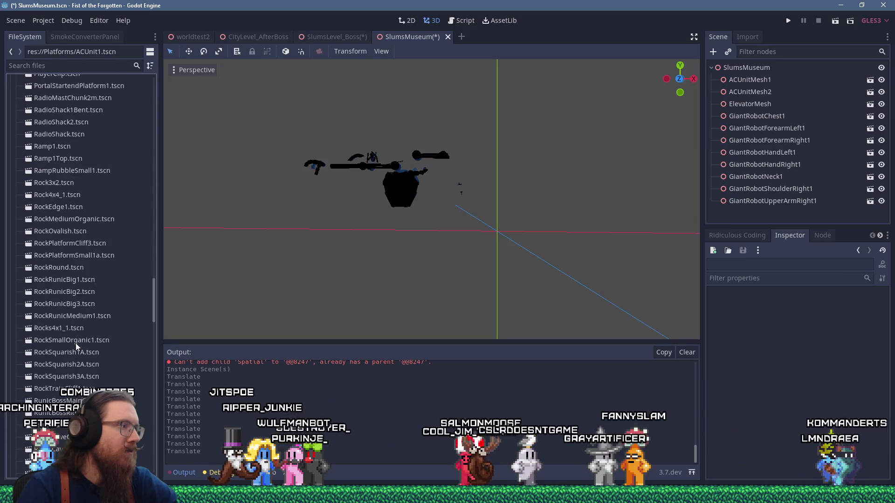
{"action": "scroll", "coordinate": [75, 343], "scroll_direction": "up", "scroll_amount": 10}
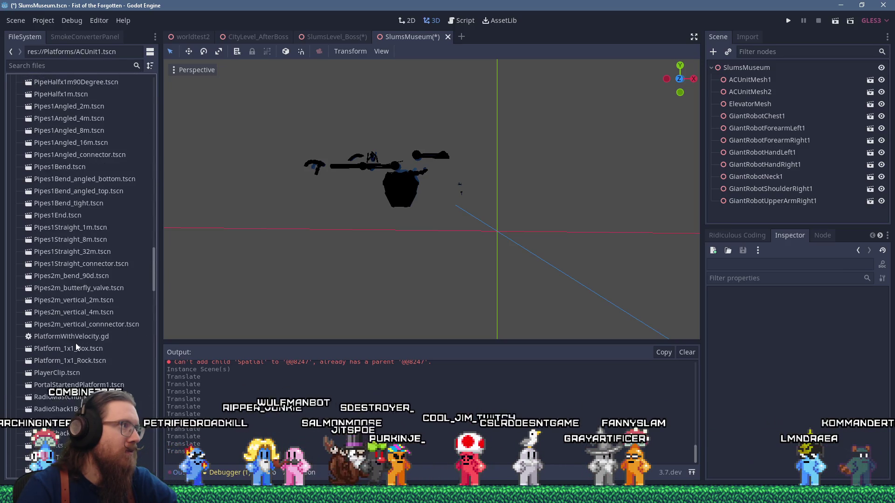
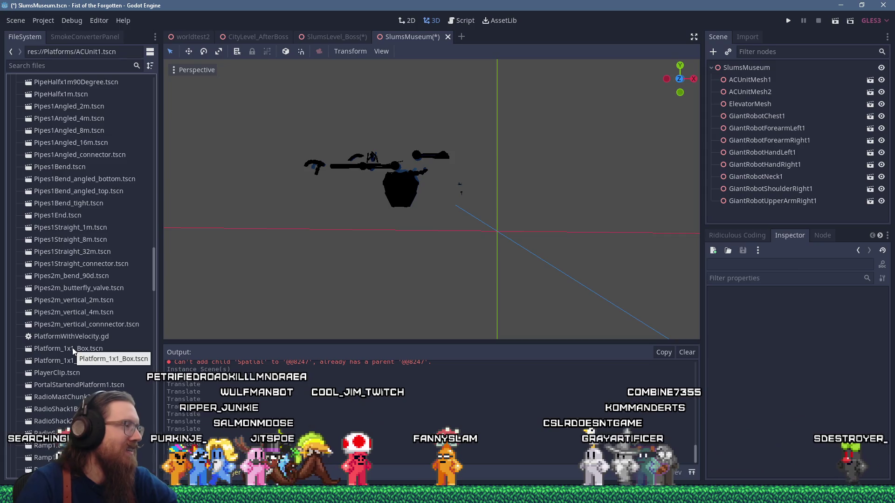
Box-select all the robot and AC unit meshes in the 3D viewport
{"action": "scroll", "coordinate": [60, 344], "scroll_direction": "down", "scroll_amount": 2}
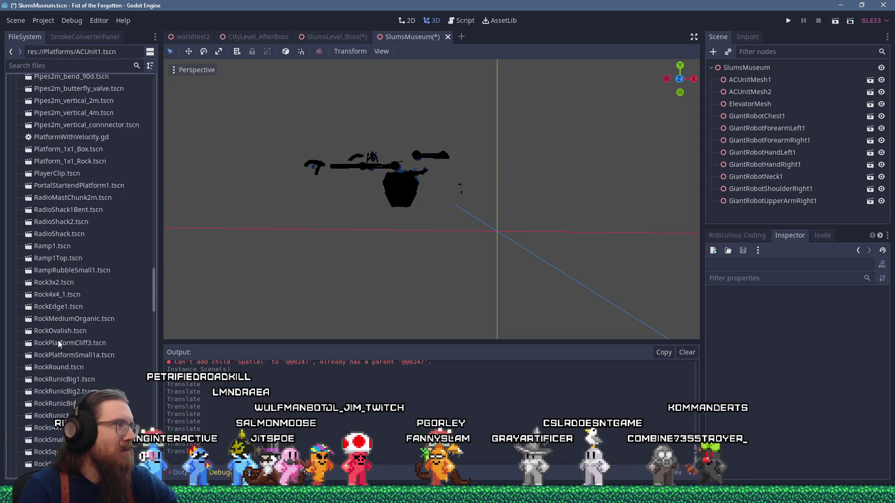
{"action": "left_click", "coordinate": [108, 275]}
{"action": "scroll", "coordinate": [103, 282], "scroll_direction": "up", "scroll_amount": 10}
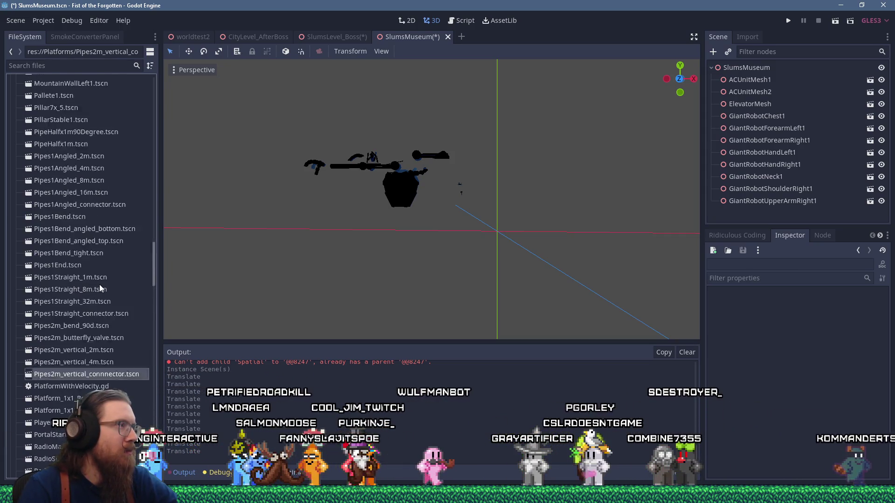
{"action": "scroll", "coordinate": [100, 284], "scroll_direction": "up", "scroll_amount": 15}
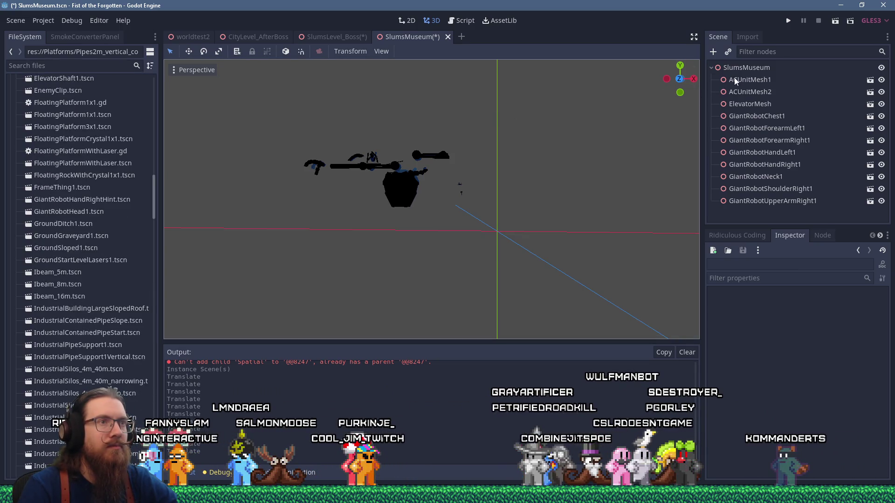
{"action": "left_click_drag", "start_coordinate": [270, 118], "coordinate": [499, 211]}
Move the selected meshes about -8.5 units back along the Z axis
{"action": "scroll", "coordinate": [446, 189], "scroll_direction": "down", "scroll_amount": 2}
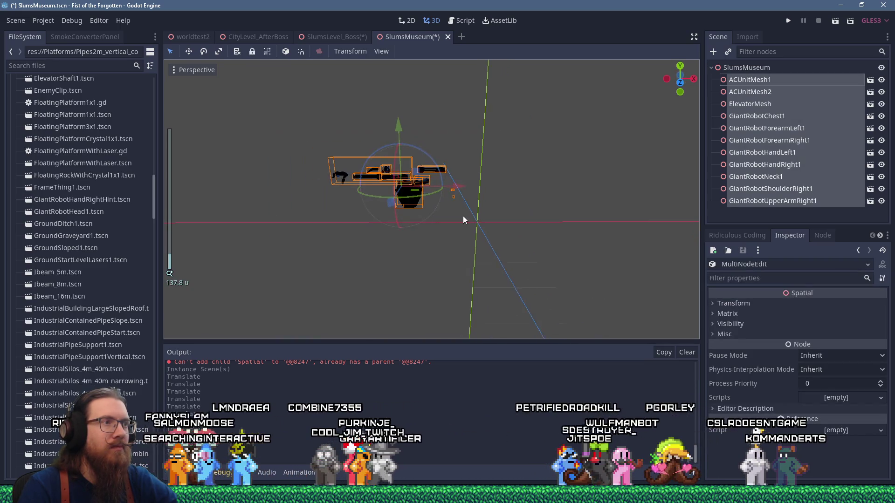
{"action": "scroll", "coordinate": [422, 175], "scroll_direction": "up", "scroll_amount": 3}
{"action": "mouse_move", "coordinate": [421, 175]}
{"action": "left_mouse_down"}
{"action": "mouse_move", "coordinate": [432, 147]}
{"action": "mouse_move", "coordinate": [420, 213]}
{"action": "left_mouse_up"}
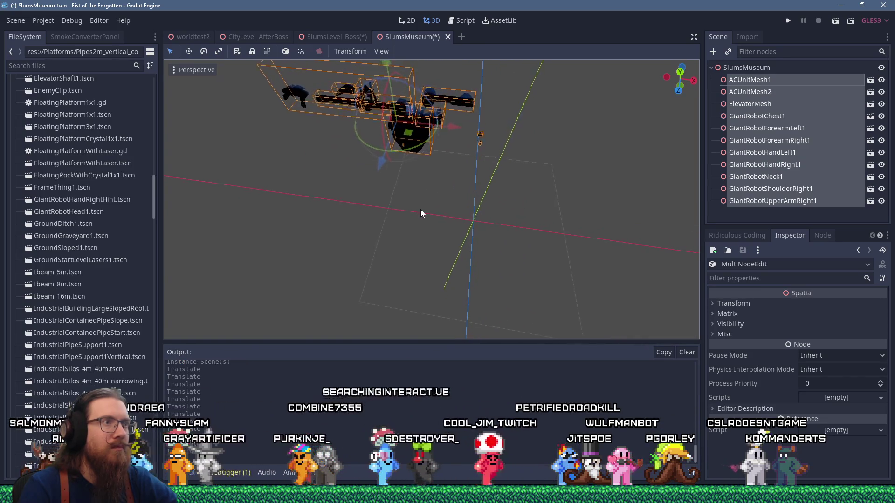
{"action": "mouse_move", "coordinate": [373, 157]}
{"action": "left_mouse_down"}
{"action": "mouse_move", "coordinate": [392, 112]}
{"action": "mouse_move", "coordinate": [362, 214]}
{"action": "mouse_move", "coordinate": [336, 157]}
{"action": "mouse_move", "coordinate": [305, 149]}
{"action": "mouse_move", "coordinate": [296, 158]}
{"action": "left_mouse_up"}
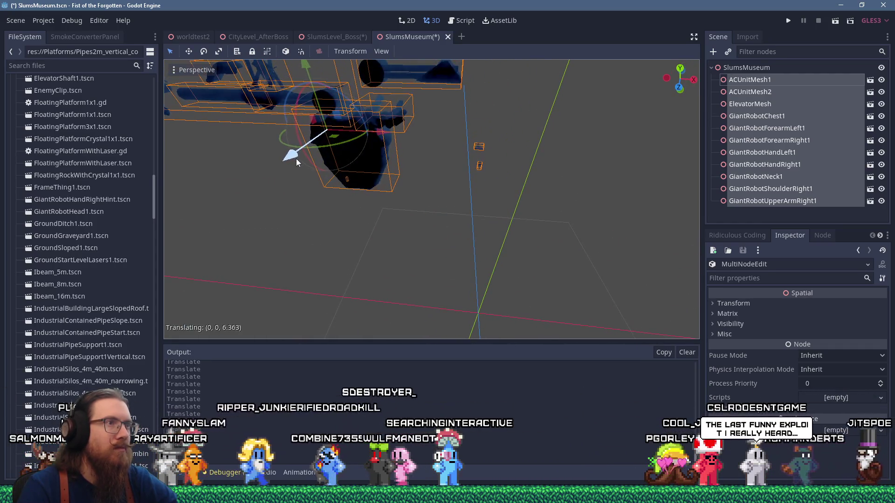
{"action": "scroll", "coordinate": [406, 208], "scroll_direction": "down", "scroll_amount": 6}
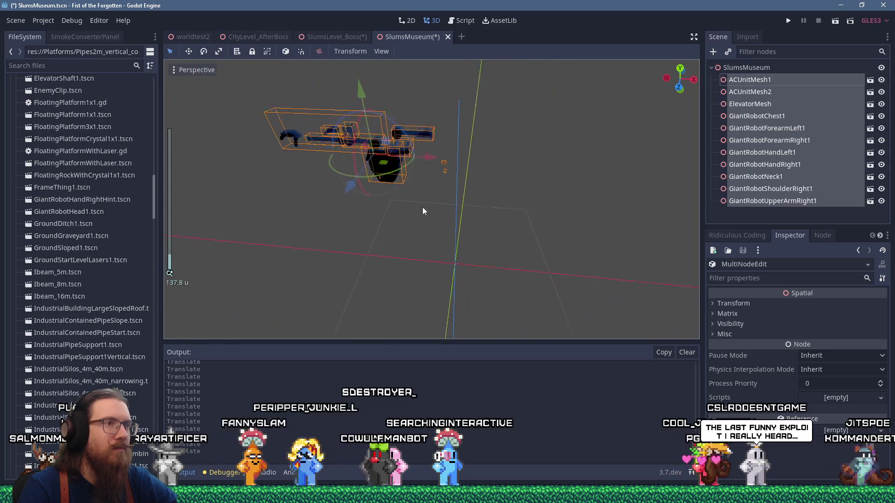
{"action": "scroll", "coordinate": [431, 215], "scroll_direction": "up", "scroll_amount": 4}
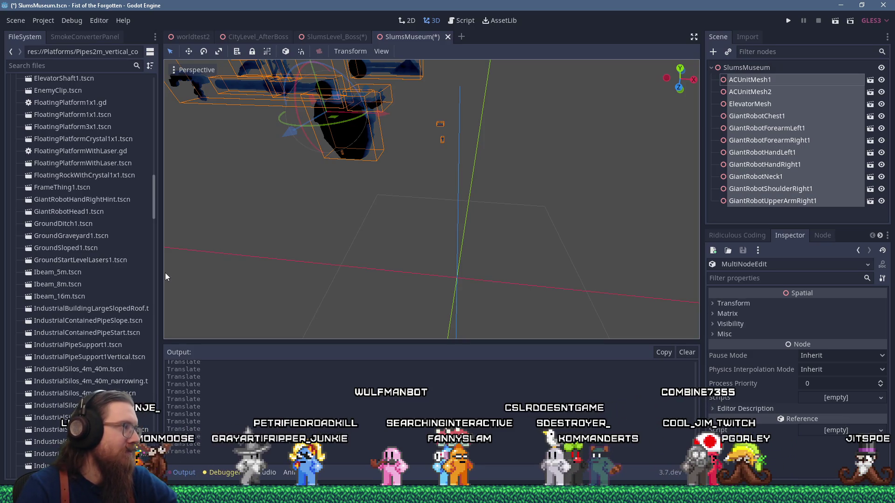
{"action": "scroll", "coordinate": [118, 277], "scroll_direction": "up", "scroll_amount": 15}
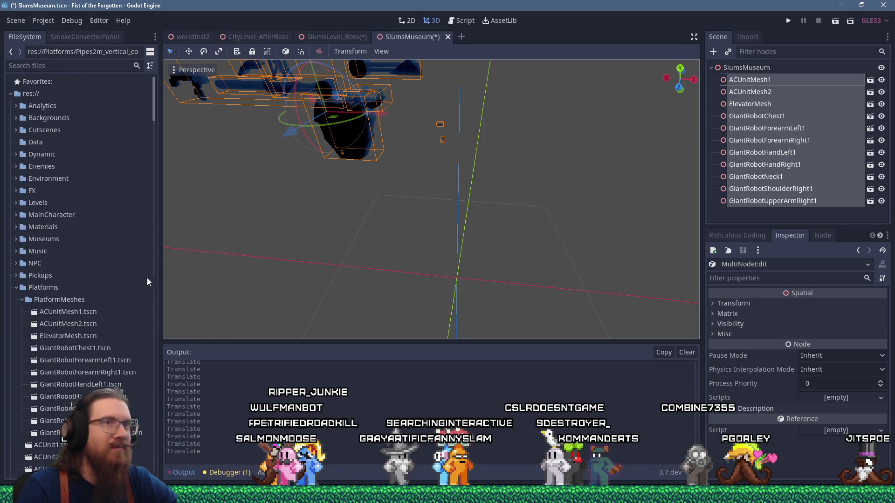
Rename the root node from SlumsMuseum to PlatformsMuseum and save the scene
{"action": "double_click", "coordinate": [802, 68]}
{"action": "type", "text": "Pla"}
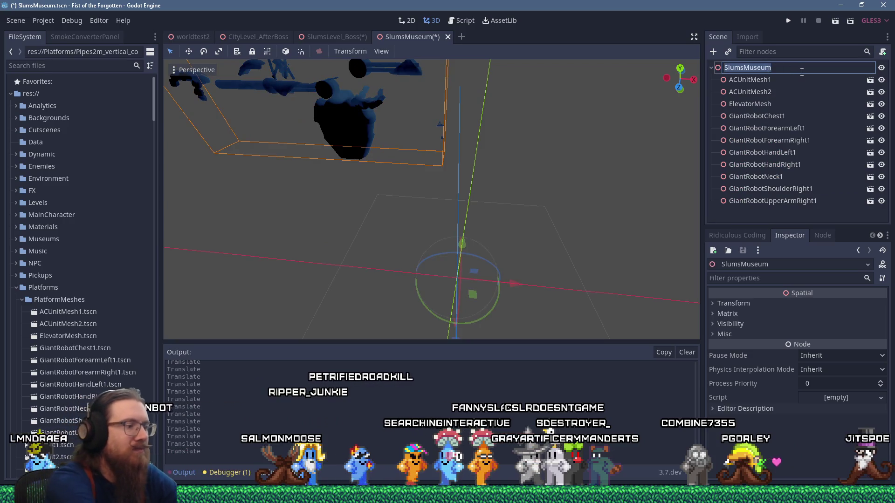
{"action": "type", "text": "tformsMuseum"}
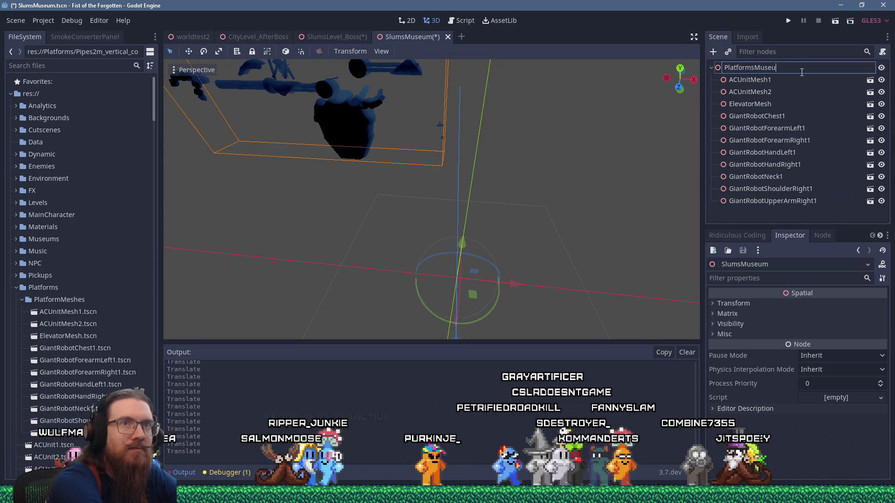
{"action": "key", "text": "Return"}
{"action": "key", "text": "ctrl+s"}
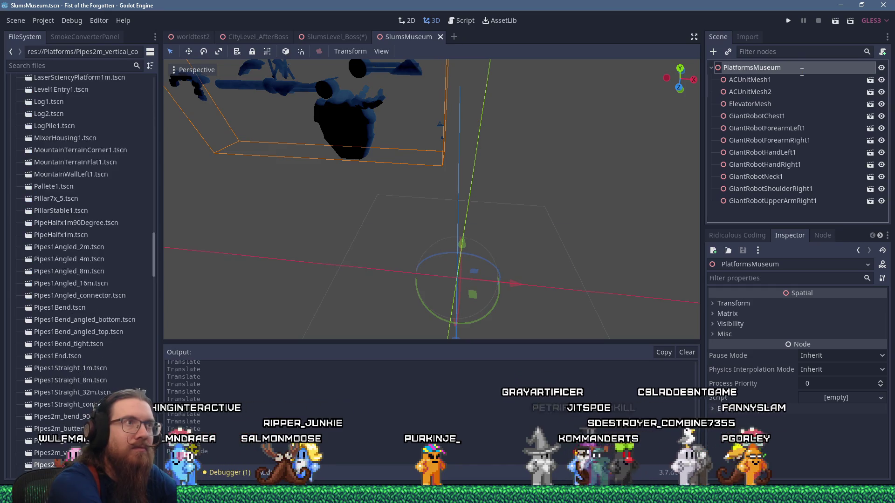
Save the scene as a new file, PlatformsMuseum.tscn
{"action": "left_click", "coordinate": [15, 20]}
{"action": "left_click", "coordinate": [66, 109]}
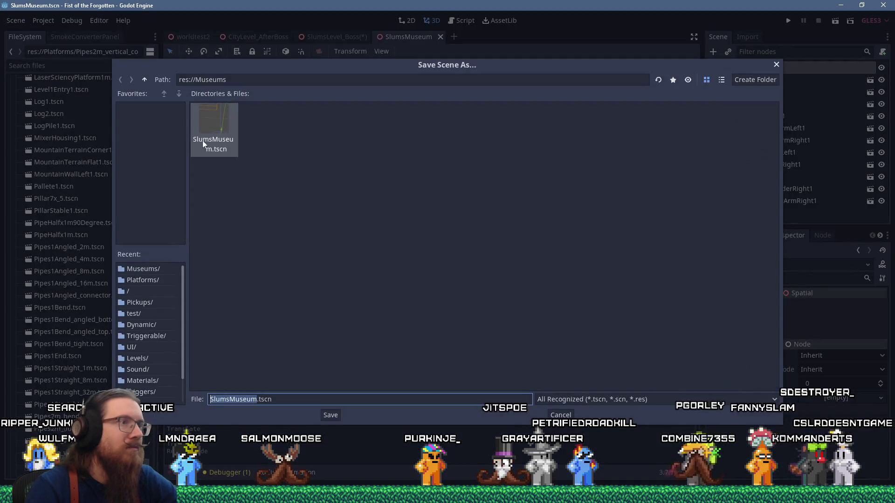
{"action": "type", "text": "PlatformsMuseum"}
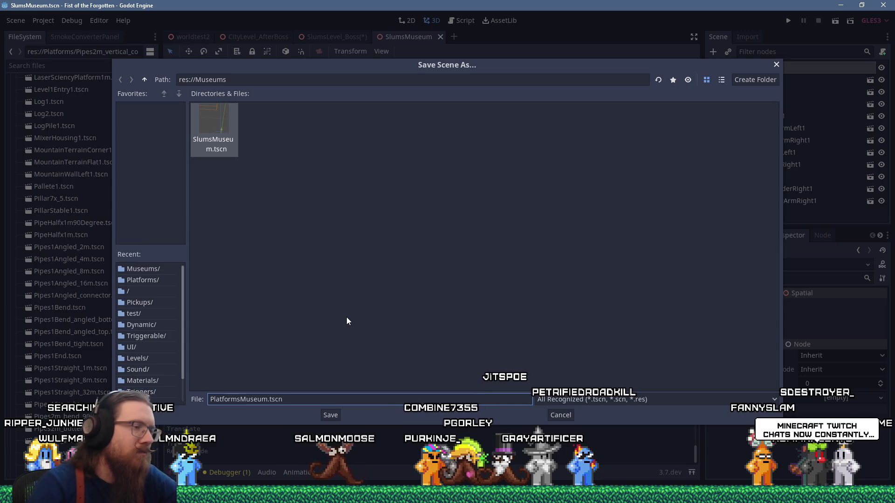
{"action": "key", "text": "Return"}
{"action": "mouse_move", "coordinate": [332, 247]}
{"action": "left_mouse_down"}
{"action": "mouse_move", "coordinate": [353, 220]}
{"action": "mouse_move", "coordinate": [345, 206]}
{"action": "mouse_move", "coordinate": [418, 230]}
{"action": "mouse_move", "coordinate": [430, 249]}
{"action": "mouse_move", "coordinate": [423, 233]}
{"action": "left_mouse_up"}
{"action": "scroll", "coordinate": [346, 202], "scroll_direction": "down", "scroll_amount": 5}
{"action": "mouse_move", "coordinate": [505, 227]}
{"action": "left_mouse_down"}
{"action": "mouse_move", "coordinate": [497, 291]}
{"action": "mouse_move", "coordinate": [437, 301]}
{"action": "left_mouse_up"}
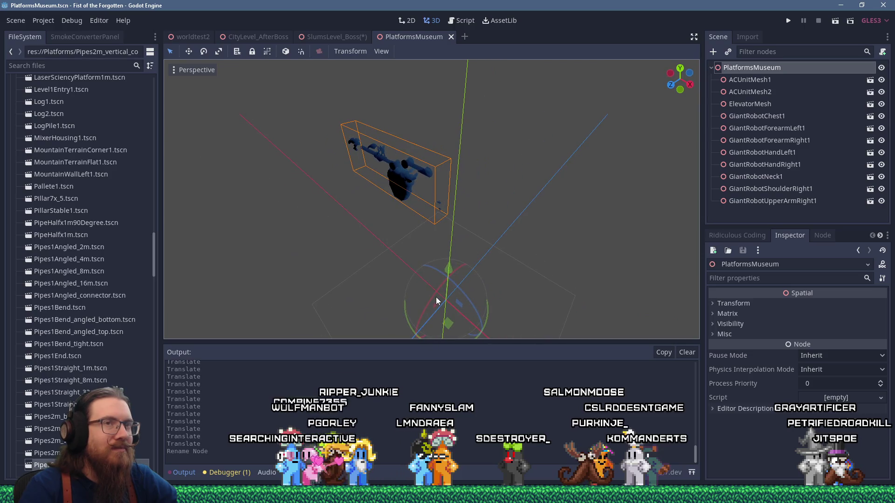
Add an empty Spatial child under the root and name it MeshesOnly
{"action": "left_click", "coordinate": [753, 80]}
{"action": "left_click", "coordinate": [758, 68]}
{"action": "right_click", "coordinate": [759, 69]}
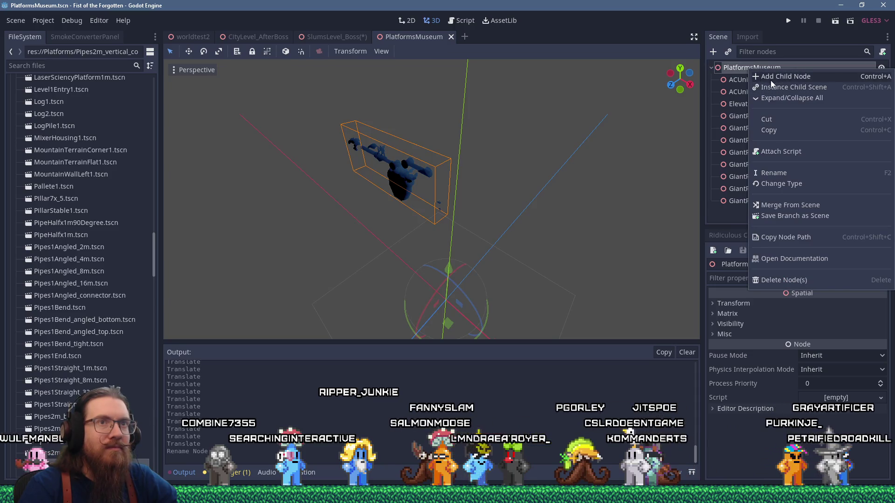
{"action": "left_click", "coordinate": [778, 76]}
{"action": "double_click", "coordinate": [362, 148]}
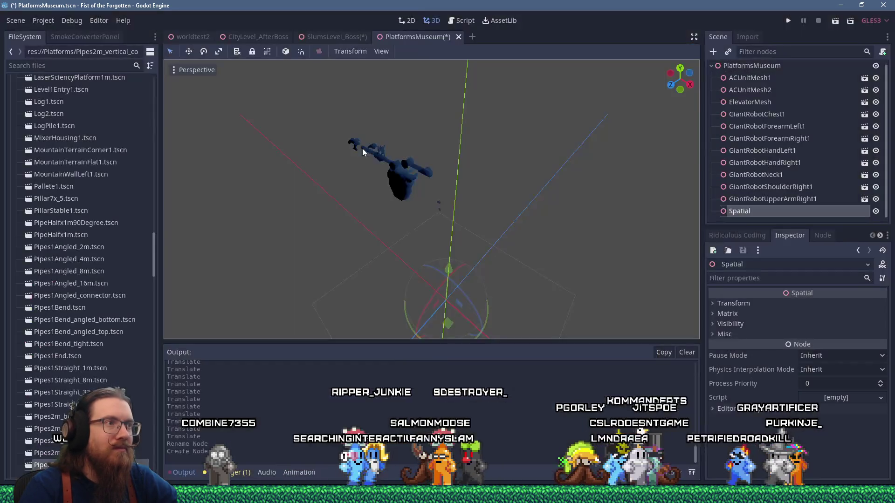
{"action": "key", "text": "F2"}
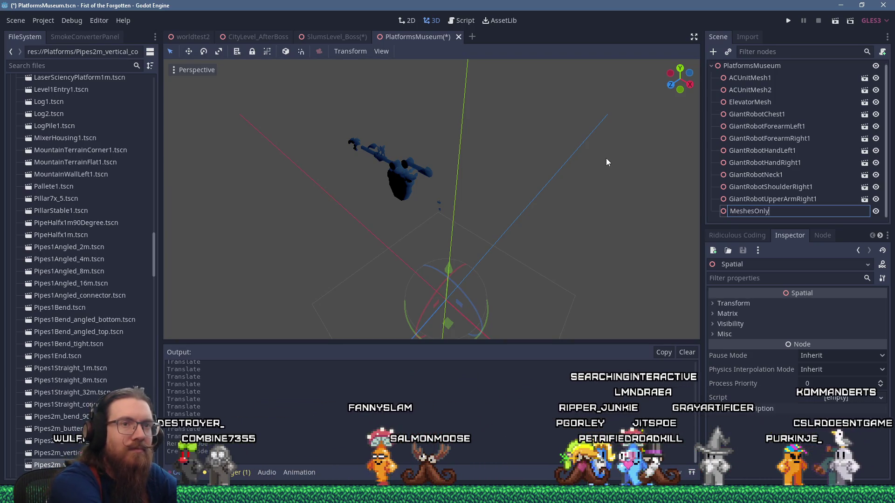
{"action": "type", "text": "MeshesOnly"}
{"action": "key", "text": "Return"}
Move all mesh nodes, ACUnitMesh1 through GiantRobotUpperArmRight1, under MeshesOnly
{"action": "left_click", "coordinate": [746, 199]}
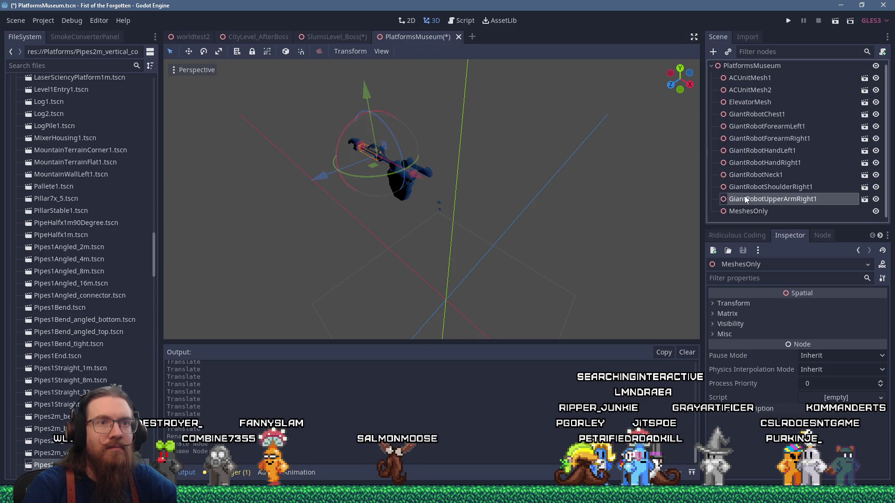
{"action": "left_click", "coordinate": [753, 79], "text": "shift"}
{"action": "left_click_drag", "start_coordinate": [743, 210], "coordinate": [744, 212]}
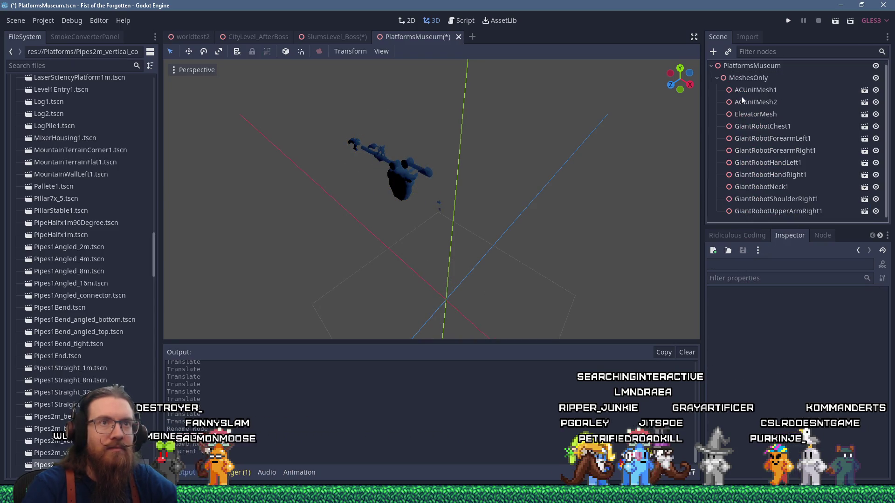
{"action": "left_click", "coordinate": [748, 77]}
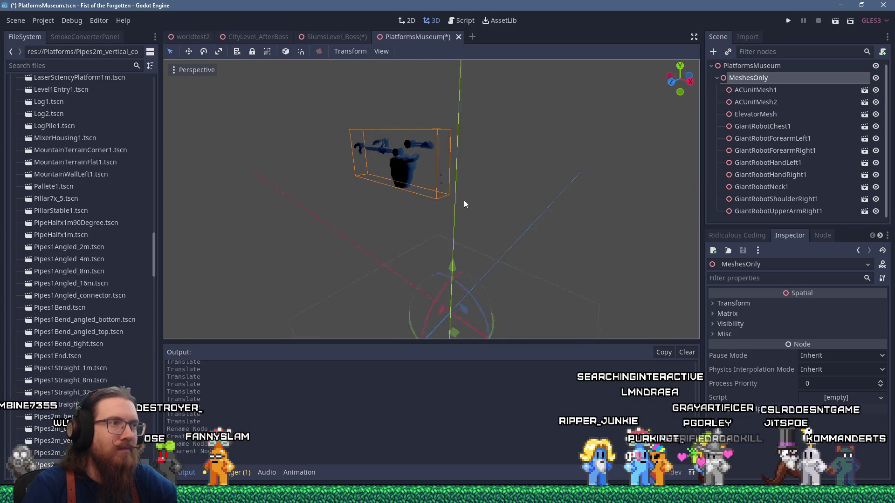
{"action": "scroll", "coordinate": [456, 199], "scroll_direction": "up", "scroll_amount": 3}
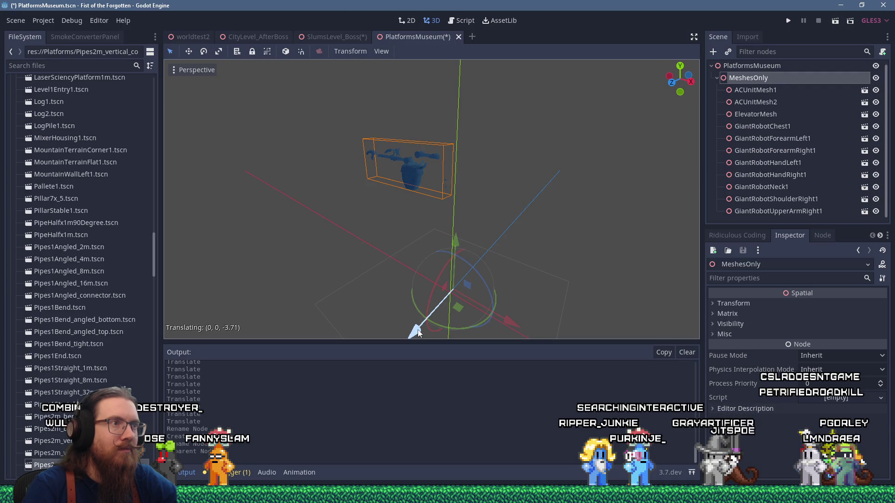
{"action": "scroll", "coordinate": [403, 268], "scroll_direction": "up", "scroll_amount": 5}
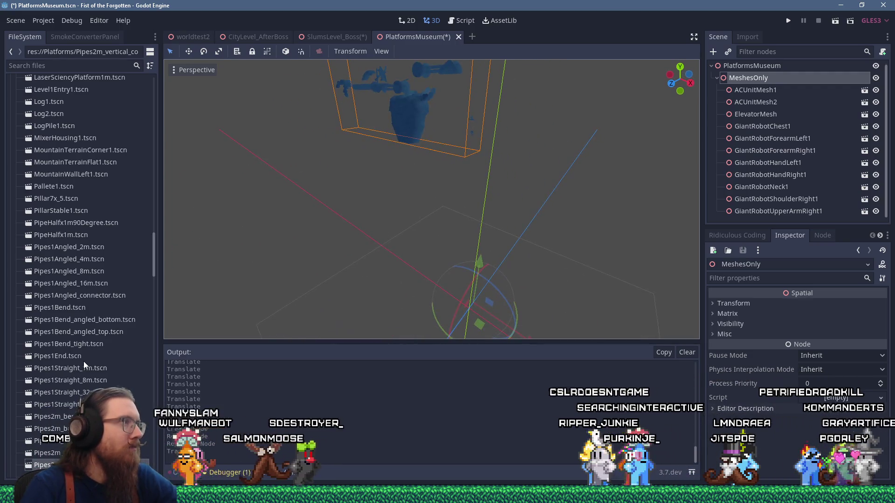
{"action": "scroll", "coordinate": [84, 365], "scroll_direction": "down", "scroll_amount": 5}
{"action": "scroll", "coordinate": [84, 365], "scroll_direction": "up", "scroll_amount": 5}
{"action": "right_click", "coordinate": [740, 66]}
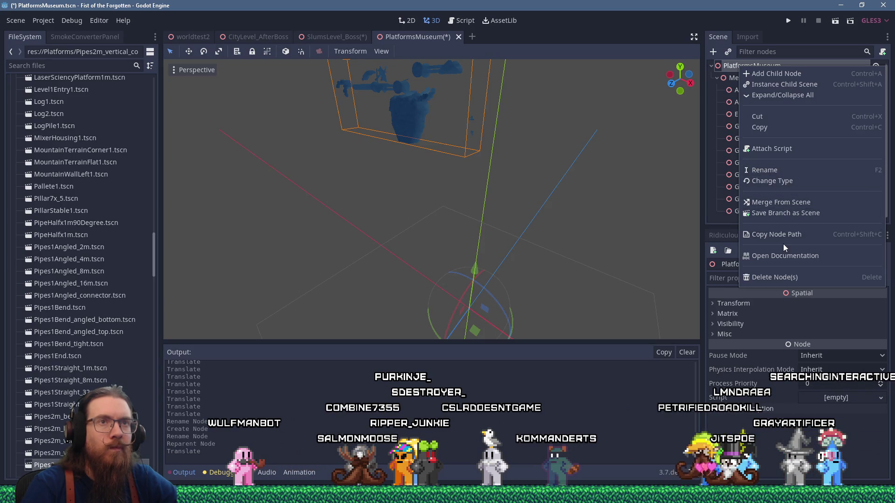
Add another empty Spatial child under the root named WithCollision
{"action": "left_click", "coordinate": [787, 75]}
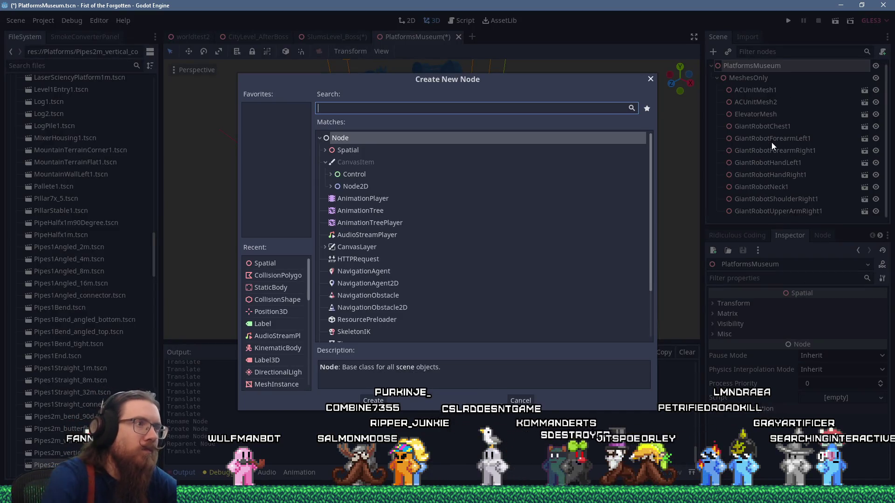
{"action": "double_click", "coordinate": [351, 151]}
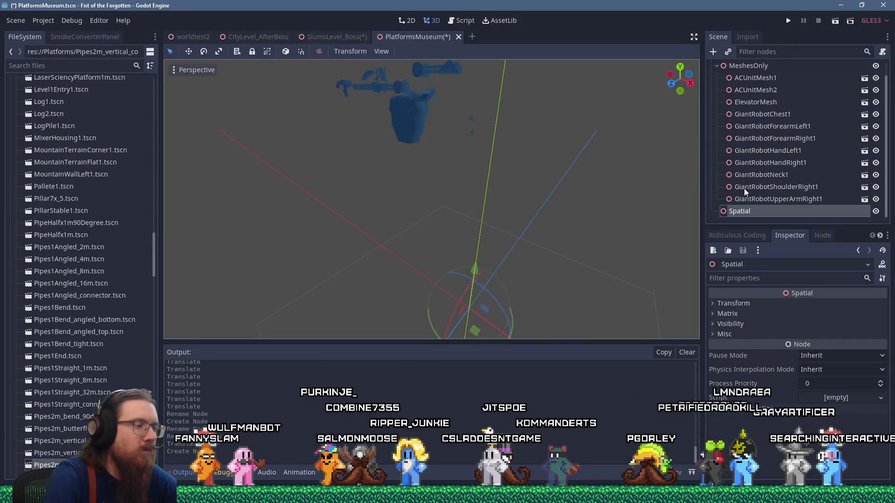
{"action": "key", "text": "F2"}
{"action": "type", "text": "Wi"}
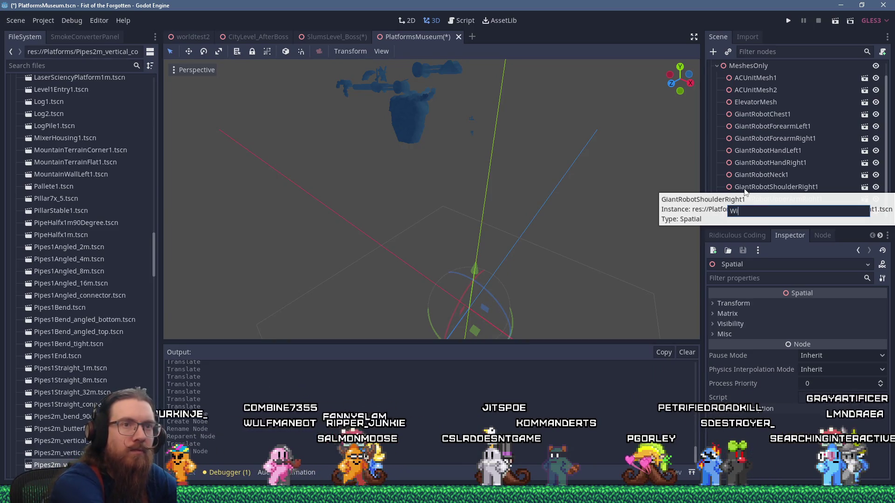
{"action": "type", "text": "thCollision"}
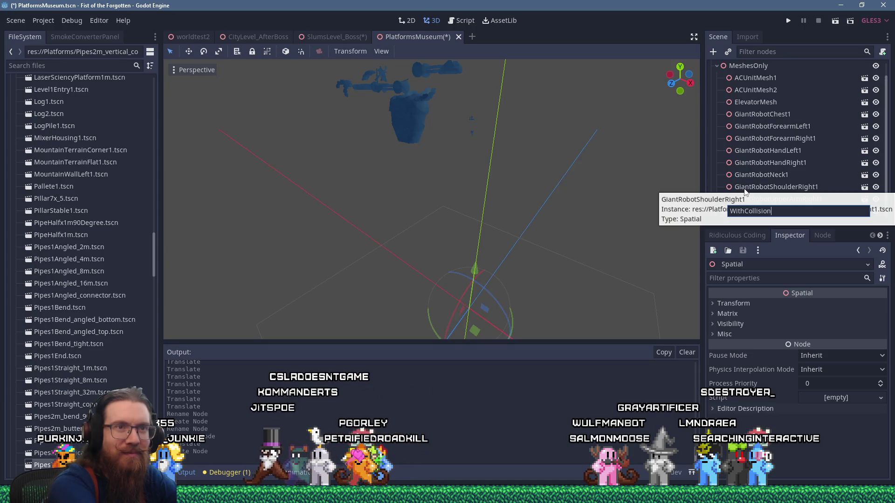
{"action": "scroll", "coordinate": [141, 319], "scroll_direction": "up", "scroll_amount": 15}
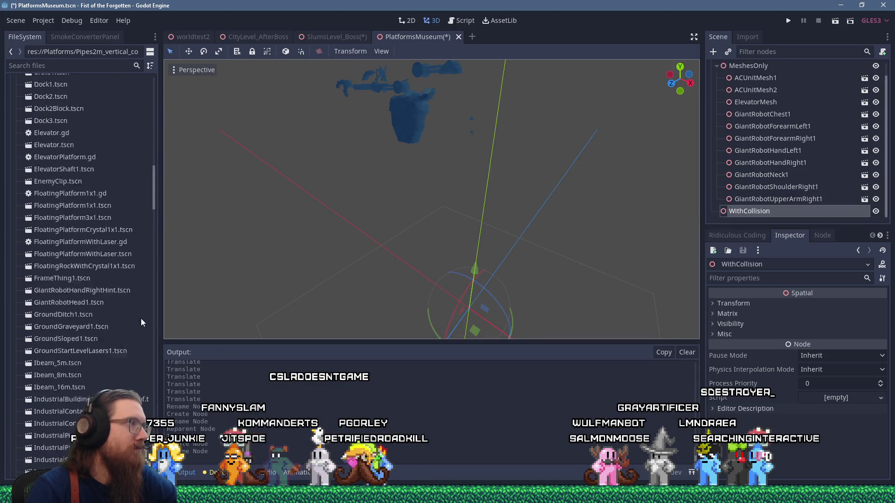
Instance the scene files ACUnit1.tscn through Dock3.tscn under WithCollision
{"action": "scroll", "coordinate": [111, 308], "scroll_direction": "down", "scroll_amount": 5}
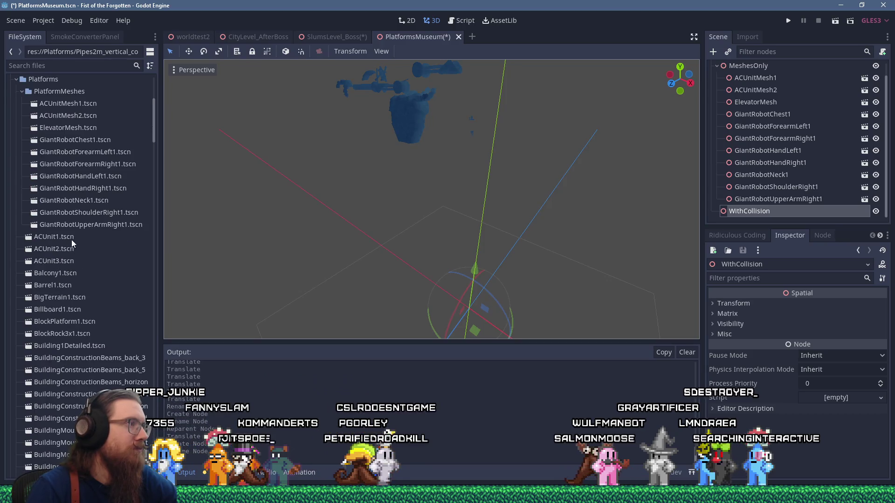
{"action": "left_click", "coordinate": [69, 236]}
{"action": "scroll", "coordinate": [70, 235], "scroll_direction": "down", "scroll_amount": 8}
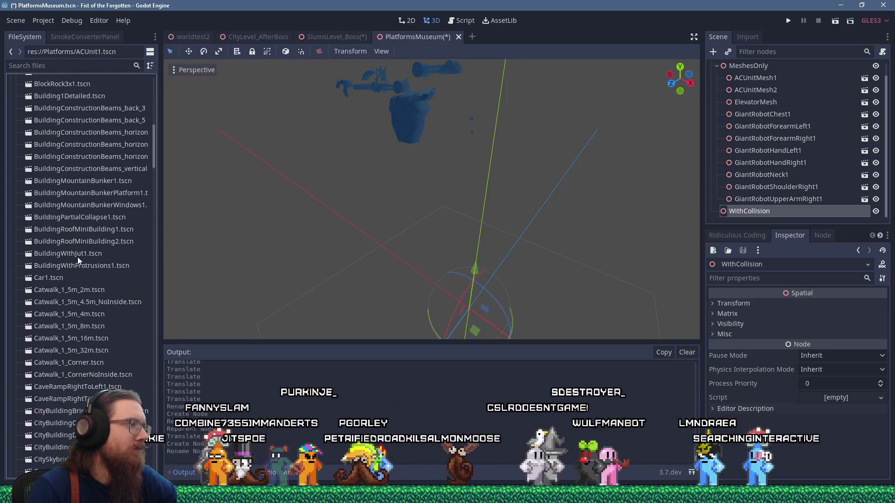
{"action": "scroll", "coordinate": [77, 256], "scroll_direction": "down", "scroll_amount": 10}
{"action": "scroll", "coordinate": [77, 256], "scroll_direction": "up", "scroll_amount": 10}
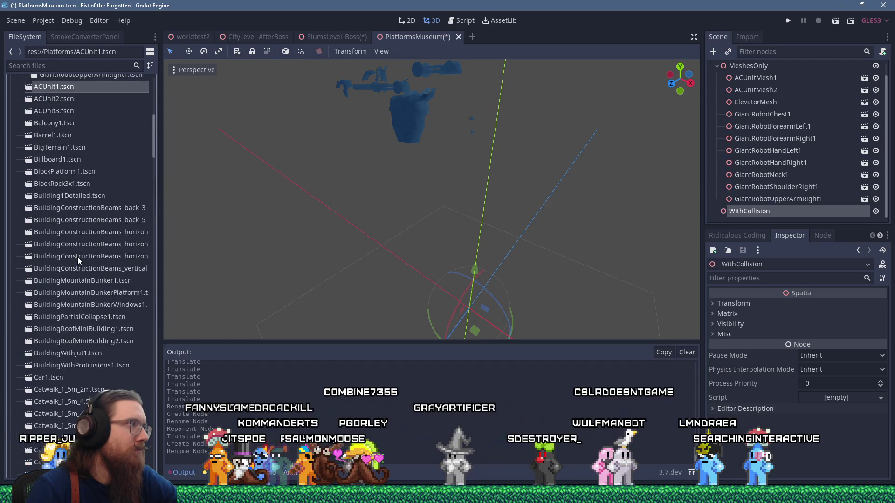
{"action": "scroll", "coordinate": [77, 256], "scroll_direction": "down", "scroll_amount": 7}
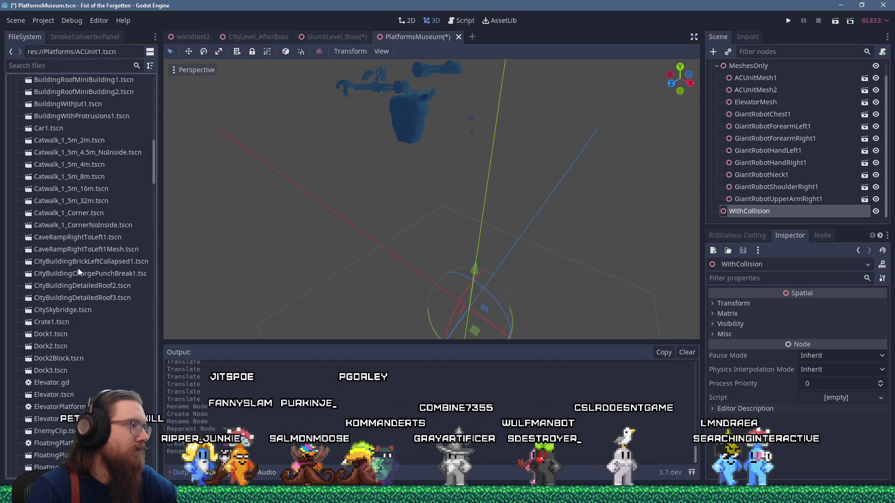
{"action": "left_click", "coordinate": [56, 369], "text": "shift"}
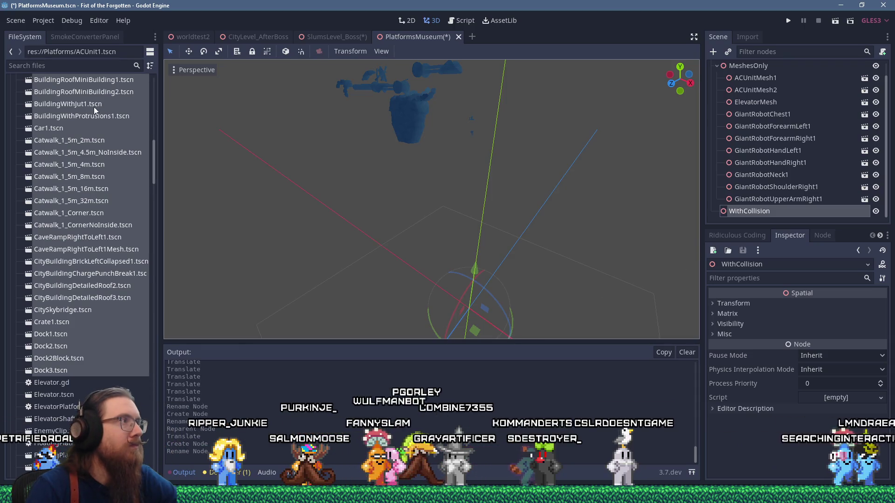
{"action": "mouse_move", "coordinate": [72, 109]}
{"action": "left_mouse_down"}
{"action": "mouse_move", "coordinate": [713, 200]}
{"action": "mouse_move", "coordinate": [750, 214]}
{"action": "left_mouse_up"}
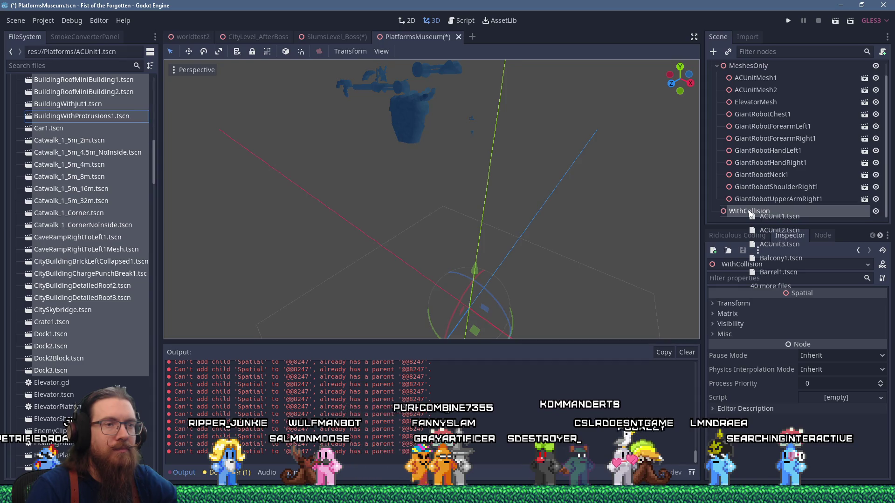
{"action": "left_click_drag", "start_coordinate": [750, 214], "coordinate": [750, 214]}
Move the Dock3 building far to the left along X
{"action": "scroll", "coordinate": [518, 219], "scroll_direction": "down", "scroll_amount": 3}
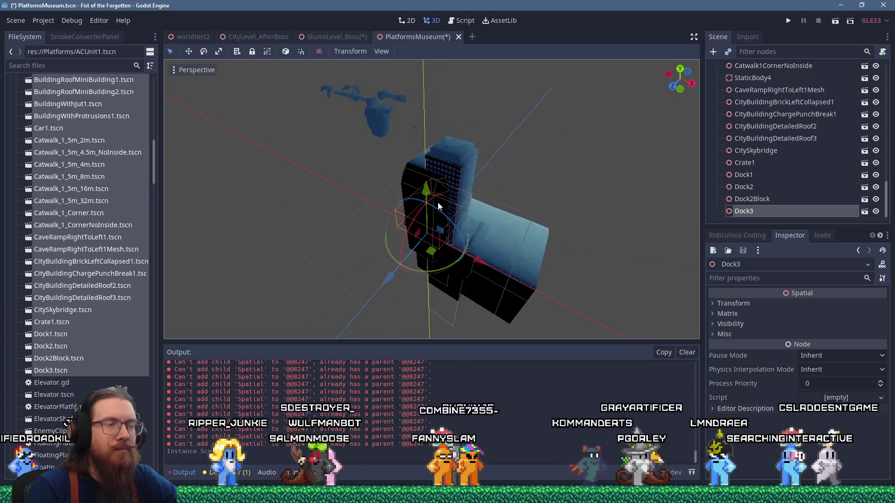
{"action": "scroll", "coordinate": [438, 202], "scroll_direction": "up", "scroll_amount": 3}
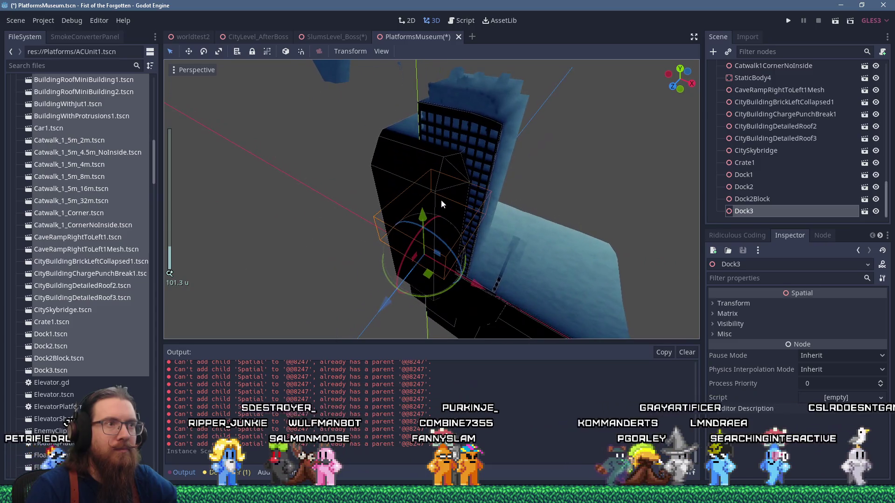
{"action": "mouse_move", "coordinate": [449, 193]}
{"action": "left_mouse_down"}
{"action": "mouse_move", "coordinate": [582, 174]}
{"action": "mouse_move", "coordinate": [499, 160]}
{"action": "mouse_move", "coordinate": [516, 170]}
{"action": "mouse_move", "coordinate": [471, 183]}
{"action": "left_mouse_up"}
{"action": "scroll", "coordinate": [471, 184], "scroll_direction": "down", "scroll_amount": 4}
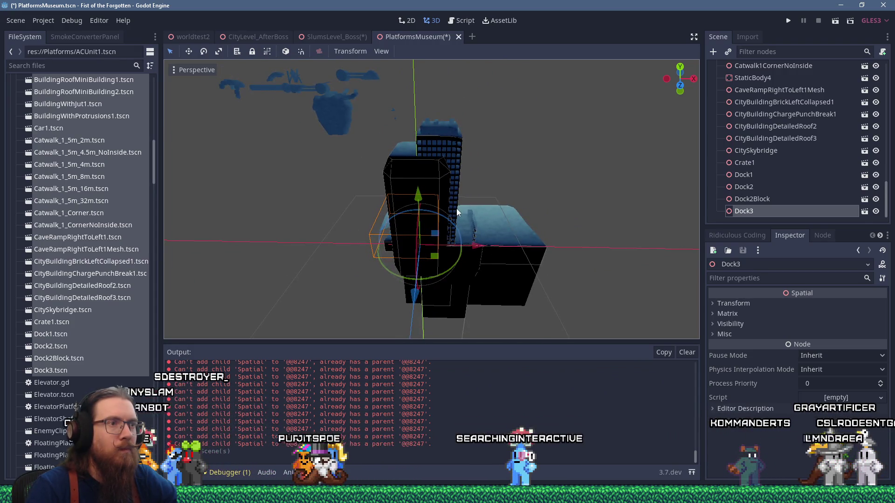
{"action": "left_click_drag", "start_coordinate": [600, 187], "coordinate": [473, 203]}
{"action": "scroll", "coordinate": [473, 204], "scroll_direction": "down", "scroll_amount": 3}
{"action": "left_click_drag", "start_coordinate": [412, 241], "coordinate": [496, 246]}
{"action": "left_click_drag", "start_coordinate": [558, 245], "coordinate": [558, 247]}
{"action": "key", "text": "f"}
{"action": "scroll", "coordinate": [418, 165], "scroll_direction": "up", "scroll_amount": 3}
{"action": "scroll", "coordinate": [418, 166], "scroll_direction": "down", "scroll_amount": 3}
{"action": "left_click_drag", "start_coordinate": [419, 166], "coordinate": [532, 199]}
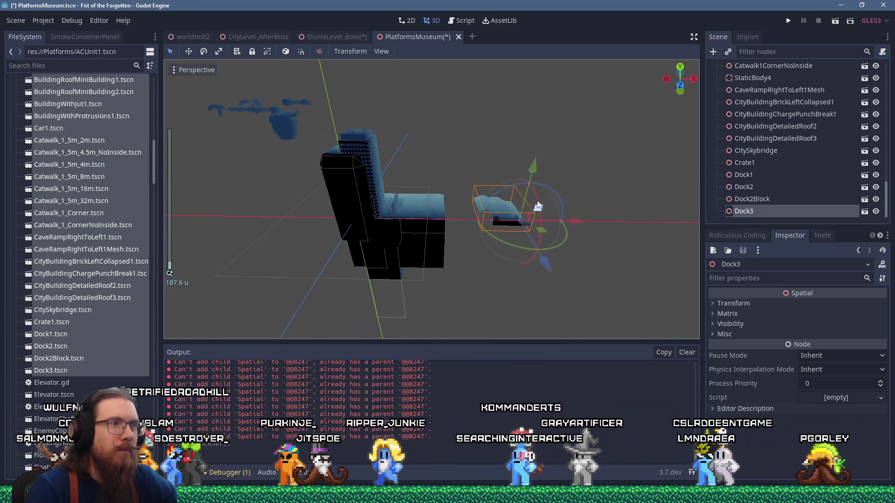
{"action": "left_click_drag", "start_coordinate": [577, 220], "coordinate": [253, 210]}
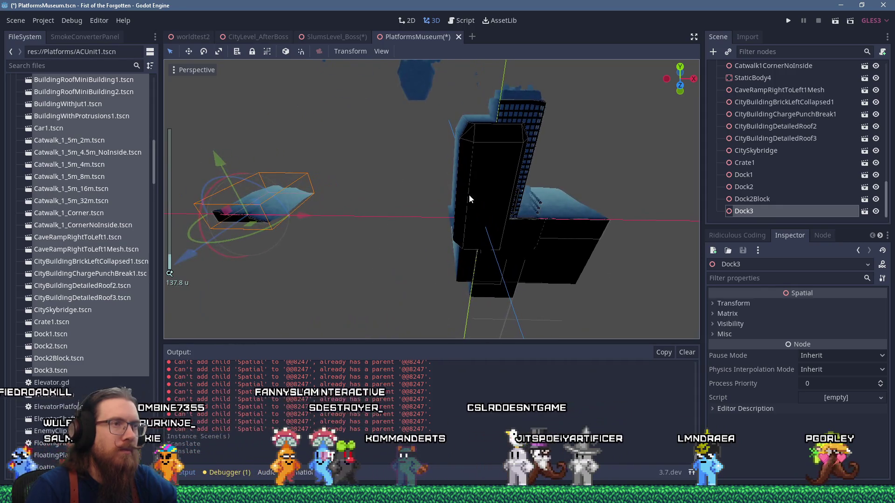
Slide BuildingMountainBunker1, CityBuildingChargePunchBreak1 and CityBuildingDetailedRoof2 right along X
{"action": "left_click", "coordinate": [477, 191]}
{"action": "mouse_move", "coordinate": [477, 189]}
{"action": "left_mouse_down"}
{"action": "mouse_move", "coordinate": [410, 189]}
{"action": "mouse_move", "coordinate": [457, 219]}
{"action": "mouse_move", "coordinate": [770, 219]}
{"action": "left_mouse_up"}
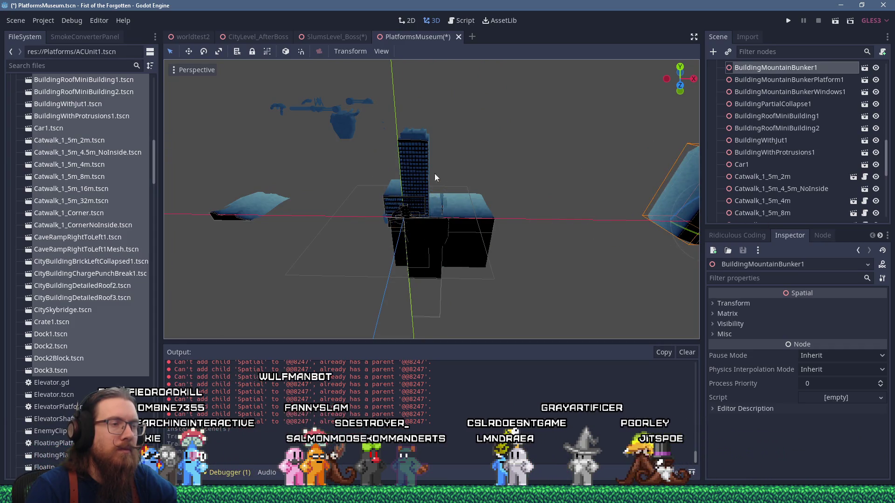
{"action": "scroll", "coordinate": [324, 186], "scroll_direction": "down", "scroll_amount": 3}
{"action": "left_click_drag", "start_coordinate": [604, 227], "coordinate": [637, 227]}
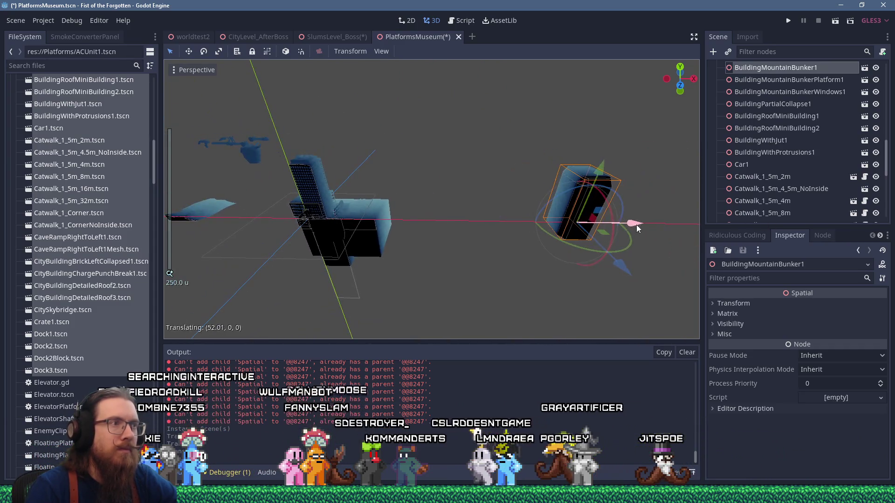
{"action": "left_click", "coordinate": [310, 190]}
{"action": "left_click", "coordinate": [317, 208]}
{"action": "mouse_move", "coordinate": [363, 218]}
{"action": "left_mouse_down"}
{"action": "mouse_move", "coordinate": [409, 211]}
{"action": "mouse_move", "coordinate": [532, 230]}
{"action": "left_mouse_up"}
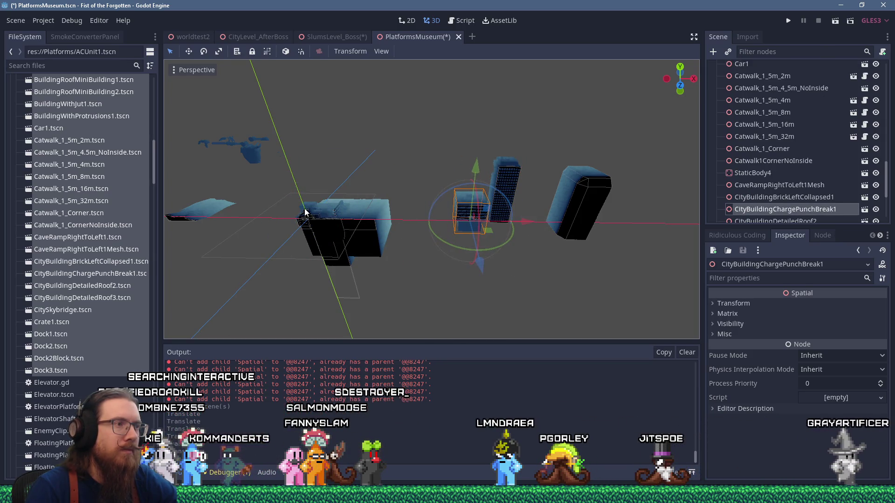
{"action": "left_click", "coordinate": [346, 194]}
{"action": "scroll", "coordinate": [403, 187], "scroll_direction": "up", "scroll_amount": 5}
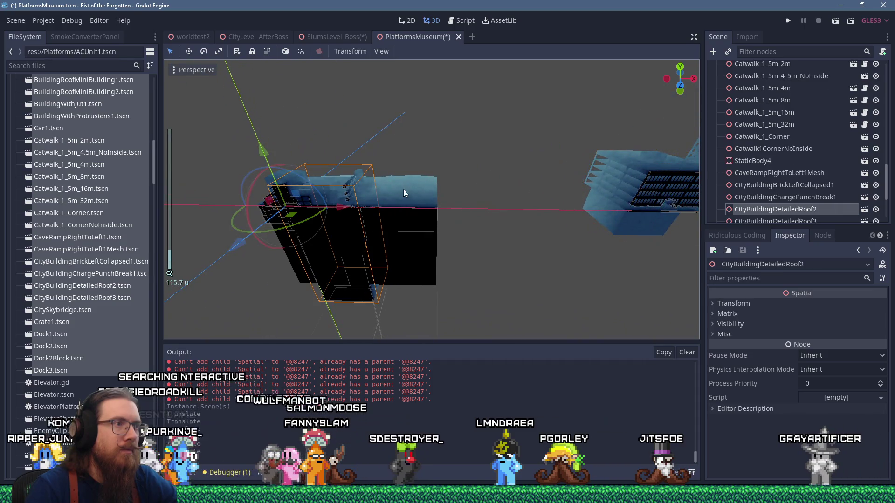
{"action": "left_click_drag", "start_coordinate": [333, 217], "coordinate": [591, 229]}
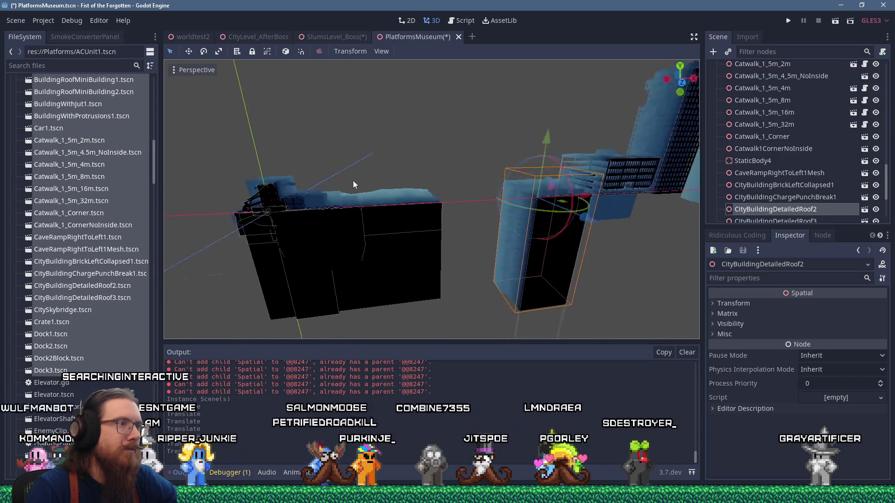
Move the three central buildings and BuildingPartialCollapse1 right along X
{"action": "scroll", "coordinate": [373, 172], "scroll_direction": "down", "scroll_amount": 6}
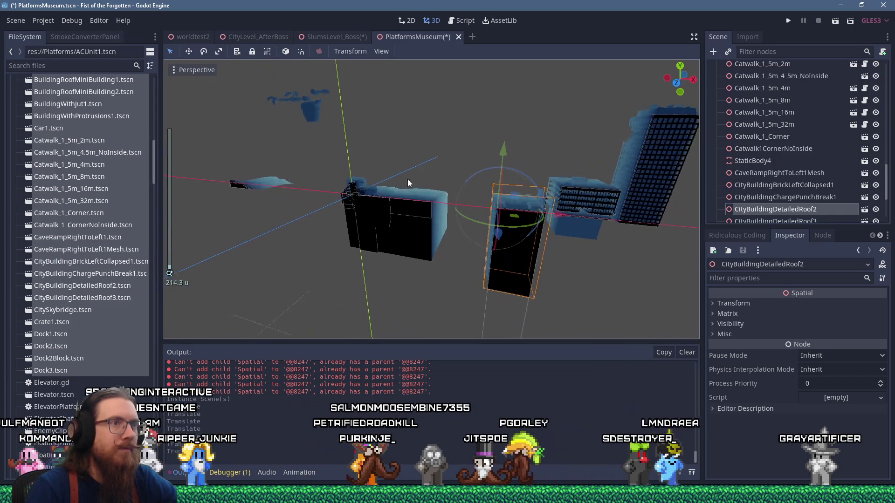
{"action": "mouse_move", "coordinate": [362, 83]}
{"action": "left_mouse_down"}
{"action": "mouse_move", "coordinate": [468, 257]}
{"action": "mouse_move", "coordinate": [531, 275]}
{"action": "left_mouse_up"}
{"action": "left_click_drag", "start_coordinate": [373, 86], "coordinate": [618, 274]}
{"action": "mouse_move", "coordinate": [451, 211]}
{"action": "left_mouse_down"}
{"action": "mouse_move", "coordinate": [588, 238]}
{"action": "mouse_move", "coordinate": [558, 233]}
{"action": "left_mouse_up"}
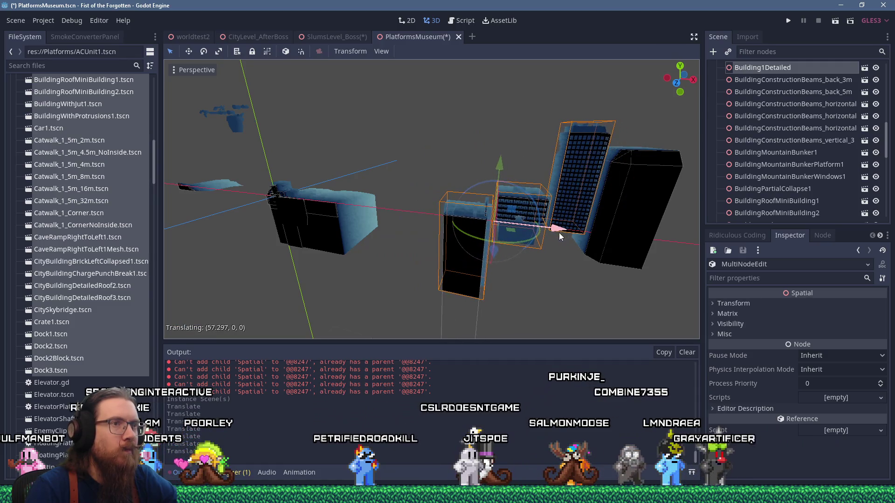
{"action": "scroll", "coordinate": [287, 174], "scroll_direction": "up", "scroll_amount": 3}
{"action": "left_click", "coordinate": [277, 169]}
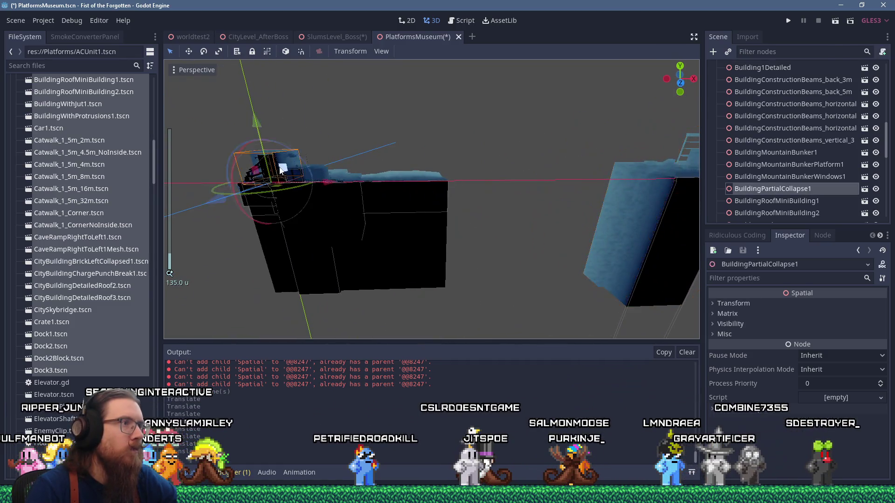
{"action": "left_click_drag", "start_coordinate": [353, 192], "coordinate": [575, 219]}
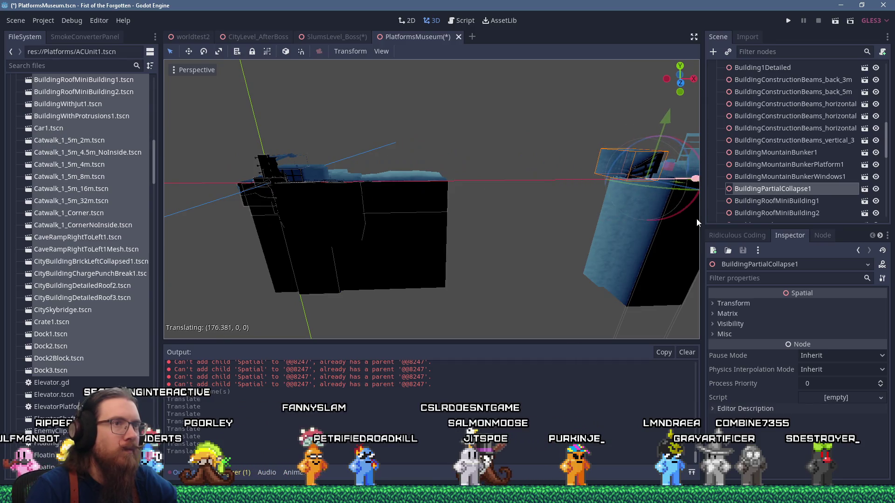
{"action": "left_click_drag", "start_coordinate": [696, 219], "coordinate": [698, 218]}
Slide BuildingRoofMiniBuilding2 right and move BigTerrain1 far left along X
{"action": "left_click", "coordinate": [273, 173]}
{"action": "left_click_drag", "start_coordinate": [572, 209], "coordinate": [584, 205]}
{"action": "key", "text": "f"}
{"action": "scroll", "coordinate": [496, 239], "scroll_direction": "up", "scroll_amount": 3}
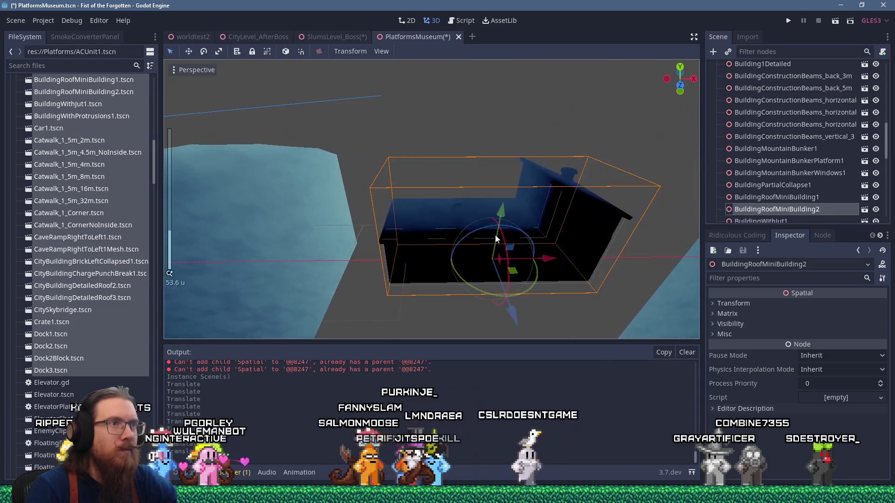
{"action": "scroll", "coordinate": [496, 235], "scroll_direction": "down", "scroll_amount": 10}
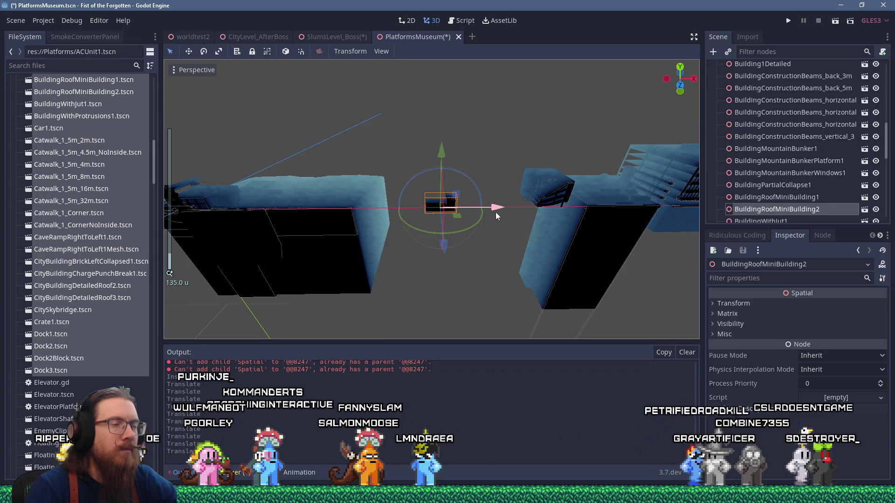
{"action": "left_click_drag", "start_coordinate": [546, 214], "coordinate": [550, 214]}
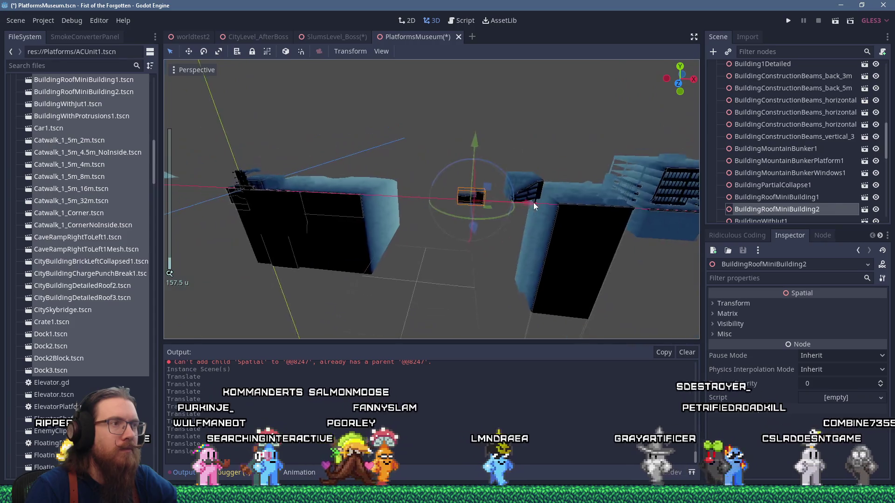
{"action": "scroll", "coordinate": [487, 207], "scroll_direction": "down", "scroll_amount": 2}
{"action": "scroll", "coordinate": [488, 207], "scroll_direction": "down", "scroll_amount": 4}
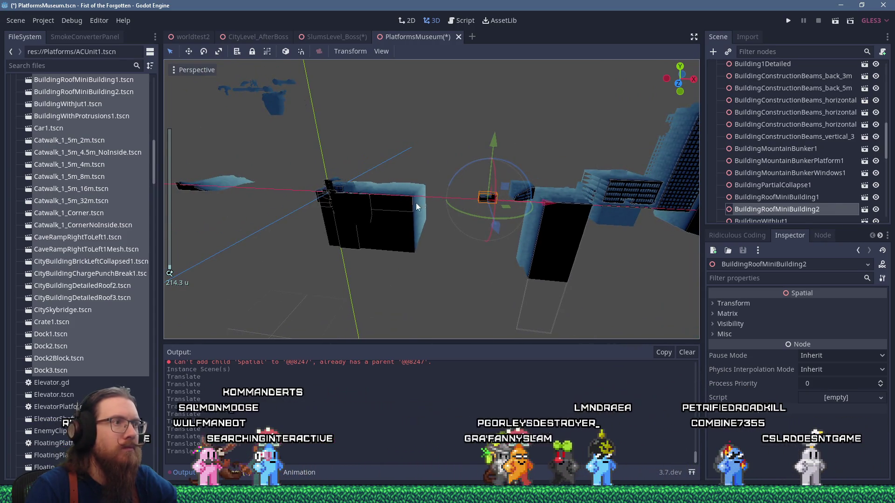
{"action": "left_click", "coordinate": [397, 206]}
{"action": "key", "text": "f"}
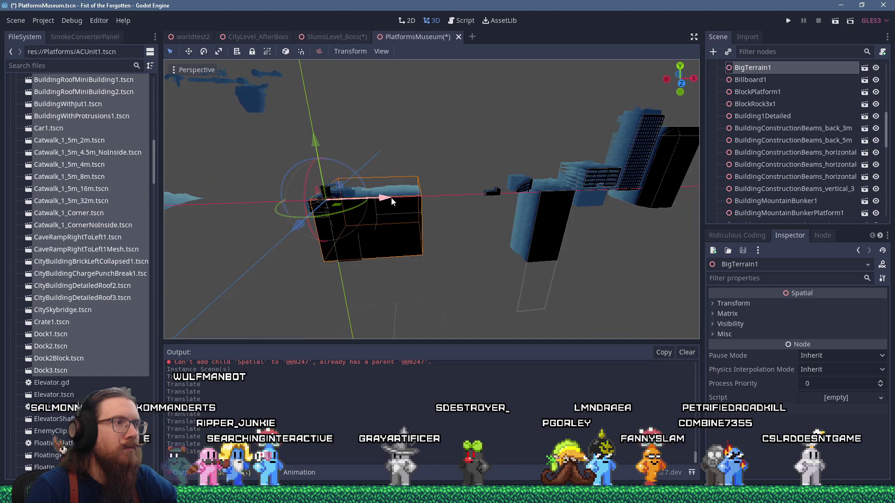
{"action": "left_click_drag", "start_coordinate": [513, 205], "coordinate": [125, 230]}
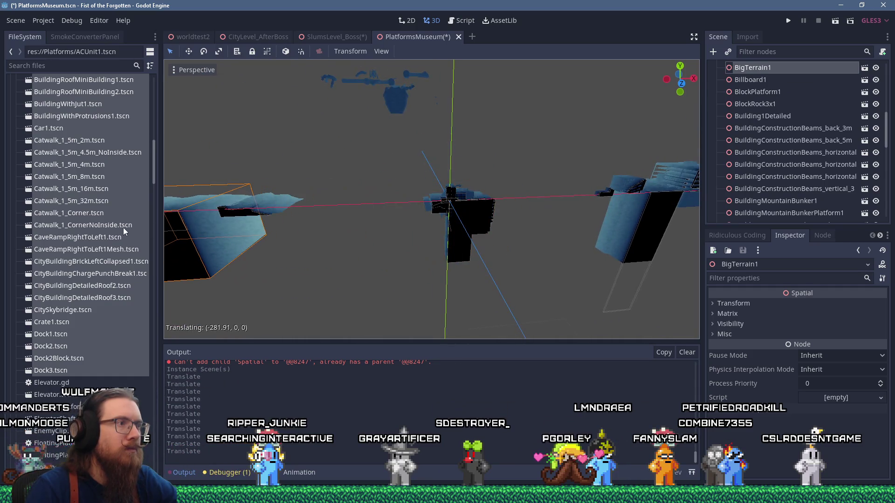
{"action": "scroll", "coordinate": [486, 211], "scroll_direction": "up", "scroll_amount": 8}
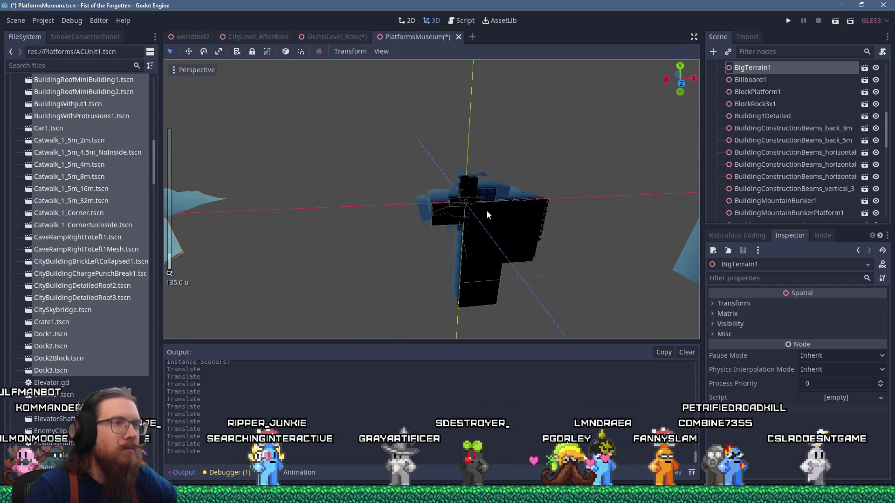
Move BuildingMountainBunkerWindows1 left, and Billboard1 and BuildingWithProtrusions1 right along X
{"action": "left_click", "coordinate": [459, 190]}
{"action": "mouse_move", "coordinate": [512, 209]}
{"action": "left_mouse_down"}
{"action": "mouse_move", "coordinate": [417, 227]}
{"action": "mouse_move", "coordinate": [628, 232]}
{"action": "mouse_move", "coordinate": [379, 219]}
{"action": "mouse_move", "coordinate": [393, 200]}
{"action": "mouse_move", "coordinate": [446, 188]}
{"action": "mouse_move", "coordinate": [679, 167]}
{"action": "mouse_move", "coordinate": [413, 207]}
{"action": "mouse_move", "coordinate": [421, 201]}
{"action": "mouse_move", "coordinate": [529, 230]}
{"action": "mouse_move", "coordinate": [466, 202]}
{"action": "left_mouse_up"}
{"action": "scroll", "coordinate": [371, 196], "scroll_direction": "up", "scroll_amount": 5}
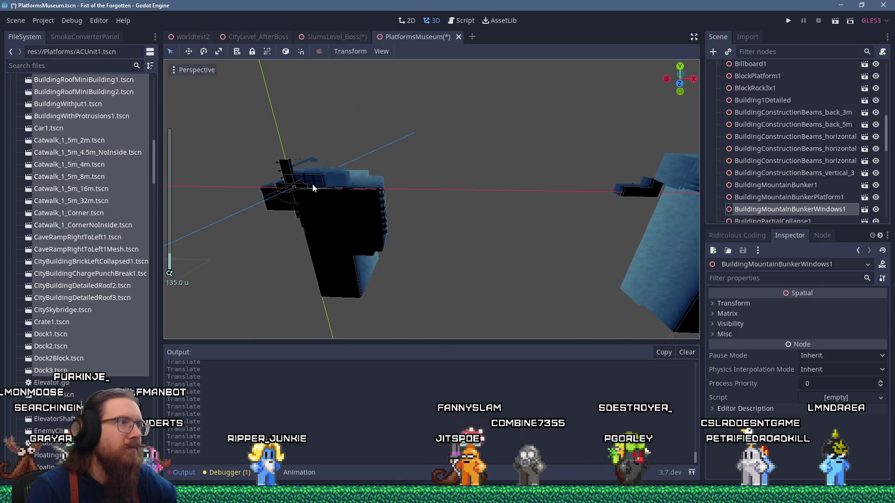
{"action": "left_click", "coordinate": [304, 175]}
{"action": "left_click_drag", "start_coordinate": [361, 187], "coordinate": [678, 203]}
{"action": "key", "text": "f"}
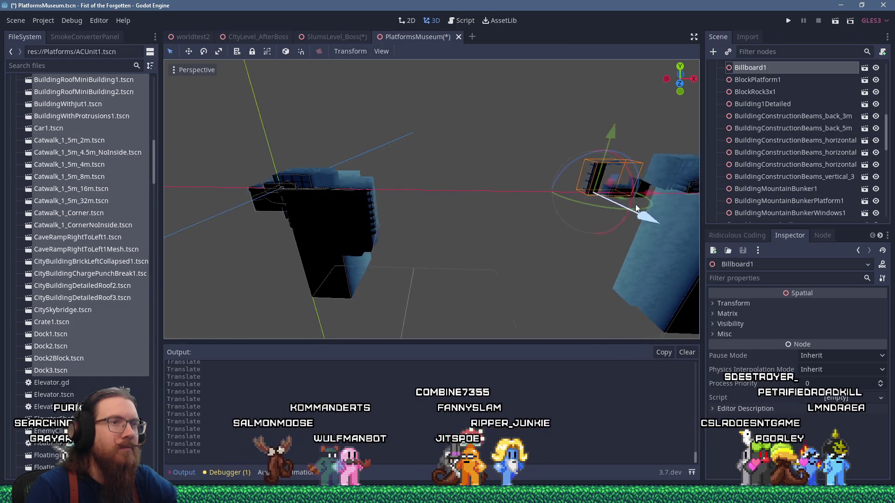
{"action": "left_click_drag", "start_coordinate": [507, 201], "coordinate": [572, 199]}
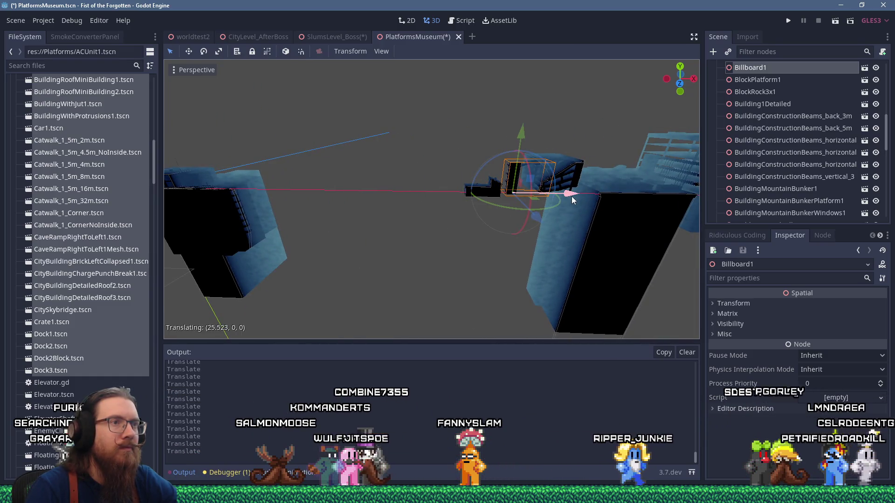
{"action": "key", "text": "f"}
{"action": "left_click", "coordinate": [423, 182]}
{"action": "left_click_drag", "start_coordinate": [459, 188], "coordinate": [678, 203]}
{"action": "key", "text": "f"}
{"action": "scroll", "coordinate": [492, 200], "scroll_direction": "up", "scroll_amount": 5}
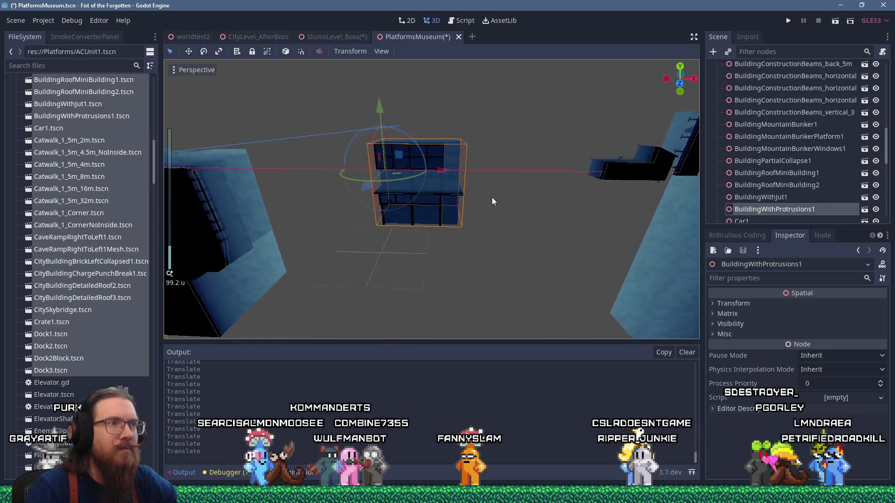
Move BuildingWithProtrusions1, BuildingWithJut1 and a third building out to the right
{"action": "scroll", "coordinate": [491, 201], "scroll_direction": "down", "scroll_amount": 8}
{"action": "mouse_move", "coordinate": [342, 174]}
{"action": "left_mouse_down"}
{"action": "mouse_move", "coordinate": [535, 116]}
{"action": "mouse_move", "coordinate": [527, 125]}
{"action": "left_mouse_up"}
{"action": "scroll", "coordinate": [552, 141], "scroll_direction": "up", "scroll_amount": 5}
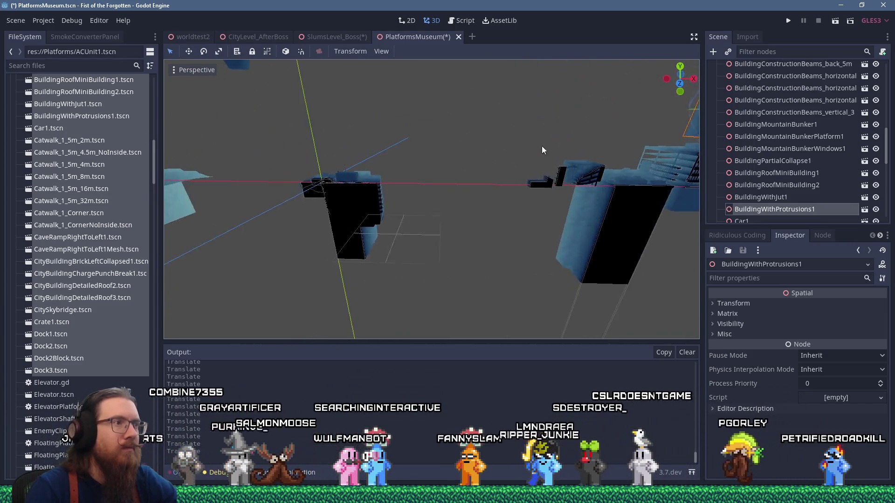
{"action": "left_click", "coordinate": [334, 169]}
{"action": "left_click_drag", "start_coordinate": [355, 179], "coordinate": [487, 190]}
{"action": "scroll", "coordinate": [500, 184], "scroll_direction": "down", "scroll_amount": 2}
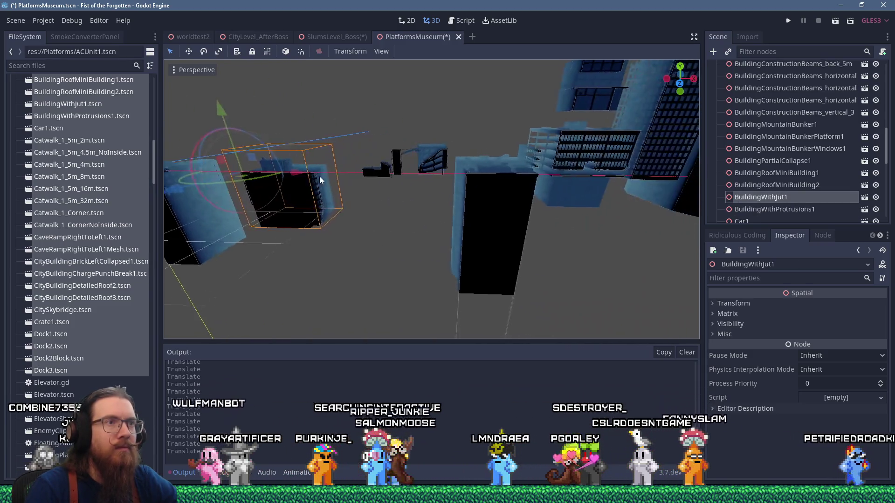
{"action": "left_click_drag", "start_coordinate": [298, 160], "coordinate": [455, 72]}
{"action": "scroll", "coordinate": [449, 142], "scroll_direction": "up", "scroll_amount": 3}
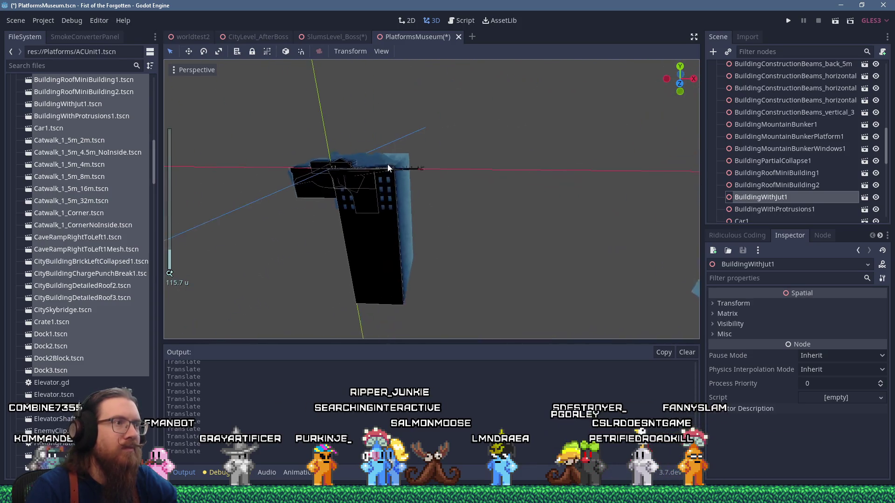
Frame CityBuildingDetailedRoof3 and shift it up and to the right
{"action": "left_click", "coordinate": [391, 183]}
{"action": "key", "text": "f"}
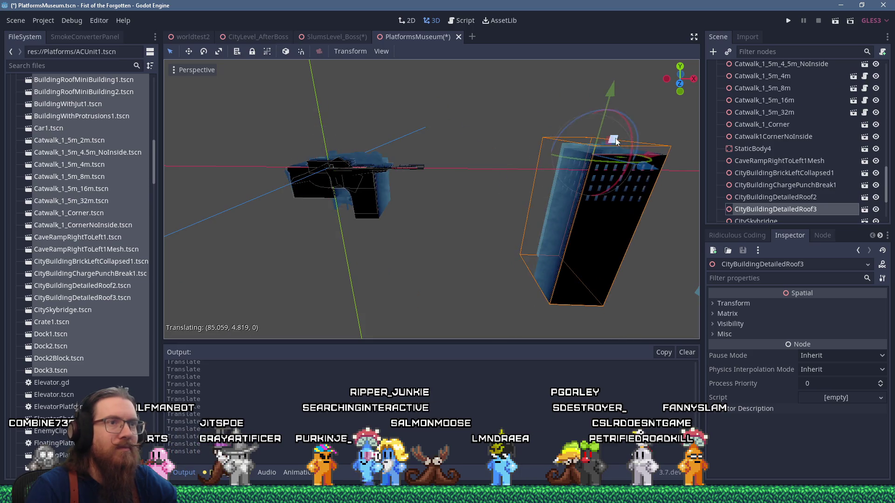
{"action": "mouse_move", "coordinate": [350, 144]}
{"action": "left_mouse_down"}
{"action": "mouse_move", "coordinate": [442, 122]}
{"action": "mouse_move", "coordinate": [441, 93]}
{"action": "left_mouse_up"}
{"action": "scroll", "coordinate": [434, 119], "scroll_direction": "down", "scroll_amount": 3}
{"action": "scroll", "coordinate": [419, 135], "scroll_direction": "up", "scroll_amount": 5}
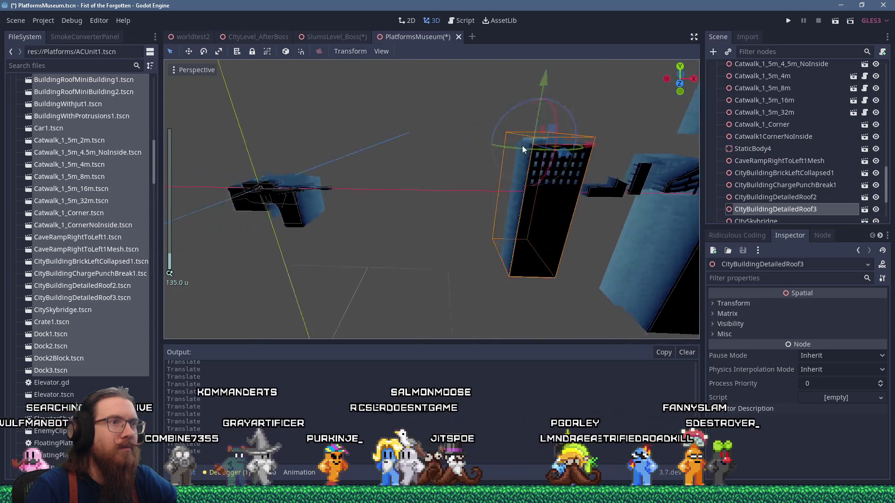
{"action": "scroll", "coordinate": [429, 182], "scroll_direction": "down", "scroll_amount": 2}
Slide BuildingMountainBunkerPlatform1 along X, then reframe the view around it
{"action": "left_click", "coordinate": [367, 206]}
{"action": "left_click_drag", "start_coordinate": [423, 205], "coordinate": [541, 201]}
{"action": "scroll", "coordinate": [577, 210], "scroll_direction": "up", "scroll_amount": 3}
{"action": "key", "text": "f"}
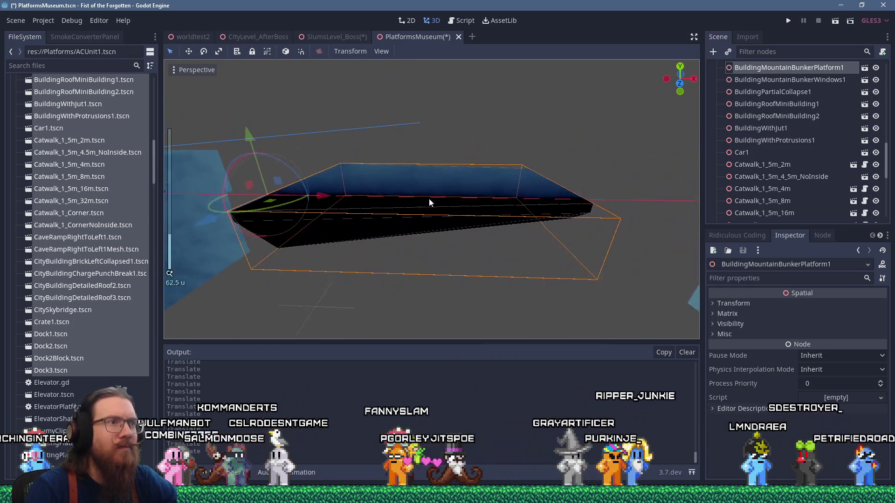
{"action": "scroll", "coordinate": [428, 198], "scroll_direction": "down", "scroll_amount": 15}
{"action": "left_click_drag", "start_coordinate": [429, 199], "coordinate": [441, 186]}
{"action": "left_click_drag", "start_coordinate": [649, 150], "coordinate": [403, 174]}
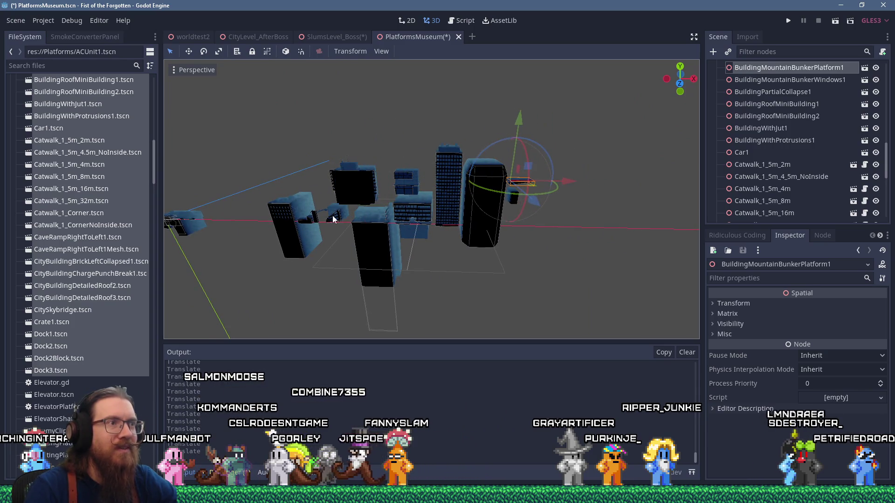
{"action": "key", "text": "f"}
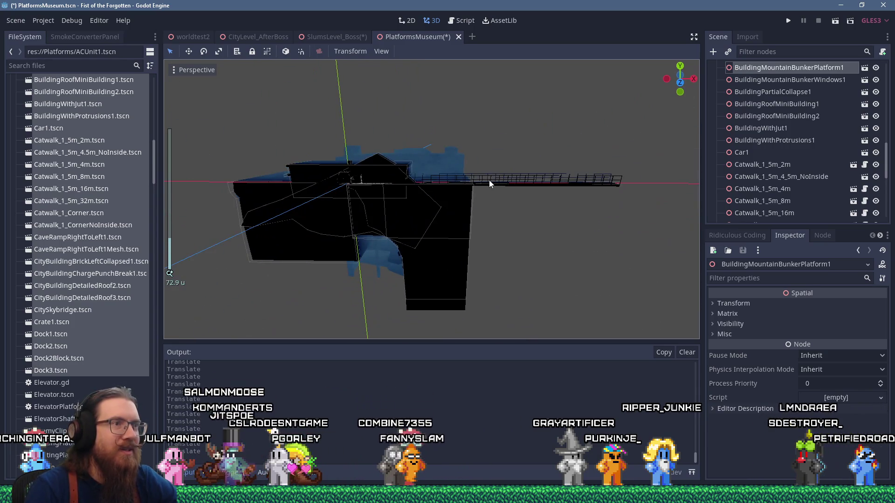
Move the Catwalk_1_5m_32m catwalk well away from the cluster
{"action": "left_click", "coordinate": [488, 180]}
{"action": "key", "text": "f"}
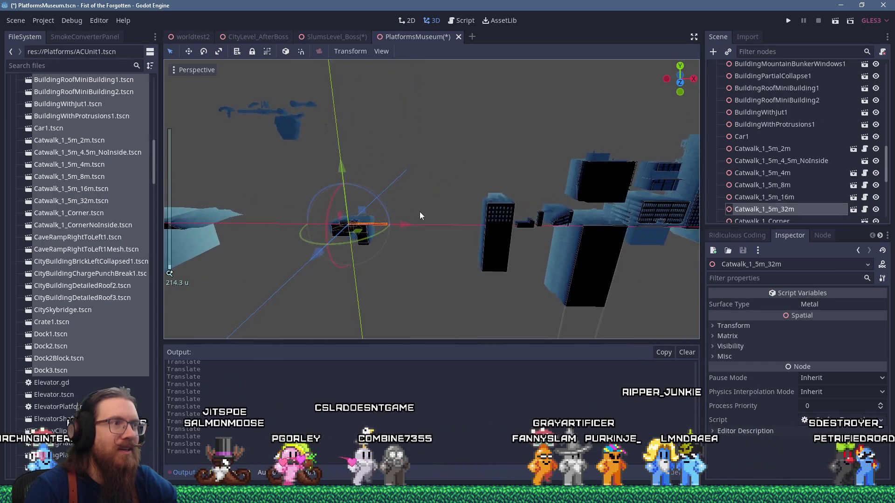
{"action": "left_click_drag", "start_coordinate": [426, 208], "coordinate": [273, 205]}
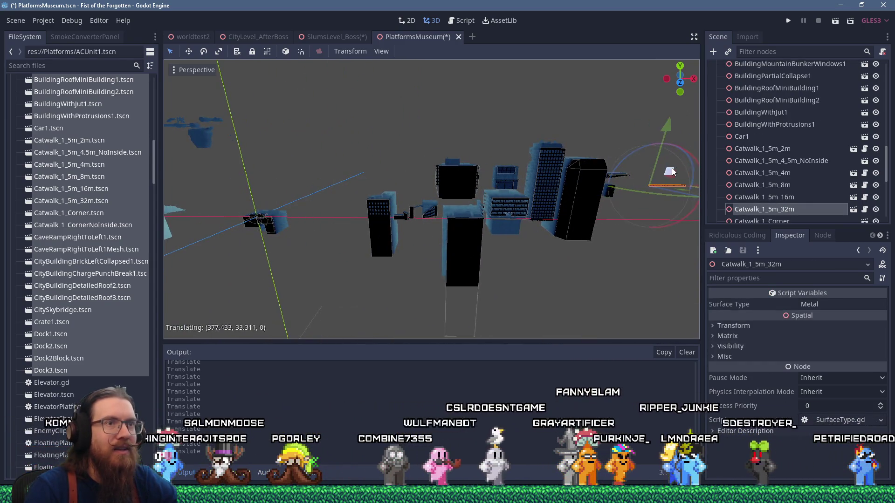
{"action": "scroll", "coordinate": [460, 175], "scroll_direction": "up", "scroll_amount": 10}
{"action": "scroll", "coordinate": [349, 203], "scroll_direction": "down", "scroll_amount": 6}
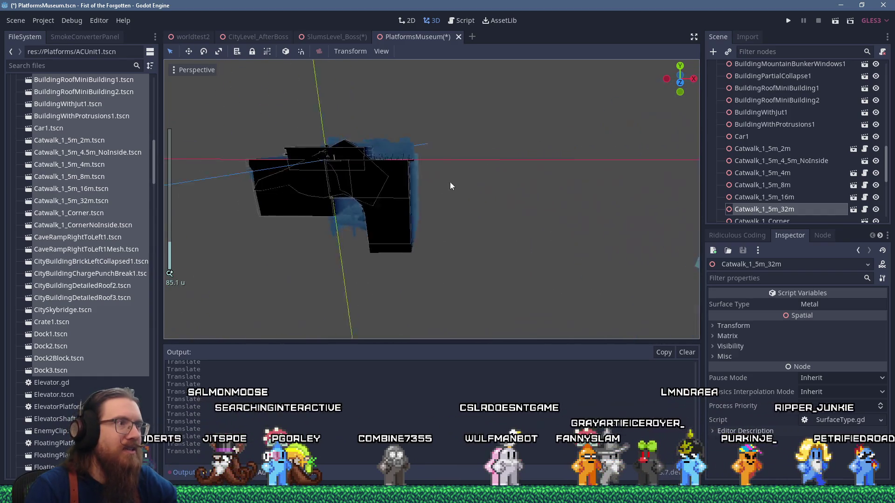
Reposition CaveRampRightToLeft1Mesh and push CityBuildingBrickLeftCollapsed1 further right
{"action": "left_click", "coordinate": [488, 184]}
{"action": "mouse_move", "coordinate": [472, 176]}
{"action": "left_mouse_down"}
{"action": "mouse_move", "coordinate": [543, 105]}
{"action": "mouse_move", "coordinate": [592, 84]}
{"action": "mouse_move", "coordinate": [305, 240]}
{"action": "mouse_move", "coordinate": [493, 146]}
{"action": "mouse_move", "coordinate": [413, 194]}
{"action": "mouse_move", "coordinate": [407, 185]}
{"action": "left_mouse_up"}
{"action": "scroll", "coordinate": [493, 147], "scroll_direction": "up", "scroll_amount": 3}
{"action": "scroll", "coordinate": [413, 193], "scroll_direction": "down", "scroll_amount": 6}
{"action": "left_click", "coordinate": [501, 189]}
{"action": "mouse_move", "coordinate": [572, 127]}
{"action": "left_mouse_down"}
{"action": "mouse_move", "coordinate": [367, 166]}
{"action": "mouse_move", "coordinate": [540, 139]}
{"action": "left_mouse_up"}
{"action": "scroll", "coordinate": [367, 167], "scroll_direction": "down", "scroll_amount": 3}
{"action": "scroll", "coordinate": [417, 160], "scroll_direction": "up", "scroll_amount": 10}
Place Dock1 to the right of the bunker platform
{"action": "left_click", "coordinate": [407, 182]}
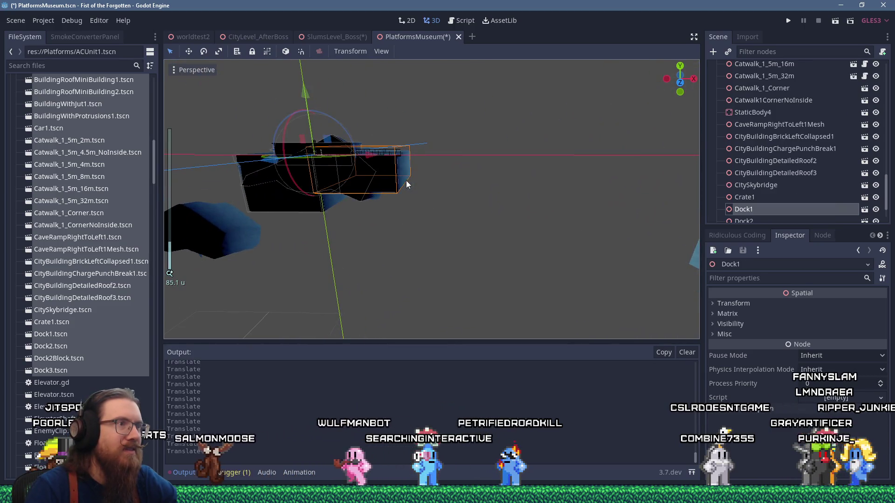
{"action": "mouse_move", "coordinate": [357, 162]}
{"action": "left_mouse_down"}
{"action": "mouse_move", "coordinate": [434, 108]}
{"action": "mouse_move", "coordinate": [471, 124]}
{"action": "left_mouse_up"}
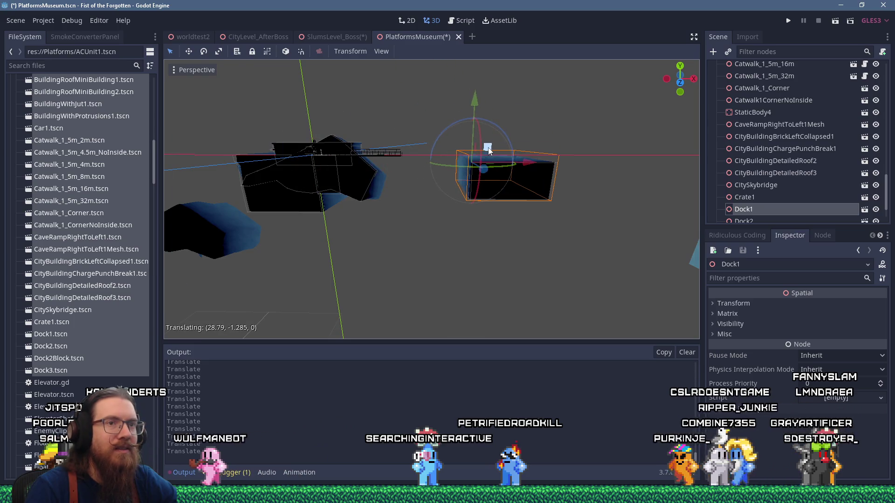
{"action": "mouse_move", "coordinate": [489, 154]}
{"action": "left_mouse_down"}
{"action": "mouse_move", "coordinate": [496, 178]}
{"action": "mouse_move", "coordinate": [484, 177]}
{"action": "mouse_move", "coordinate": [600, 188]}
{"action": "mouse_move", "coordinate": [389, 189]}
{"action": "mouse_move", "coordinate": [352, 179]}
{"action": "mouse_move", "coordinate": [502, 202]}
{"action": "mouse_move", "coordinate": [421, 202]}
{"action": "mouse_move", "coordinate": [455, 193]}
{"action": "left_mouse_up"}
{"action": "scroll", "coordinate": [484, 178], "scroll_direction": "down", "scroll_amount": 5}
{"action": "scroll", "coordinate": [600, 188], "scroll_direction": "down", "scroll_amount": 2}
{"action": "scroll", "coordinate": [502, 201], "scroll_direction": "up", "scroll_amount": 5}
Move BuildingRoofMiniBuilding1 among the buildings and StaticBody4 right of the bunker
{"action": "left_click", "coordinate": [422, 193]}
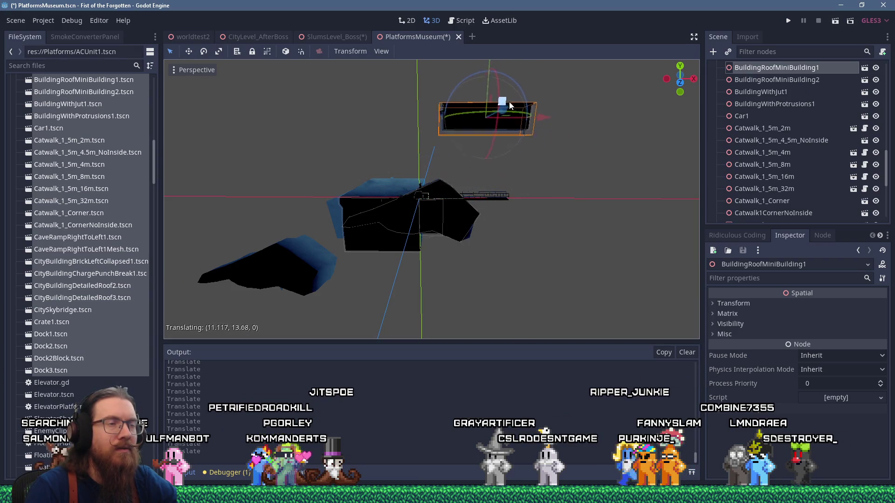
{"action": "left_click_drag", "start_coordinate": [509, 100], "coordinate": [548, 129]}
{"action": "scroll", "coordinate": [605, 154], "scroll_direction": "down", "scroll_amount": 4}
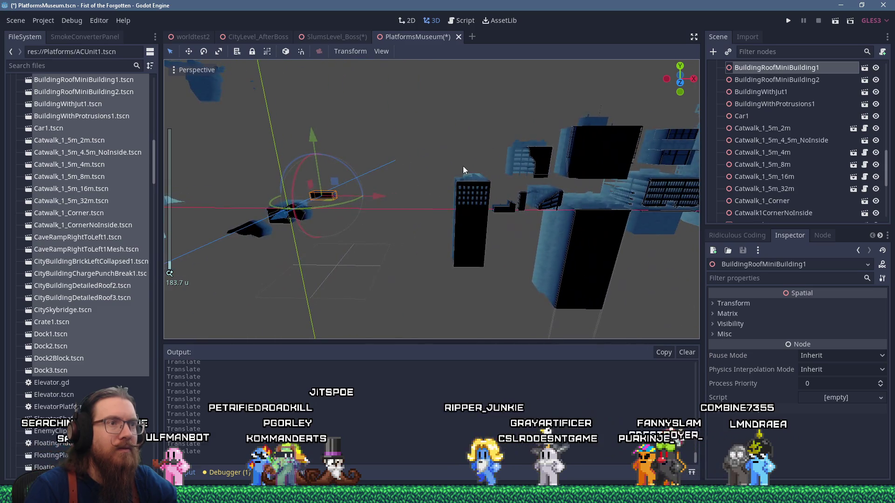
{"action": "left_click_drag", "start_coordinate": [378, 176], "coordinate": [462, 190]}
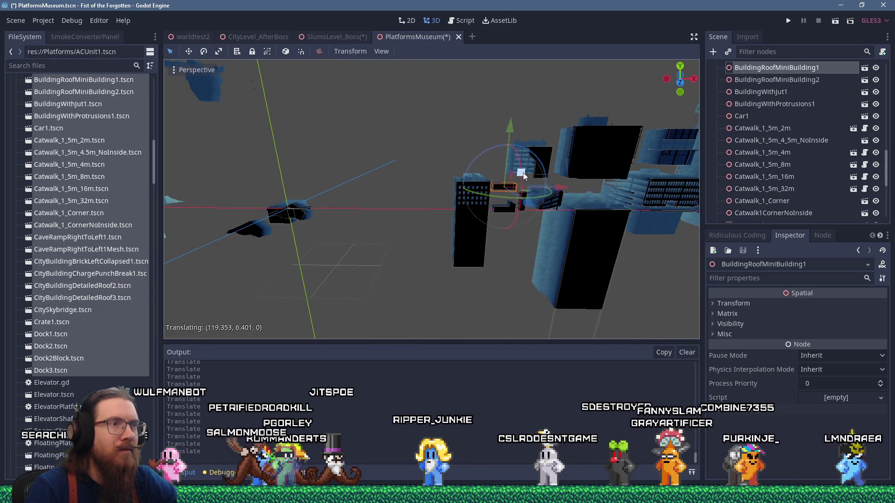
{"action": "scroll", "coordinate": [386, 194], "scroll_direction": "up", "scroll_amount": 6}
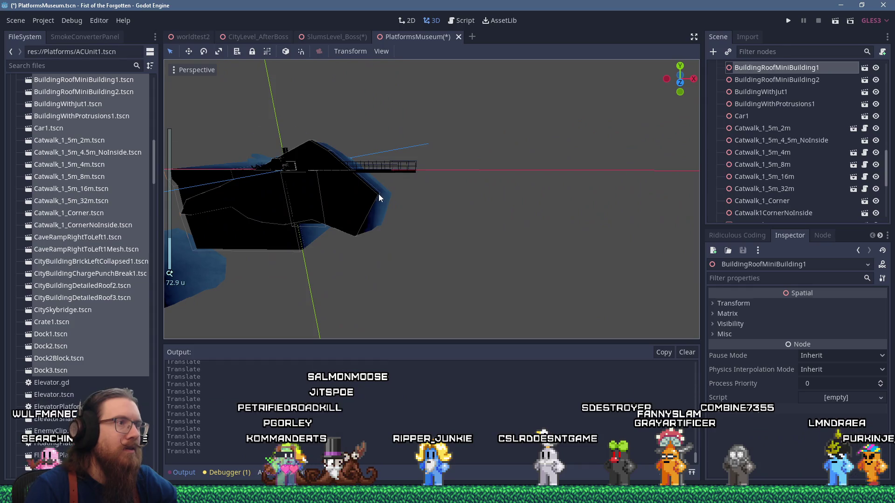
{"action": "left_click", "coordinate": [328, 173]}
{"action": "left_click_drag", "start_coordinate": [305, 152], "coordinate": [552, 163]}
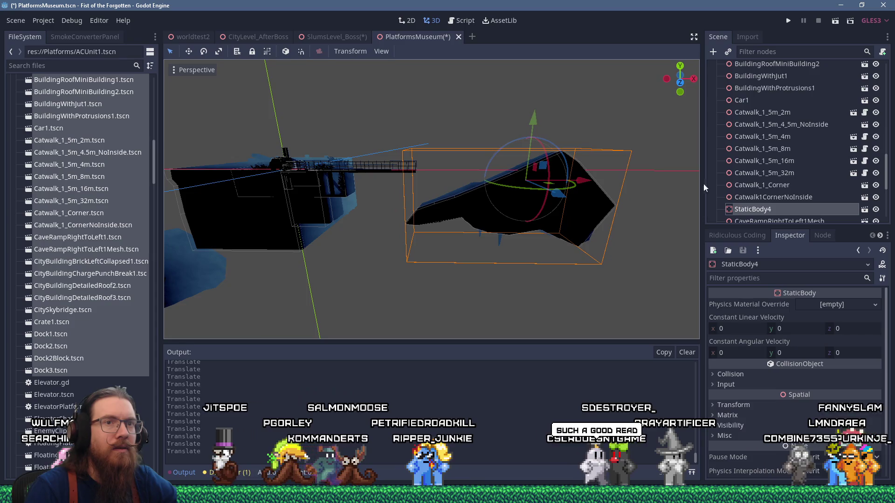
Rename the cave ramp scene's StaticBody4 root to CaveRampRightToLeft1
{"action": "left_click", "coordinate": [864, 210]}
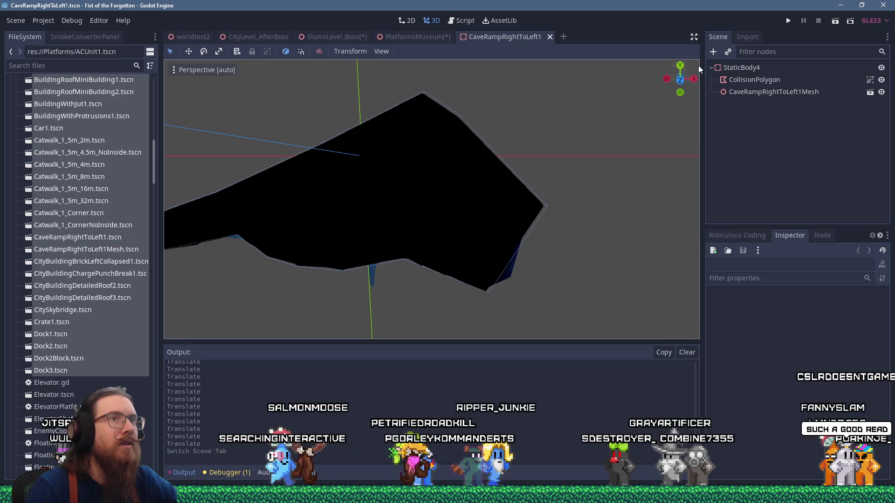
{"action": "left_click", "coordinate": [745, 68]}
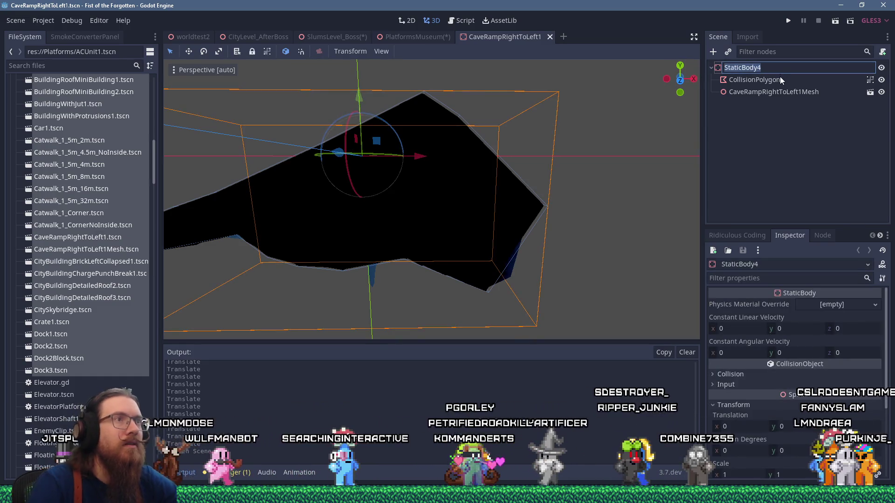
{"action": "type", "text": "CaveRampRightTo"}
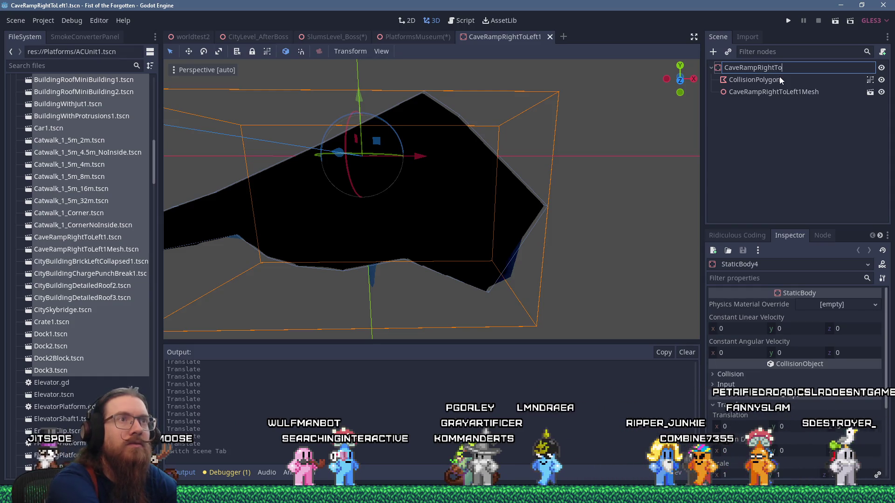
{"action": "key", "text": "Return"}
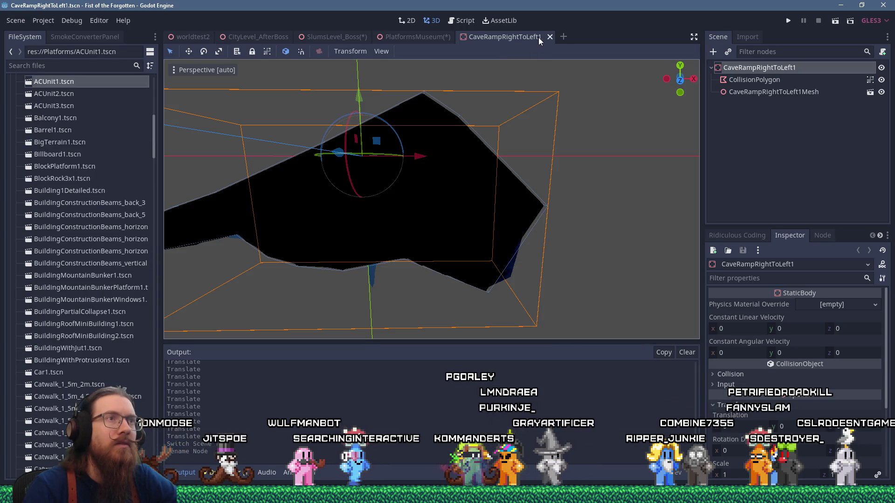
Back in PlatformsMuseum, rename the StaticBody4 instance to CaveRmapRightToLeft1
{"action": "left_click", "coordinate": [550, 37]}
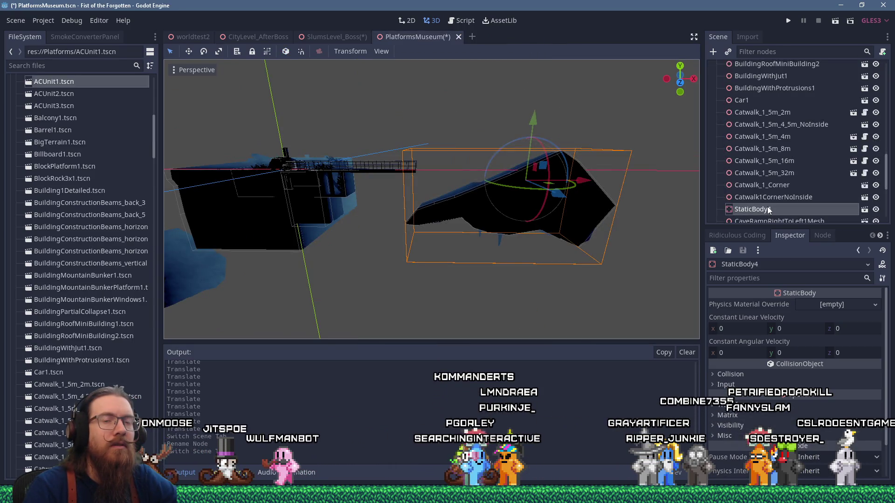
{"action": "double_click", "coordinate": [766, 209]}
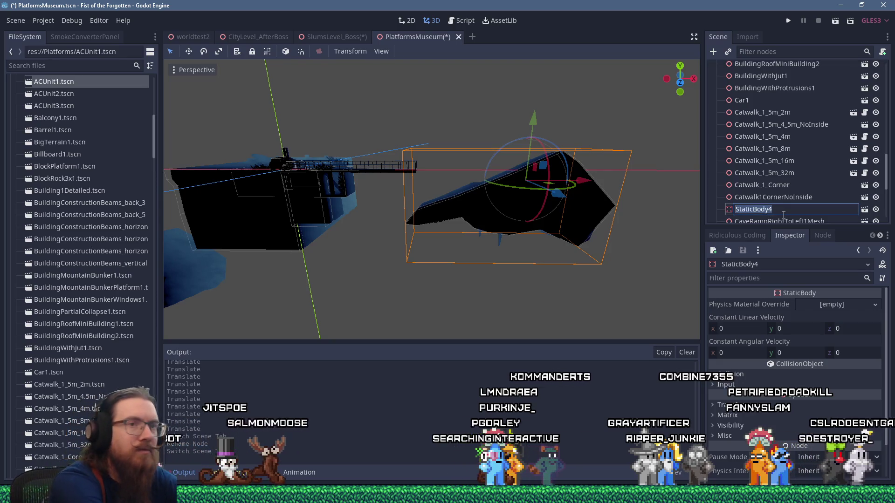
{"action": "type", "text": "CaveRmapRightTo"}
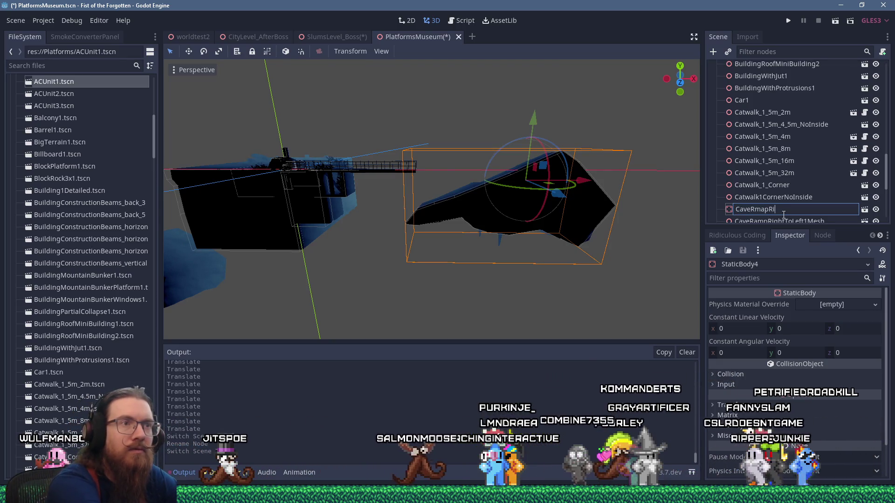
{"action": "type", "text": "Left1"}
{"action": "key", "text": "Return"}
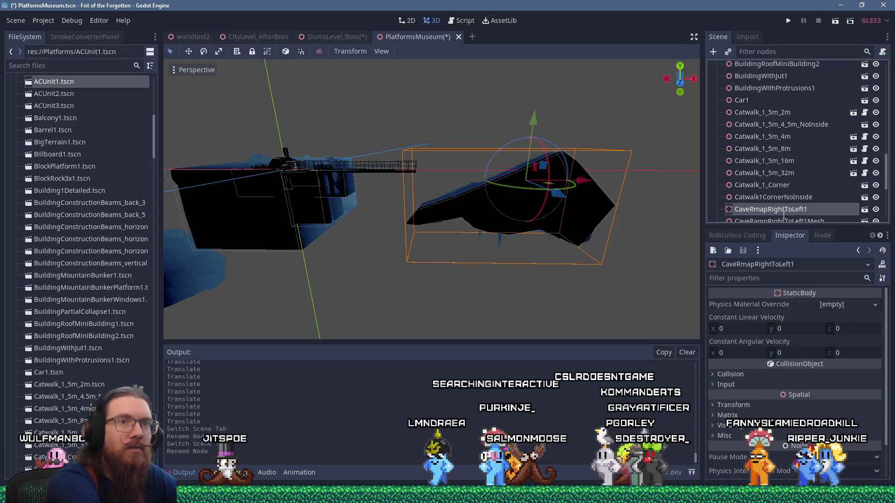
{"action": "scroll", "coordinate": [496, 191], "scroll_direction": "down", "scroll_amount": 4}
{"action": "scroll", "coordinate": [548, 170], "scroll_direction": "up", "scroll_amount": 2}
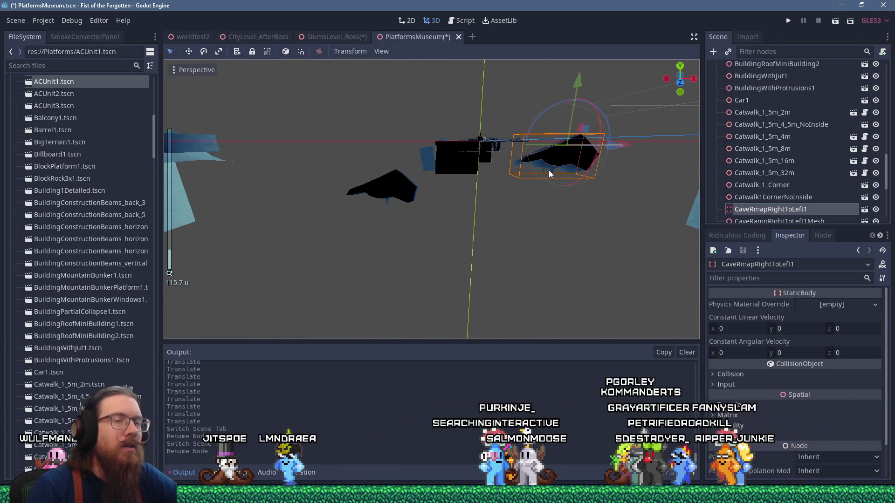
{"action": "left_click", "coordinate": [401, 196]}
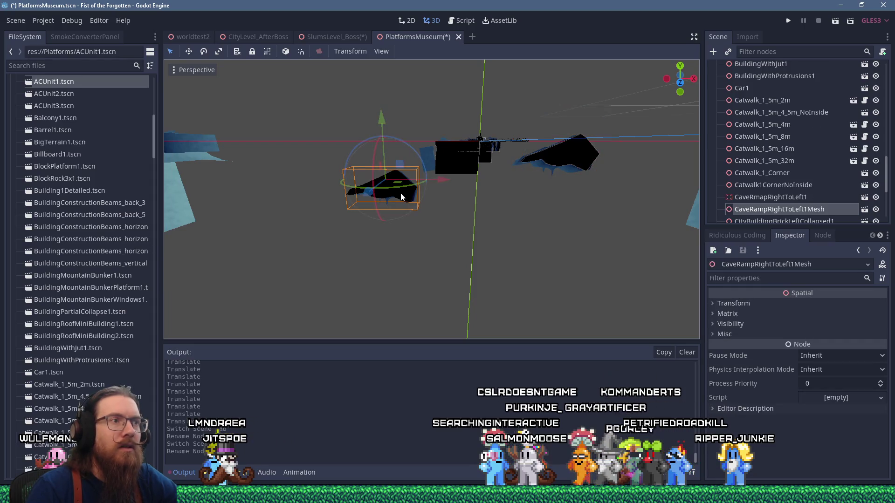
Move CaveRampRightToLeft1Mesh.tscn from the FileSystem dock into Platforms/PlatformMeshes
{"action": "mouse_move", "coordinate": [401, 197]}
{"action": "left_mouse_down"}
{"action": "mouse_move", "coordinate": [422, 244]}
{"action": "mouse_move", "coordinate": [446, 261]}
{"action": "mouse_move", "coordinate": [439, 253]}
{"action": "mouse_move", "coordinate": [439, 266]}
{"action": "left_mouse_up"}
{"action": "left_click", "coordinate": [428, 224]}
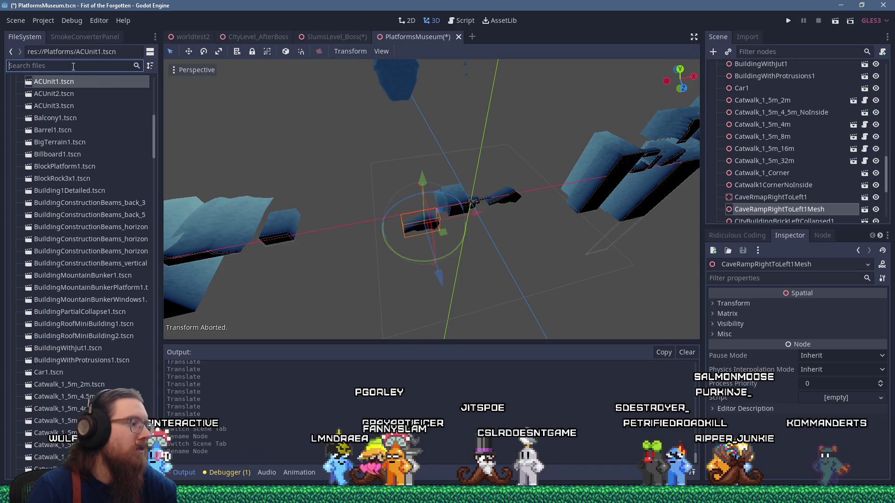
{"action": "type", "text": "caveram"}
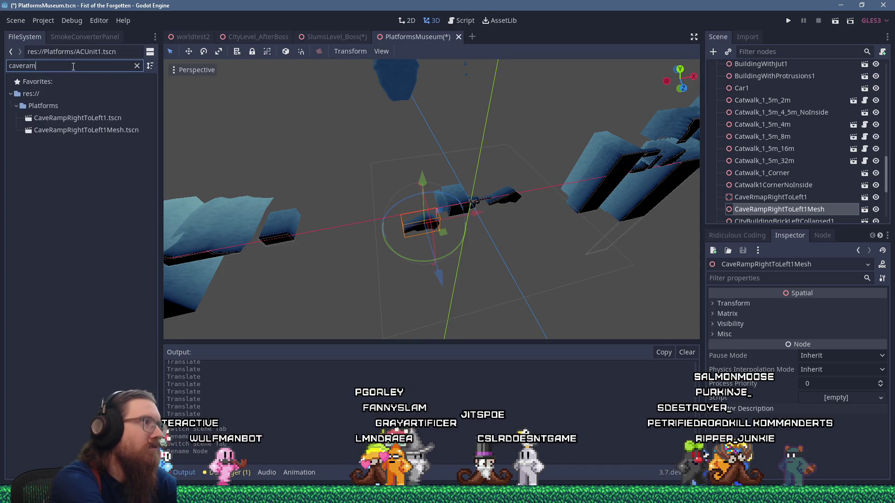
{"action": "right_click", "coordinate": [76, 131]}
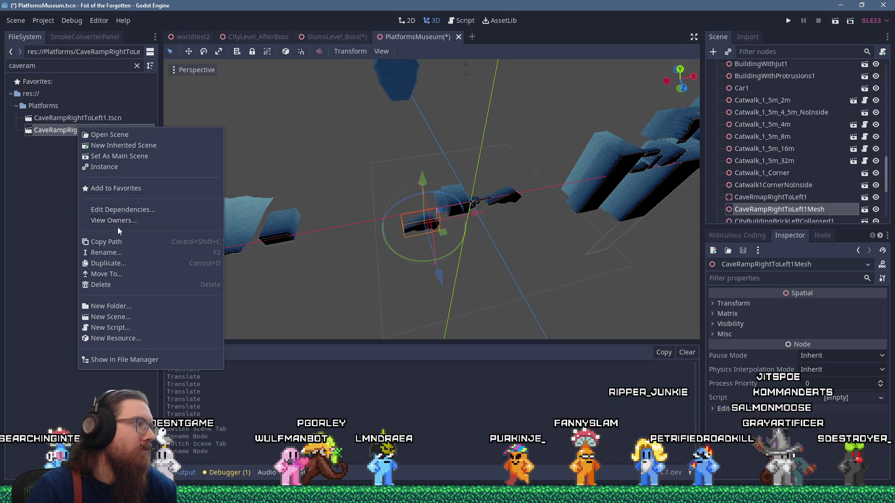
{"action": "left_click", "coordinate": [112, 273]}
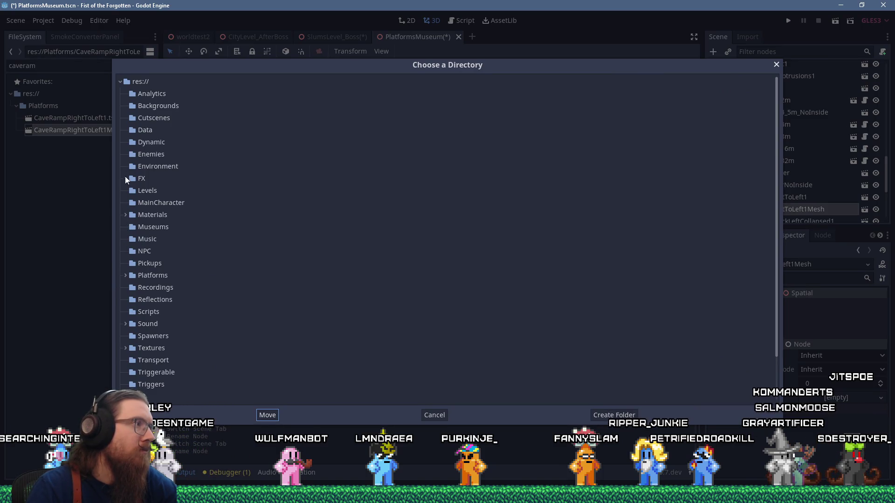
{"action": "scroll", "coordinate": [129, 256], "scroll_direction": "down", "scroll_amount": 3}
{"action": "left_click", "coordinate": [125, 235]}
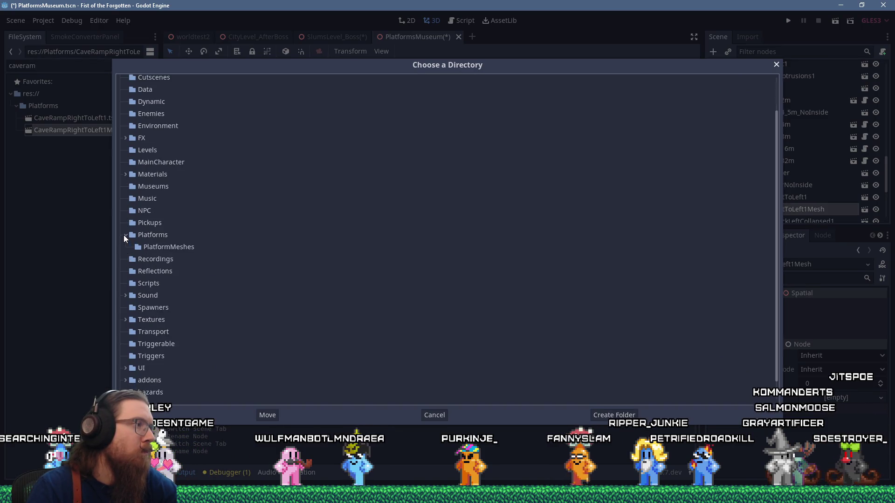
{"action": "left_click", "coordinate": [158, 247]}
{"action": "left_click", "coordinate": [272, 414]}
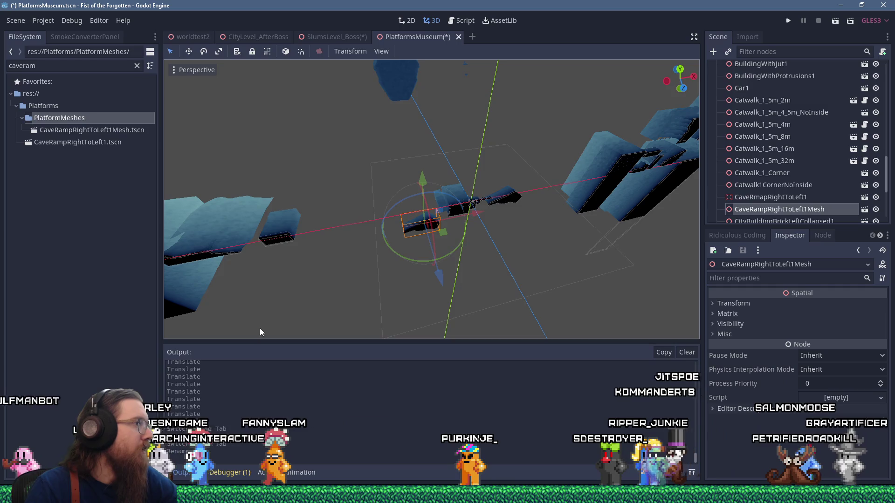
Reparent CaveRampRightToLeft1Mesh under MeshesOnly and set its Z translation to 0
{"action": "mouse_move", "coordinate": [761, 210]}
{"action": "left_mouse_down"}
{"action": "mouse_move", "coordinate": [777, 177]}
{"action": "mouse_move", "coordinate": [733, 93]}
{"action": "mouse_move", "coordinate": [739, 81]}
{"action": "left_mouse_up"}
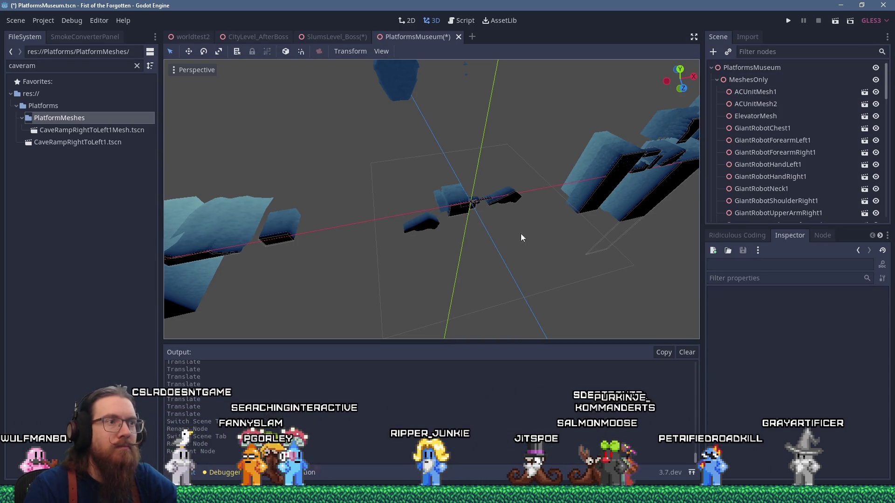
{"action": "left_click", "coordinate": [426, 228]}
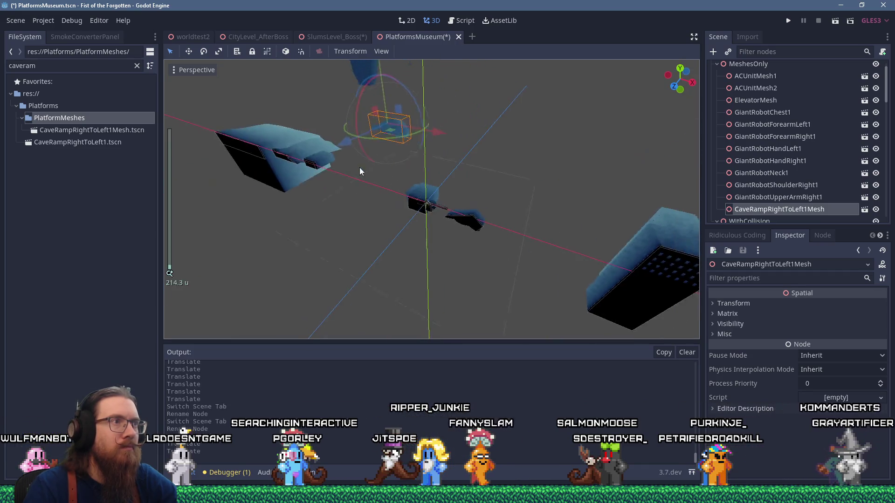
{"action": "scroll", "coordinate": [596, 189], "scroll_direction": "down", "scroll_amount": 3}
{"action": "left_click", "coordinate": [733, 304]}
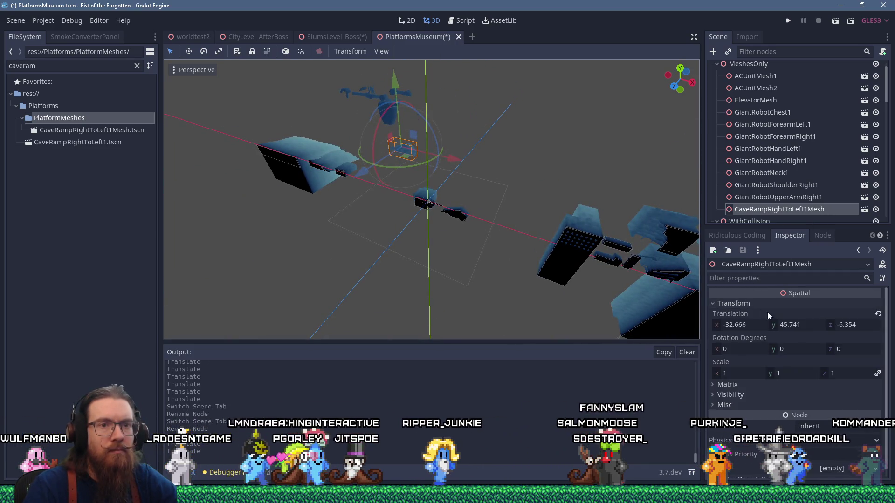
{"action": "left_click", "coordinate": [854, 325]}
{"action": "type", "text": "0"}
{"action": "key", "text": "Return"}
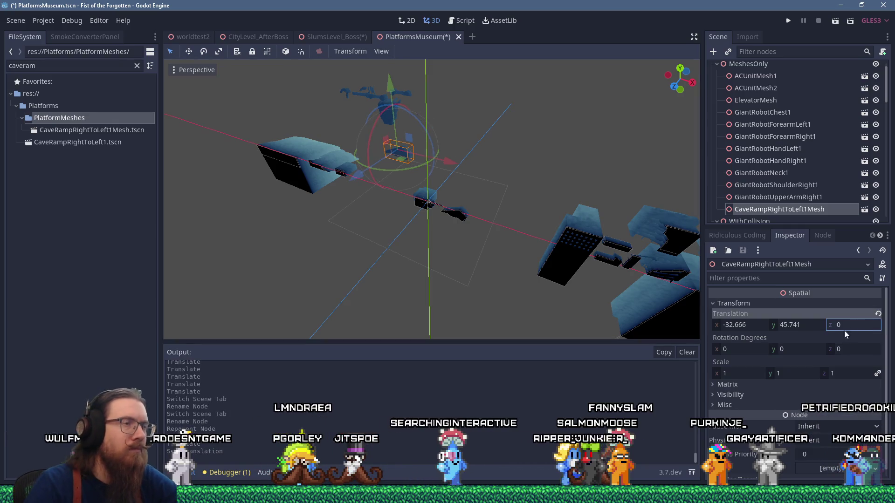
Drag the ramp mesh to its own spot at X -57.25, Y 65.365
{"action": "scroll", "coordinate": [377, 228], "scroll_direction": "up", "scroll_amount": 3}
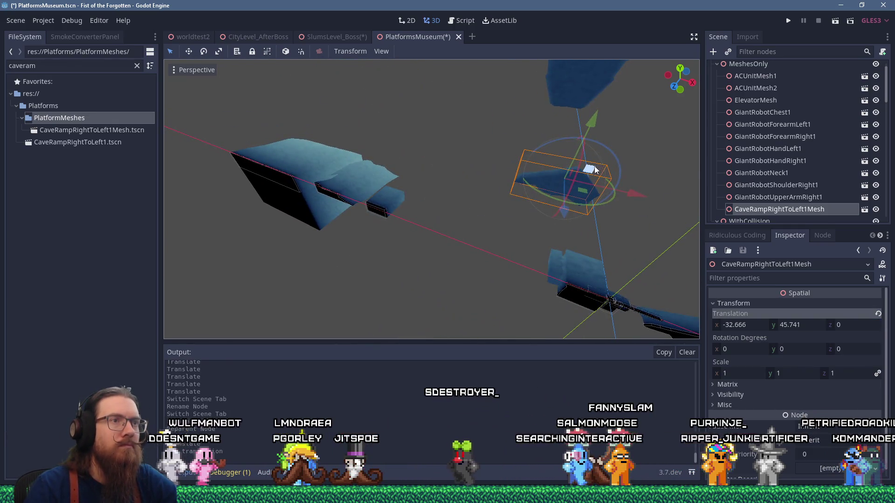
{"action": "left_click_drag", "start_coordinate": [596, 149], "coordinate": [529, 90]}
{"action": "mouse_move", "coordinate": [545, 222]}
{"action": "left_mouse_down"}
{"action": "mouse_move", "coordinate": [478, 191]}
{"action": "mouse_move", "coordinate": [474, 219]}
{"action": "mouse_move", "coordinate": [522, 185]}
{"action": "left_mouse_up"}
{"action": "scroll", "coordinate": [522, 185], "scroll_direction": "up", "scroll_amount": 1}
{"action": "left_click", "coordinate": [531, 163]}
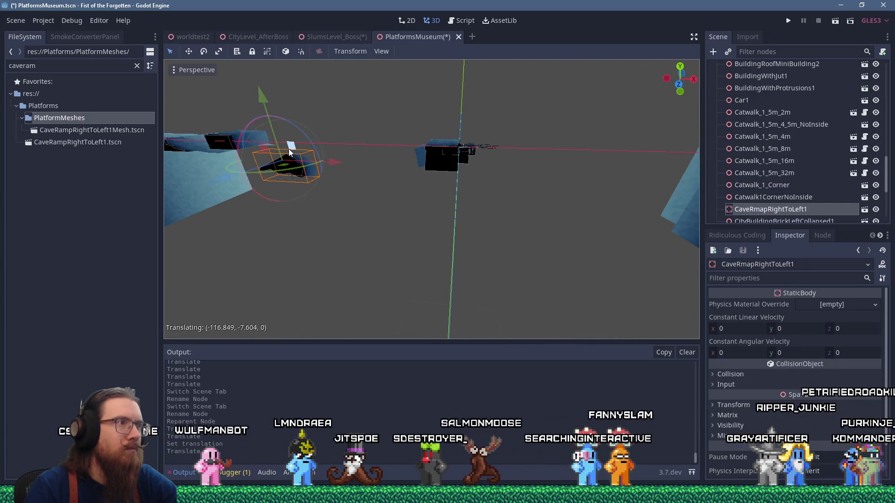
Shift Dock2 and Dock2Block up and to the left, away from the cluster
{"action": "left_click", "coordinate": [444, 138]}
{"action": "mouse_move", "coordinate": [450, 136]}
{"action": "left_mouse_down"}
{"action": "mouse_move", "coordinate": [546, 166]}
{"action": "mouse_move", "coordinate": [614, 172]}
{"action": "mouse_move", "coordinate": [447, 136]}
{"action": "left_mouse_up"}
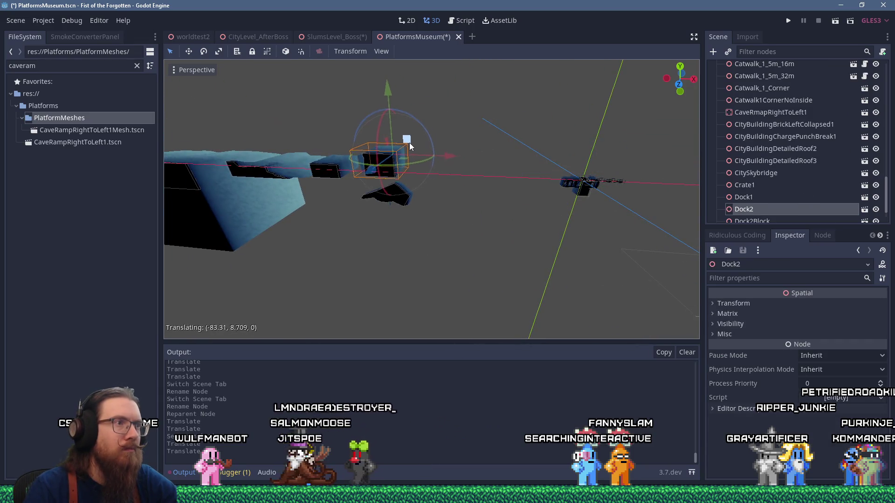
{"action": "key", "text": "f"}
{"action": "scroll", "coordinate": [463, 170], "scroll_direction": "up", "scroll_amount": 4}
{"action": "left_click", "coordinate": [452, 164]}
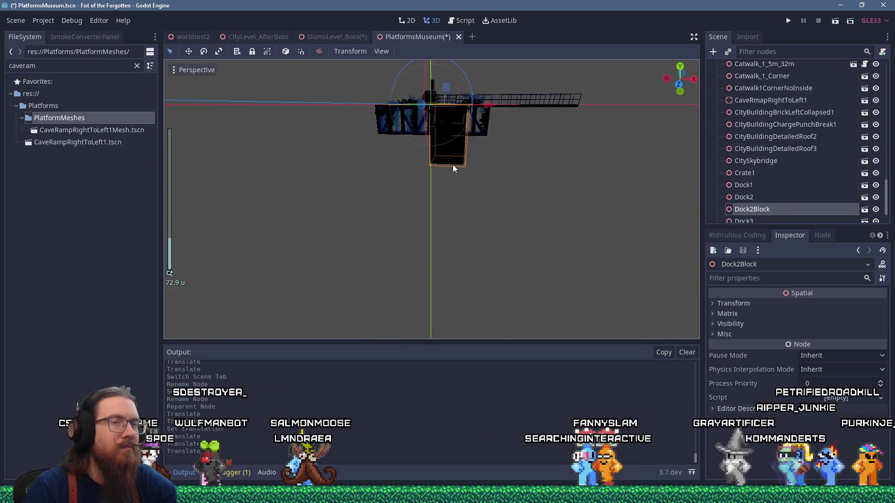
{"action": "mouse_move", "coordinate": [452, 167]}
{"action": "left_mouse_down"}
{"action": "mouse_move", "coordinate": [447, 134]}
{"action": "mouse_move", "coordinate": [415, 110]}
{"action": "mouse_move", "coordinate": [369, 136]}
{"action": "mouse_move", "coordinate": [465, 206]}
{"action": "mouse_move", "coordinate": [493, 216]}
{"action": "mouse_move", "coordinate": [454, 208]}
{"action": "mouse_move", "coordinate": [473, 191]}
{"action": "mouse_move", "coordinate": [643, 206]}
{"action": "mouse_move", "coordinate": [638, 160]}
{"action": "mouse_move", "coordinate": [388, 150]}
{"action": "left_mouse_up"}
{"action": "scroll", "coordinate": [453, 208], "scroll_direction": "down", "scroll_amount": 2}
{"action": "scroll", "coordinate": [643, 205], "scroll_direction": "down", "scroll_amount": 2}
{"action": "scroll", "coordinate": [387, 150], "scroll_direction": "up", "scroll_amount": 6}
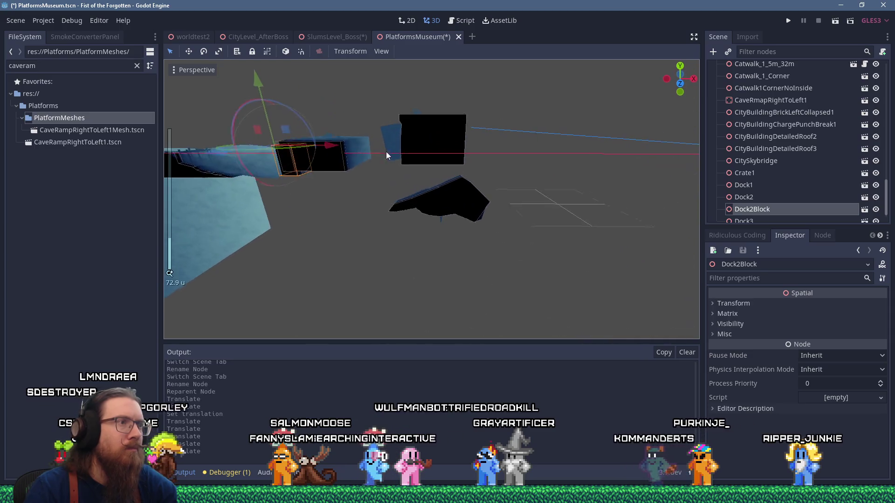
{"action": "mouse_move", "coordinate": [477, 123]}
{"action": "left_mouse_down"}
{"action": "mouse_move", "coordinate": [329, 158]}
{"action": "mouse_move", "coordinate": [527, 186]}
{"action": "mouse_move", "coordinate": [459, 189]}
{"action": "left_mouse_up"}
{"action": "scroll", "coordinate": [460, 189], "scroll_direction": "up", "scroll_amount": 3}
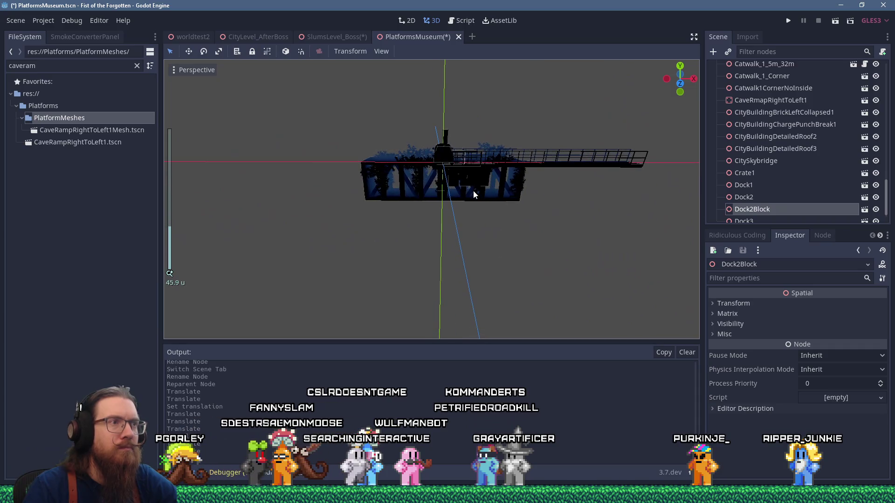
Undo CitySkybridge's last move and frame it, then frame BlockPlatform1
{"action": "left_click", "coordinate": [418, 191]}
{"action": "key", "text": "f"}
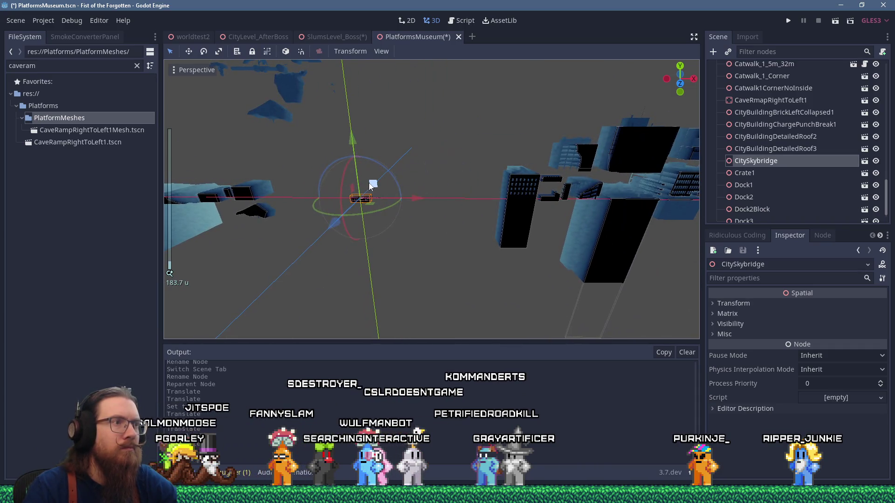
{"action": "key", "text": "ctrl+z"}
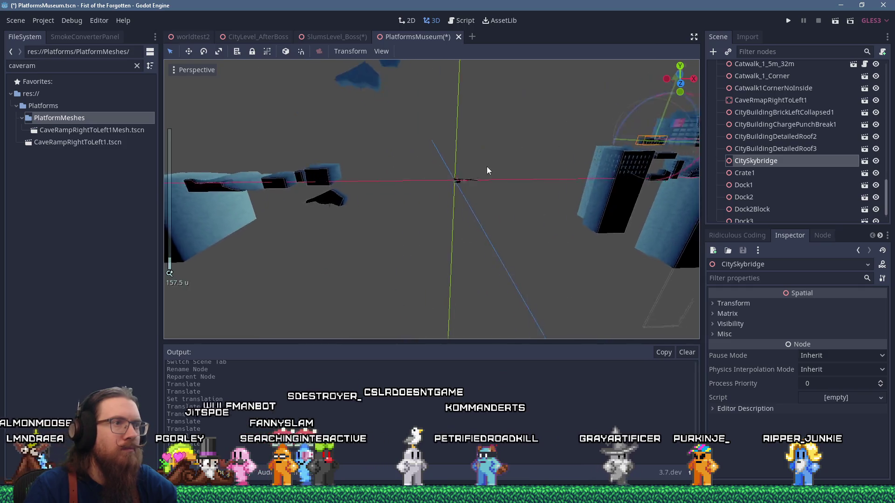
{"action": "key", "text": "f"}
{"action": "scroll", "coordinate": [487, 172], "scroll_direction": "up", "scroll_amount": 4}
{"action": "left_click", "coordinate": [454, 173]}
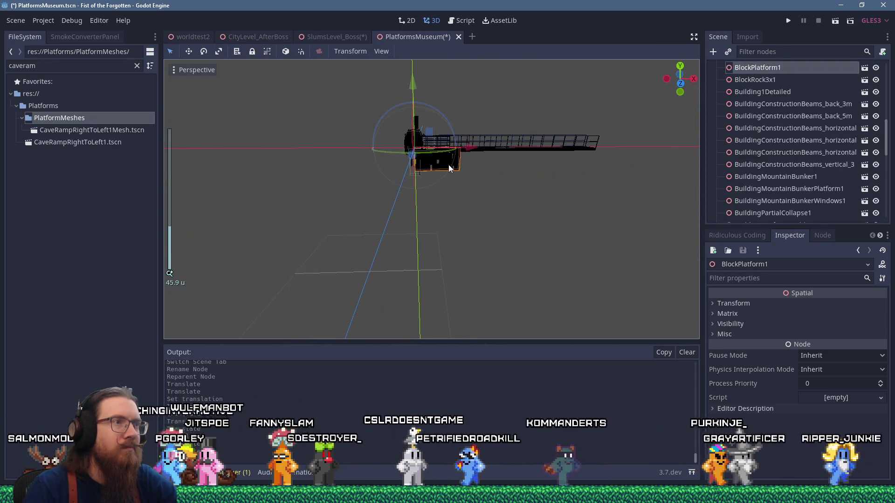
{"action": "key", "text": "f"}
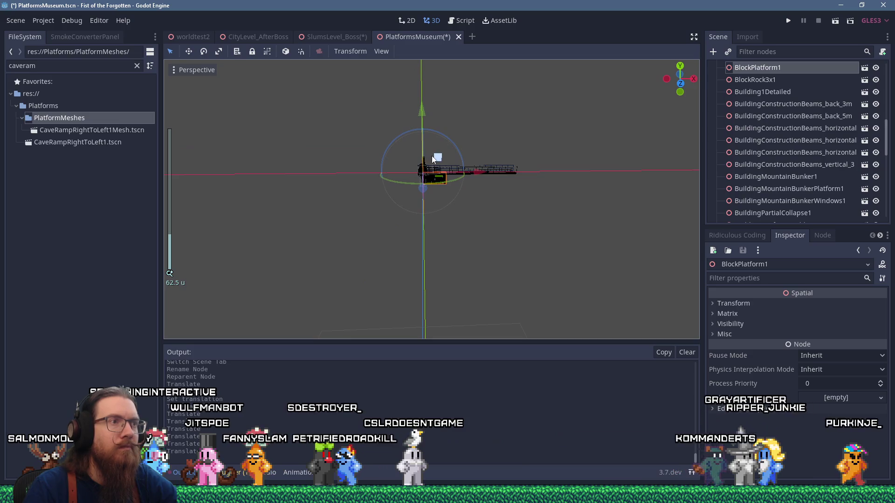
{"action": "scroll", "coordinate": [379, 147], "scroll_direction": "up", "scroll_amount": 8}
{"action": "scroll", "coordinate": [379, 147], "scroll_direction": "down", "scroll_amount": 8}
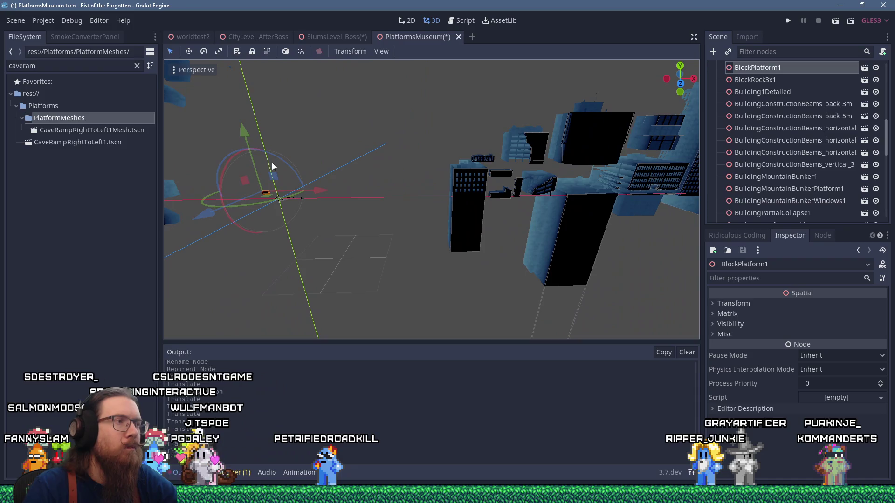
{"action": "scroll", "coordinate": [312, 197], "scroll_direction": "up", "scroll_amount": 15}
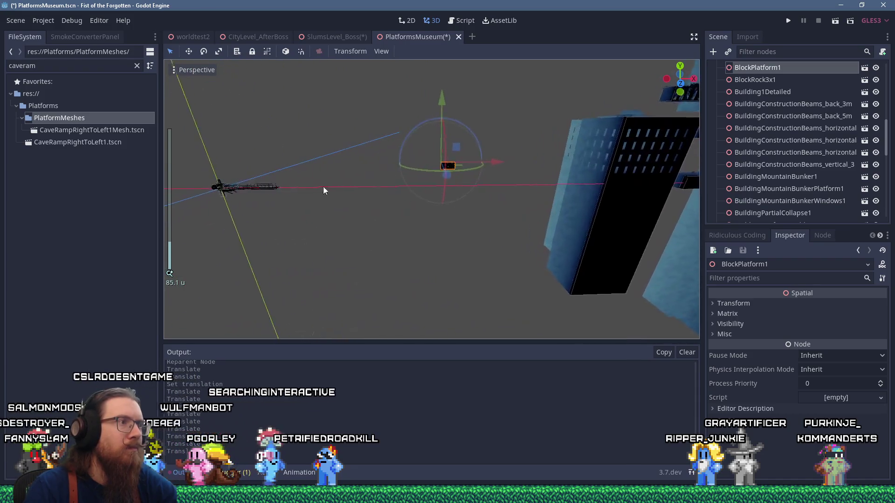
Move BlockRock3x1 along X and bring Car1 into focus
{"action": "left_click", "coordinate": [387, 174]}
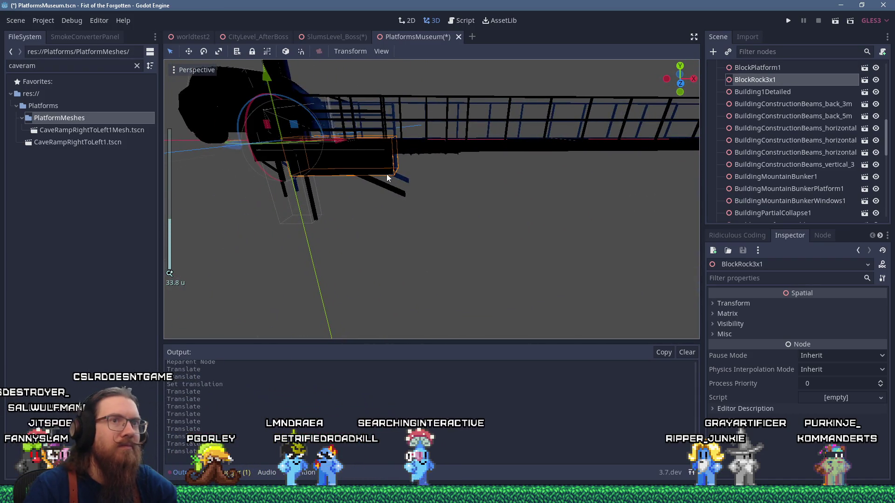
{"action": "key", "text": "f"}
{"action": "mouse_move", "coordinate": [420, 176]}
{"action": "left_mouse_down"}
{"action": "mouse_move", "coordinate": [470, 142]}
{"action": "mouse_move", "coordinate": [361, 180]}
{"action": "left_mouse_up"}
{"action": "scroll", "coordinate": [482, 152], "scroll_direction": "up", "scroll_amount": 3}
{"action": "scroll", "coordinate": [481, 152], "scroll_direction": "down", "scroll_amount": 4}
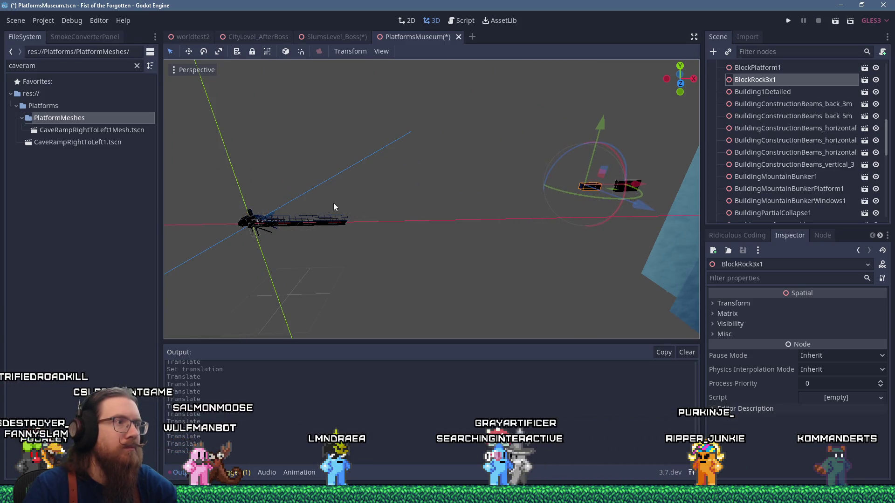
{"action": "scroll", "coordinate": [328, 209], "scroll_direction": "up", "scroll_amount": 3}
{"action": "mouse_move", "coordinate": [354, 191]}
{"action": "left_mouse_down"}
{"action": "mouse_move", "coordinate": [474, 167]}
{"action": "mouse_move", "coordinate": [273, 174]}
{"action": "mouse_move", "coordinate": [513, 156]}
{"action": "mouse_move", "coordinate": [449, 148]}
{"action": "mouse_move", "coordinate": [411, 166]}
{"action": "left_mouse_up"}
{"action": "left_click", "coordinate": [474, 168]}
{"action": "key", "text": "f"}
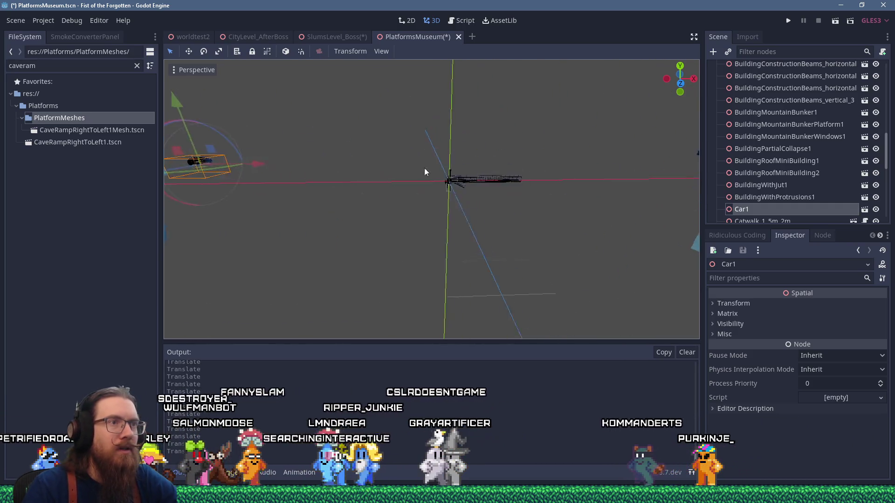
Move Balcony1 up-left from the origin and Crate1 further left
{"action": "scroll", "coordinate": [443, 171], "scroll_direction": "up", "scroll_amount": 10}
{"action": "left_click", "coordinate": [511, 140]}
{"action": "scroll", "coordinate": [507, 146], "scroll_direction": "down", "scroll_amount": 5}
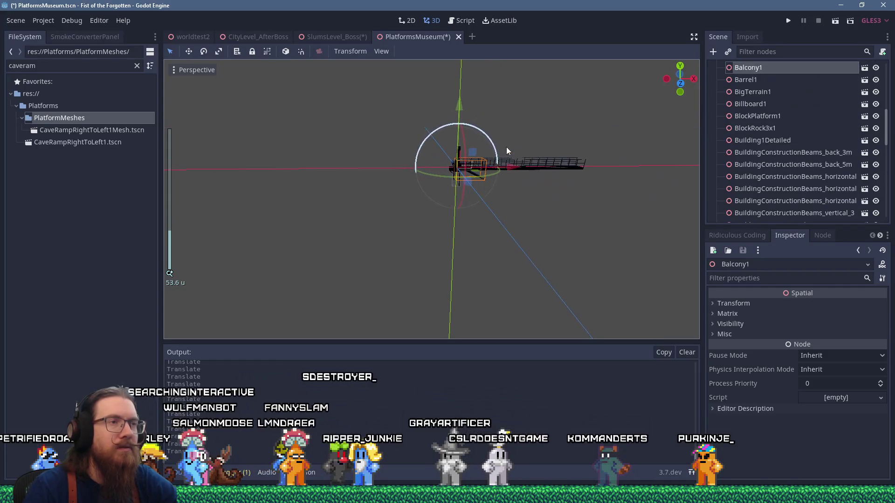
{"action": "left_click_drag", "start_coordinate": [466, 151], "coordinate": [368, 123]}
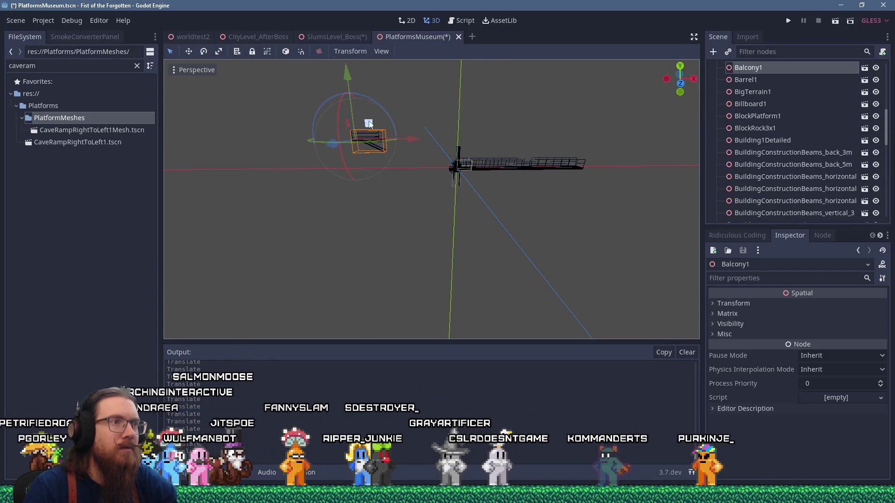
{"action": "mouse_move", "coordinate": [411, 146]}
{"action": "left_mouse_down"}
{"action": "mouse_move", "coordinate": [285, 154]}
{"action": "mouse_move", "coordinate": [345, 152]}
{"action": "left_mouse_up"}
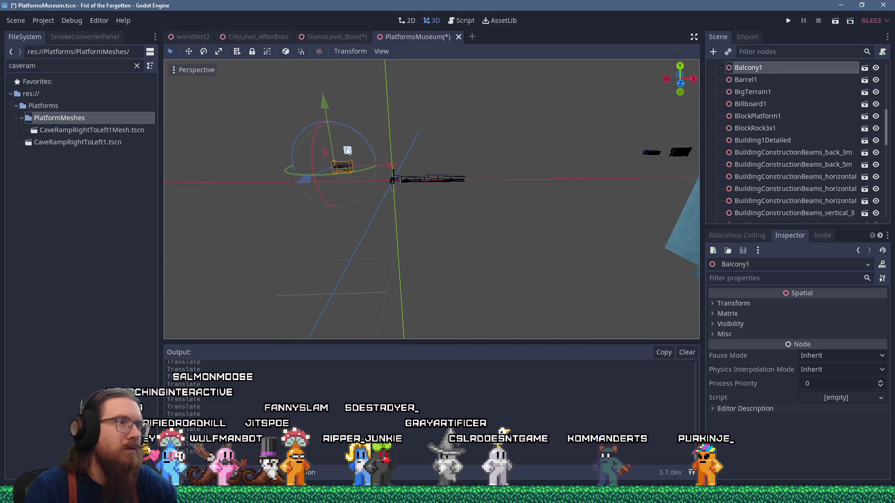
{"action": "scroll", "coordinate": [387, 175], "scroll_direction": "up", "scroll_amount": 10}
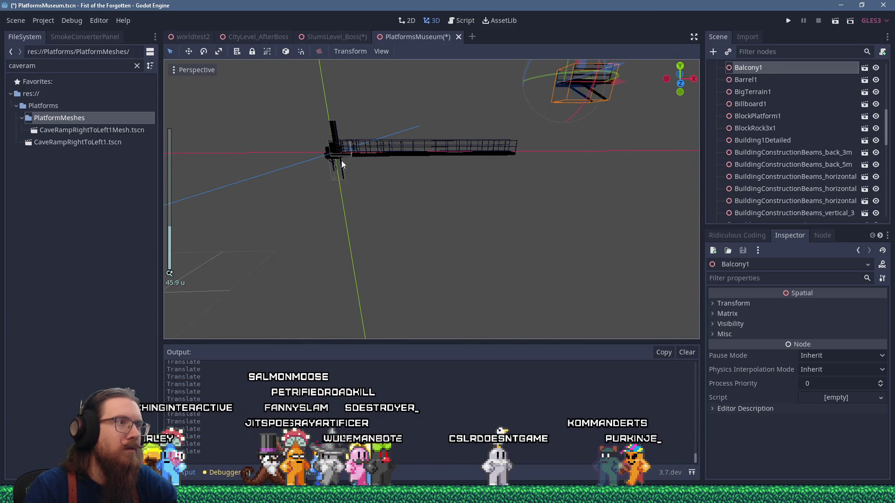
{"action": "left_click", "coordinate": [334, 162]}
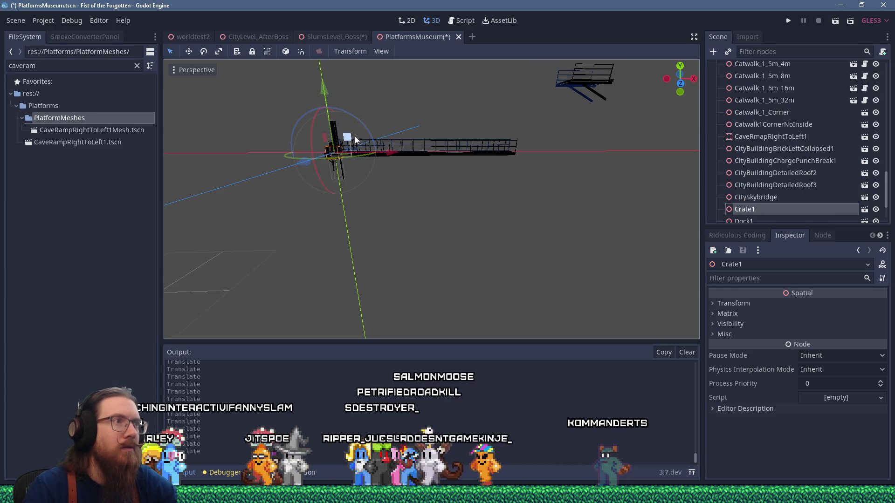
{"action": "left_click_drag", "start_coordinate": [395, 102], "coordinate": [270, 113]}
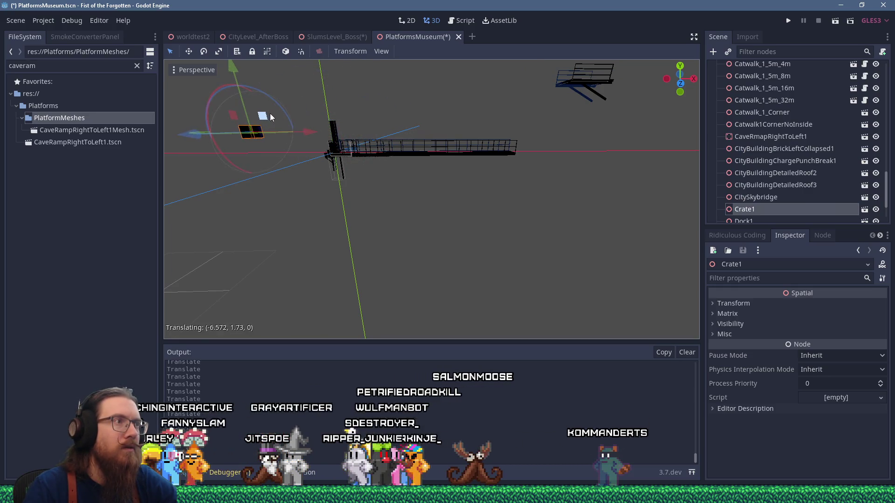
Select and frame the BuildingConstructionBeams_vertical_3m beam
{"action": "left_click", "coordinate": [333, 125]}
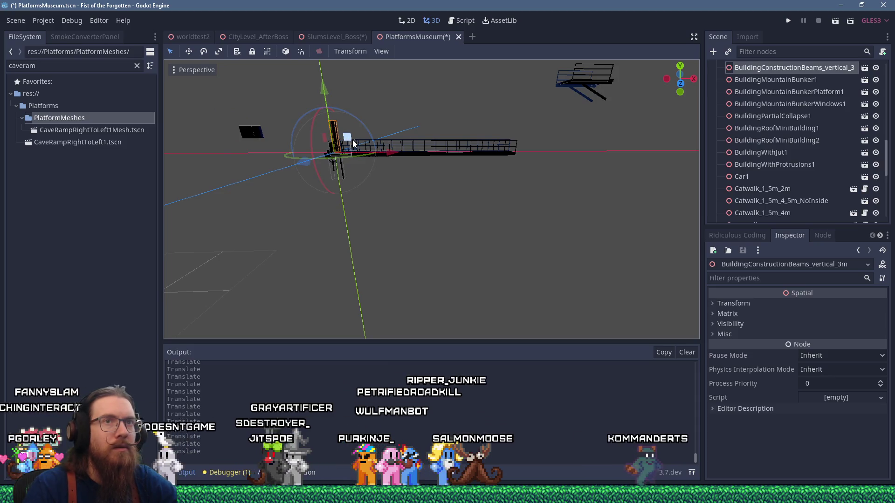
{"action": "scroll", "coordinate": [368, 158], "scroll_direction": "up", "scroll_amount": 4}
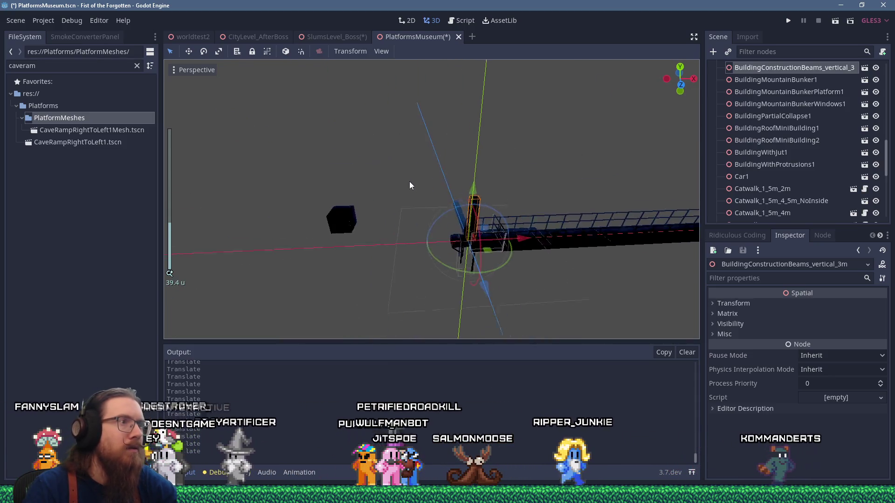
{"action": "mouse_move", "coordinate": [408, 189]}
{"action": "left_mouse_down"}
{"action": "mouse_move", "coordinate": [382, 175]}
{"action": "mouse_move", "coordinate": [526, 121]}
{"action": "mouse_move", "coordinate": [504, 143]}
{"action": "mouse_move", "coordinate": [331, 135]}
{"action": "mouse_move", "coordinate": [374, 185]}
{"action": "mouse_move", "coordinate": [693, 196]}
{"action": "mouse_move", "coordinate": [385, 200]}
{"action": "mouse_move", "coordinate": [328, 178]}
{"action": "left_mouse_up"}
{"action": "key", "text": "f"}
{"action": "scroll", "coordinate": [500, 146], "scroll_direction": "down", "scroll_amount": 5}
{"action": "scroll", "coordinate": [497, 149], "scroll_direction": "down", "scroll_amount": 6}
{"action": "scroll", "coordinate": [328, 178], "scroll_direction": "up", "scroll_amount": 5}
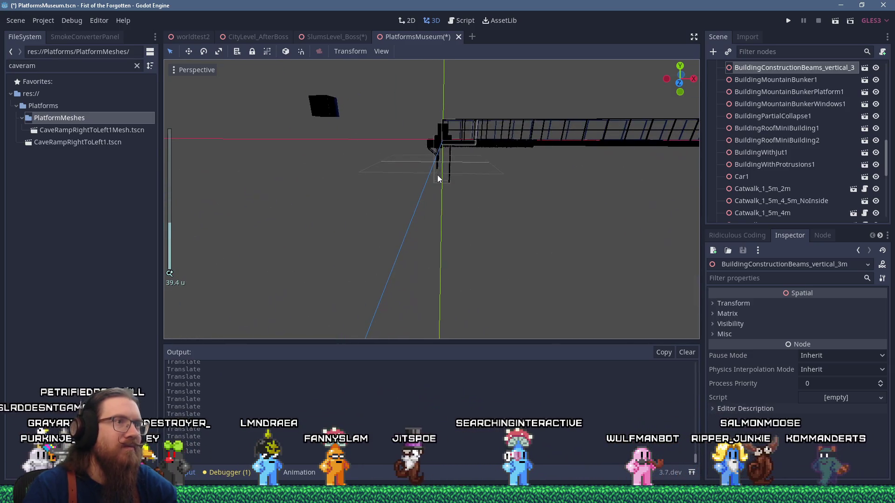
Move ACUnit3 left and up from the origin and nudge ACUnit2 up-left
{"action": "left_click", "coordinate": [440, 137]}
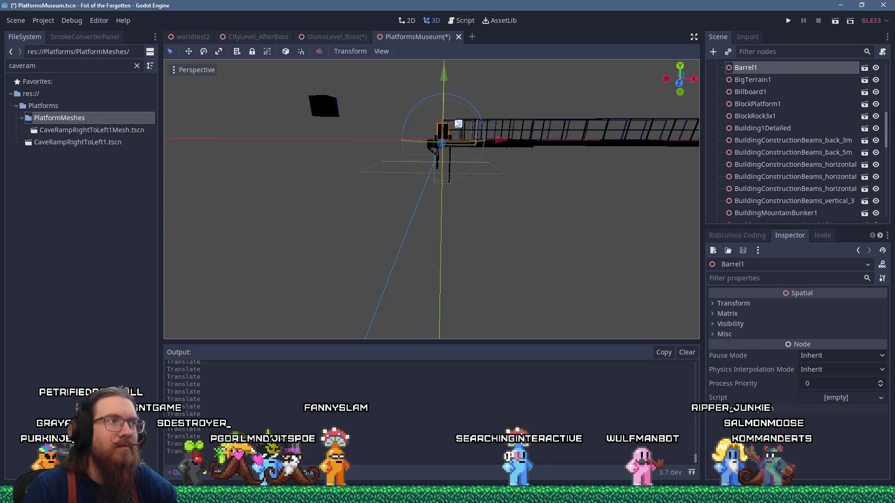
{"action": "left_click", "coordinate": [435, 144]}
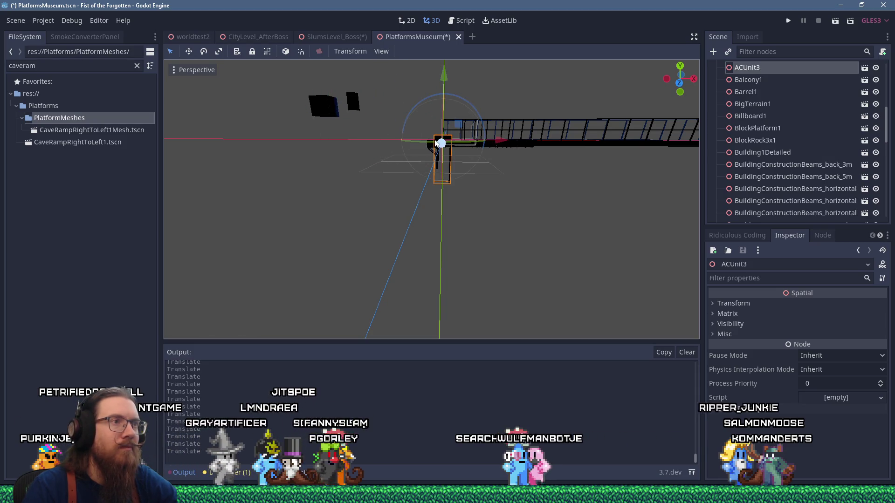
{"action": "scroll", "coordinate": [436, 143], "scroll_direction": "down", "scroll_amount": 5}
{"action": "mouse_move", "coordinate": [451, 163]}
{"action": "left_mouse_down"}
{"action": "mouse_move", "coordinate": [431, 148]}
{"action": "mouse_move", "coordinate": [380, 147]}
{"action": "left_mouse_up"}
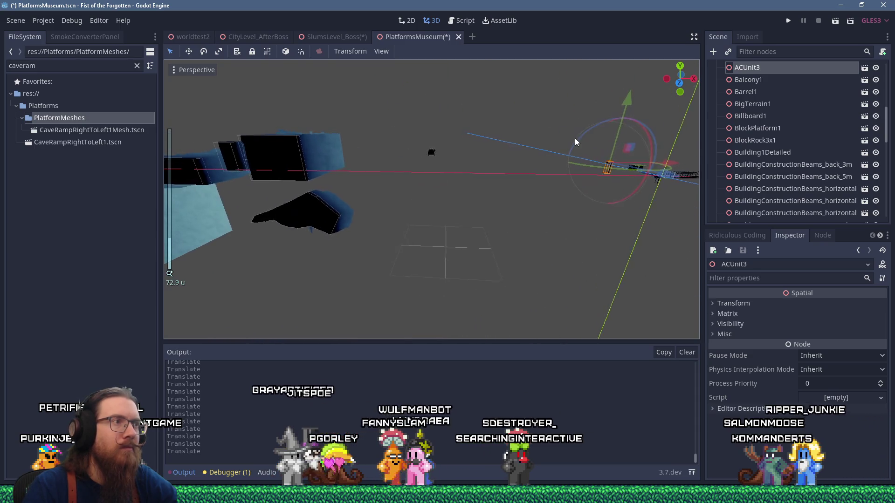
{"action": "scroll", "coordinate": [574, 138], "scroll_direction": "up", "scroll_amount": 3}
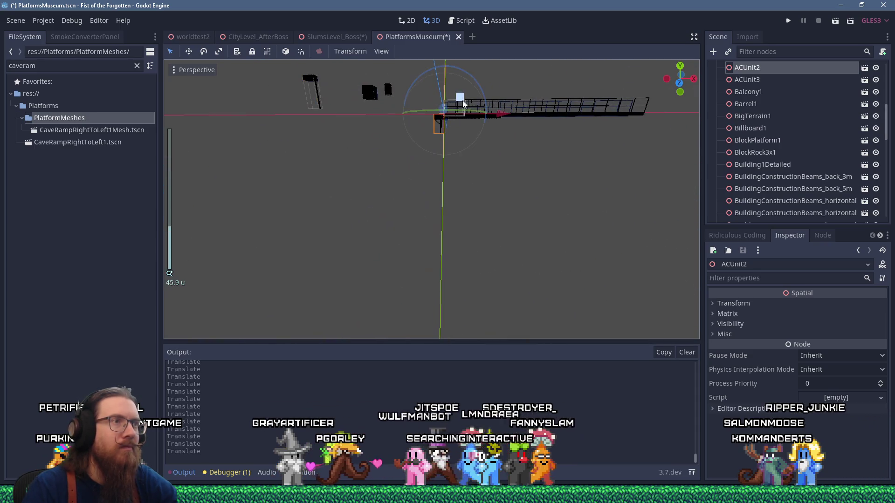
{"action": "left_click_drag", "start_coordinate": [357, 77], "coordinate": [350, 67]}
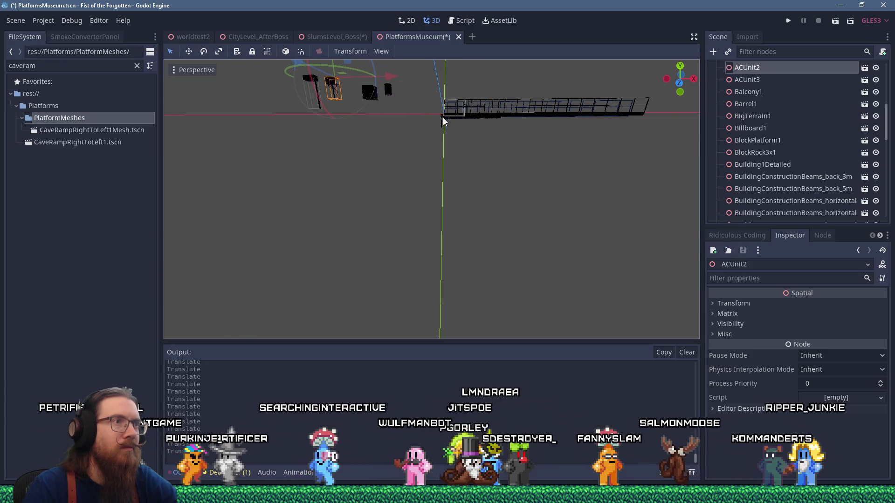
{"action": "scroll", "coordinate": [443, 111], "scroll_direction": "down", "scroll_amount": 3}
Box-select the AC units and Barrel1 and slide them left along X
{"action": "left_click_drag", "start_coordinate": [439, 112], "coordinate": [521, 198]}
{"action": "left_click_drag", "start_coordinate": [540, 166], "coordinate": [445, 168]}
{"action": "scroll", "coordinate": [446, 168], "scroll_direction": "down", "scroll_amount": 5}
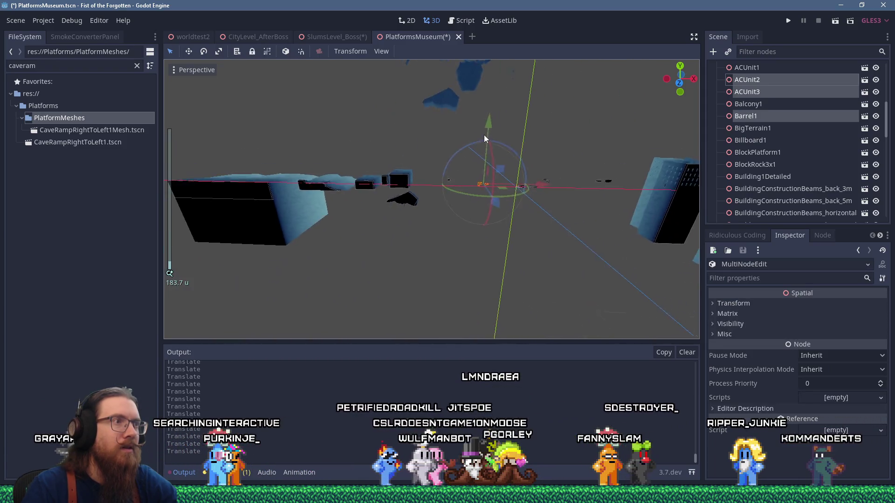
Push two box-selected groups of props further left along the X axis
{"action": "left_click_drag", "start_coordinate": [185, 155], "coordinate": [452, 239]}
{"action": "mouse_move", "coordinate": [441, 191]}
{"action": "left_mouse_down"}
{"action": "mouse_move", "coordinate": [343, 187]}
{"action": "mouse_move", "coordinate": [429, 199]}
{"action": "left_mouse_up"}
{"action": "mouse_move", "coordinate": [226, 111]}
{"action": "left_mouse_down"}
{"action": "mouse_move", "coordinate": [455, 239]}
{"action": "mouse_move", "coordinate": [593, 252]}
{"action": "left_mouse_up"}
{"action": "left_click_drag", "start_coordinate": [466, 175], "coordinate": [358, 173]}
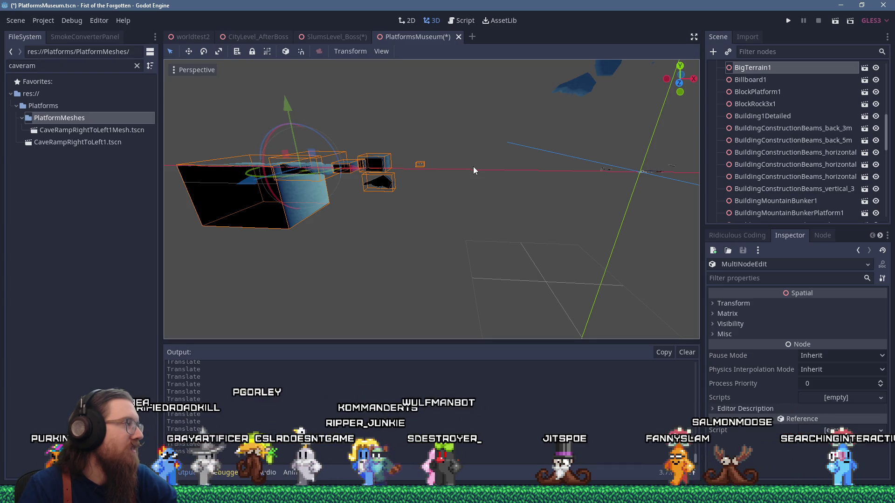
Move Catwalk_1_5m_16m, Catwalk_1_5m_8m and Catwalk_1_5m_4m up and out from the origin
{"action": "scroll", "coordinate": [492, 171], "scroll_direction": "up", "scroll_amount": 10}
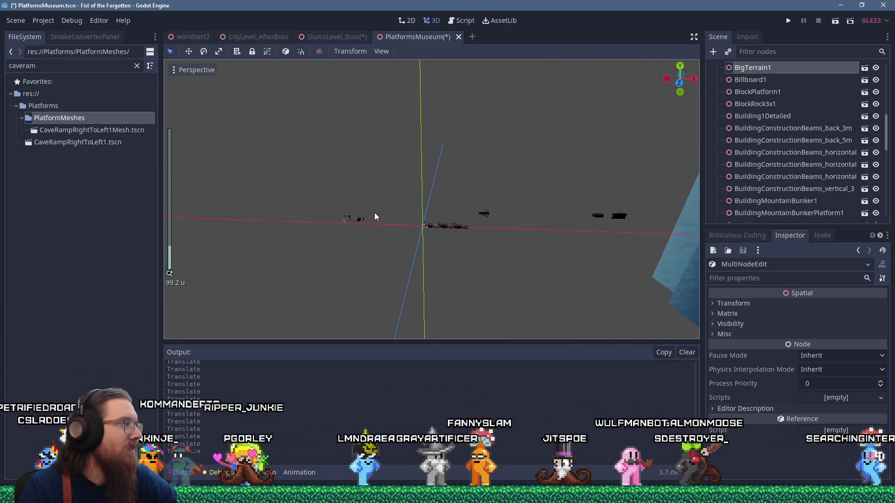
{"action": "scroll", "coordinate": [373, 213], "scroll_direction": "up", "scroll_amount": 5}
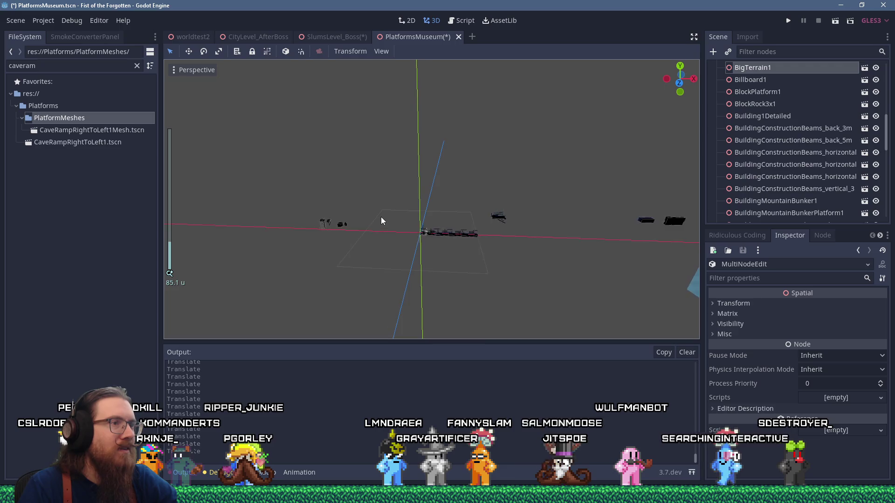
{"action": "left_click_drag", "start_coordinate": [333, 160], "coordinate": [367, 213]}
{"action": "key", "text": "f"}
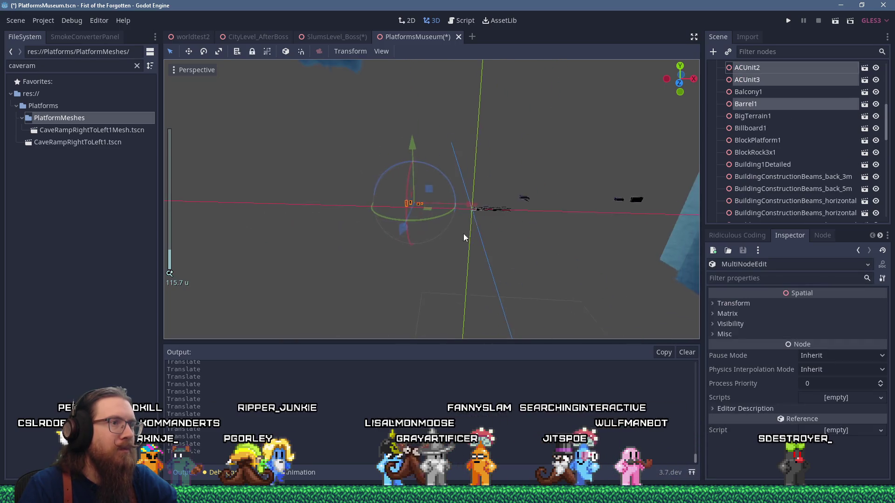
{"action": "scroll", "coordinate": [503, 247], "scroll_direction": "up", "scroll_amount": 4}
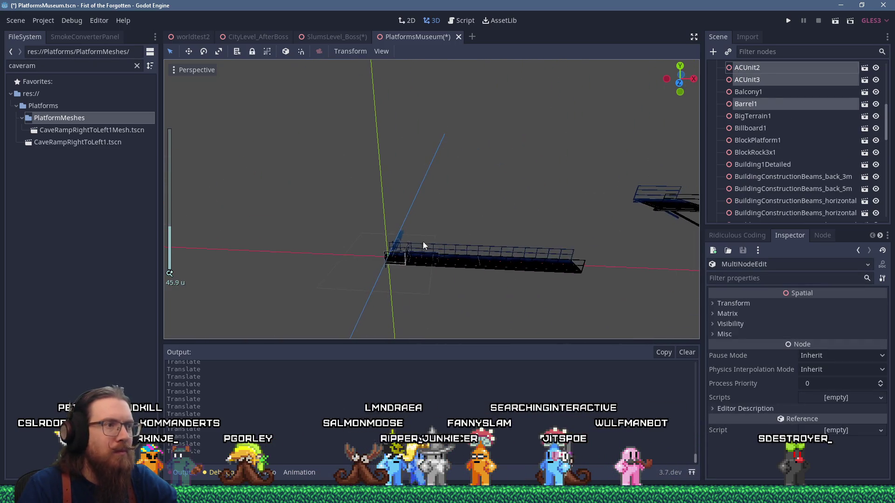
{"action": "left_click", "coordinate": [440, 246]}
{"action": "left_click_drag", "start_coordinate": [411, 246], "coordinate": [431, 156]}
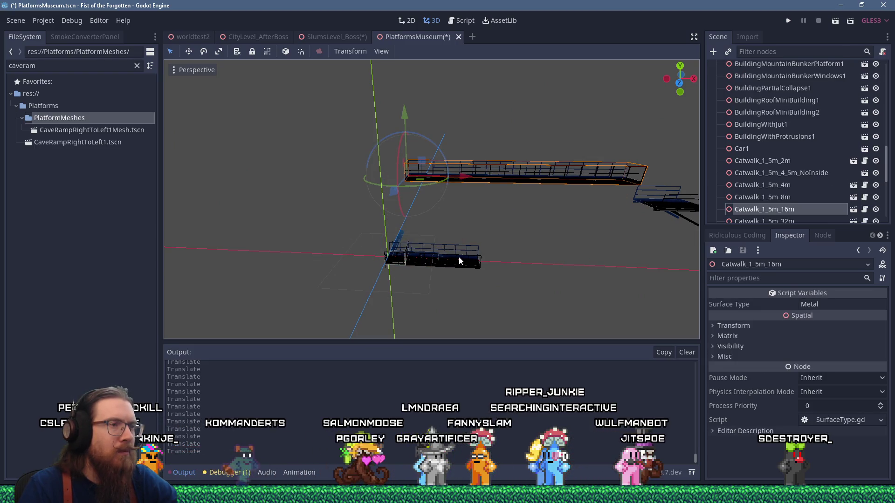
{"action": "left_click", "coordinate": [442, 247]}
{"action": "left_click_drag", "start_coordinate": [408, 249], "coordinate": [507, 202]}
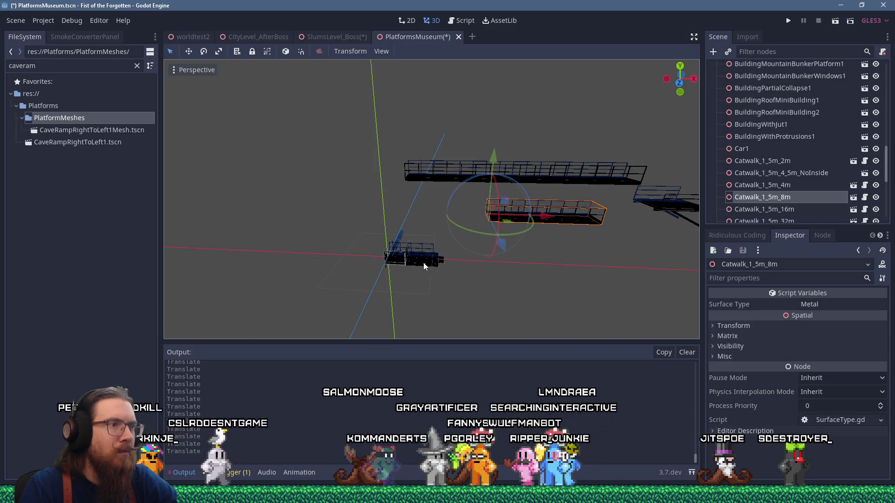
{"action": "left_click", "coordinate": [421, 247]}
{"action": "mouse_move", "coordinate": [420, 254]}
{"action": "left_mouse_down"}
{"action": "mouse_move", "coordinate": [547, 241]}
{"action": "mouse_move", "coordinate": [542, 236]}
{"action": "left_mouse_up"}
Place Catwalk_1_Corner beside the other catwalks and move Catwalk_1_5m_4_5m_NoInside off the origin
{"action": "left_click", "coordinate": [410, 246]}
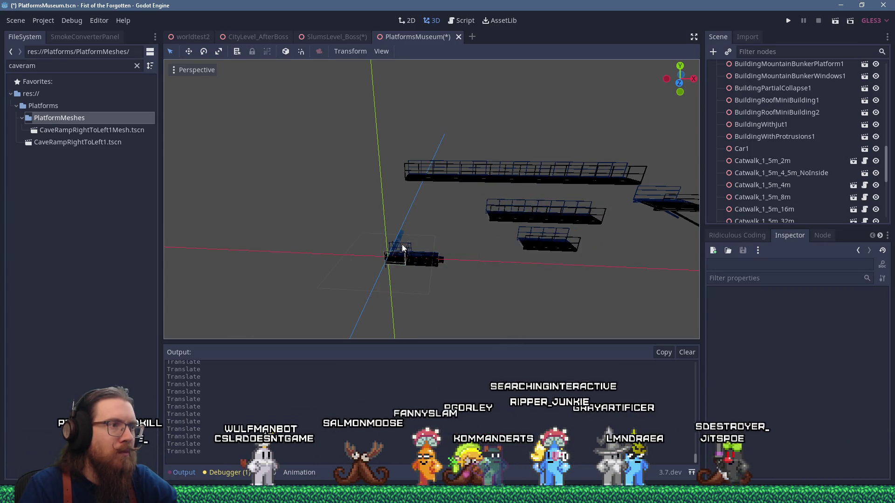
{"action": "left_click", "coordinate": [401, 243]}
{"action": "scroll", "coordinate": [407, 240], "scroll_direction": "down", "scroll_amount": 2}
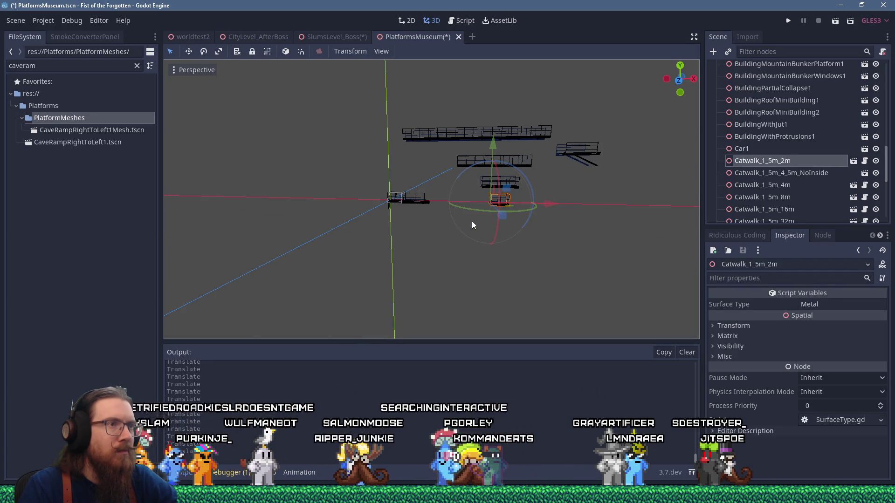
{"action": "scroll", "coordinate": [400, 212], "scroll_direction": "up", "scroll_amount": 3}
{"action": "left_click", "coordinate": [354, 201]}
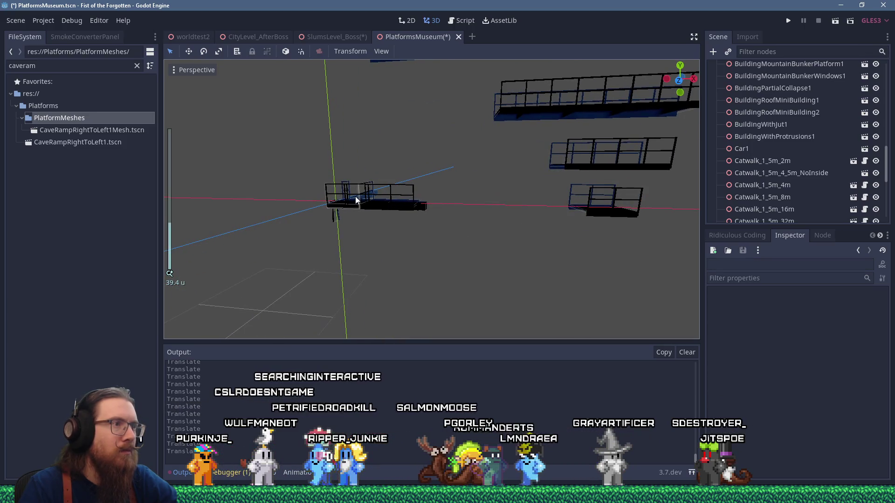
{"action": "left_click", "coordinate": [360, 205]}
{"action": "left_click_drag", "start_coordinate": [625, 240], "coordinate": [510, 190]}
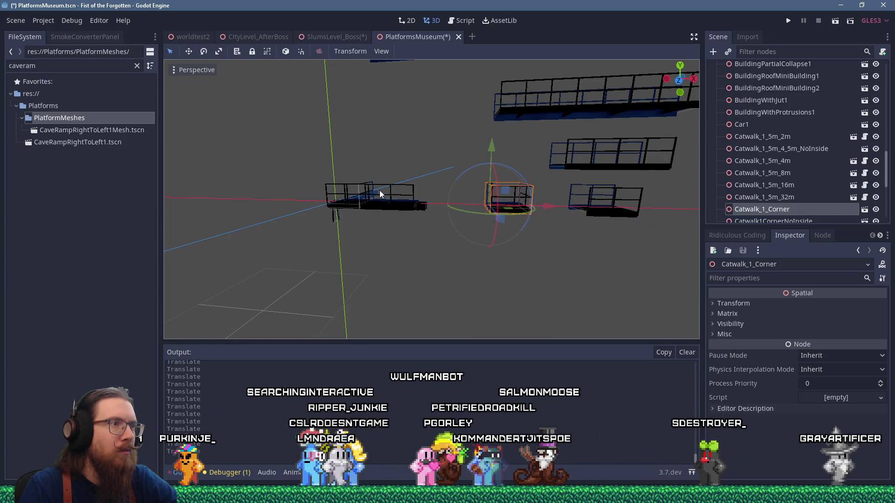
{"action": "mouse_move", "coordinate": [390, 195]}
{"action": "left_mouse_down"}
{"action": "mouse_move", "coordinate": [390, 207]}
{"action": "mouse_move", "coordinate": [404, 210]}
{"action": "mouse_move", "coordinate": [448, 175]}
{"action": "mouse_move", "coordinate": [440, 162]}
{"action": "left_mouse_up"}
{"action": "scroll", "coordinate": [390, 205], "scroll_direction": "down", "scroll_amount": 3}
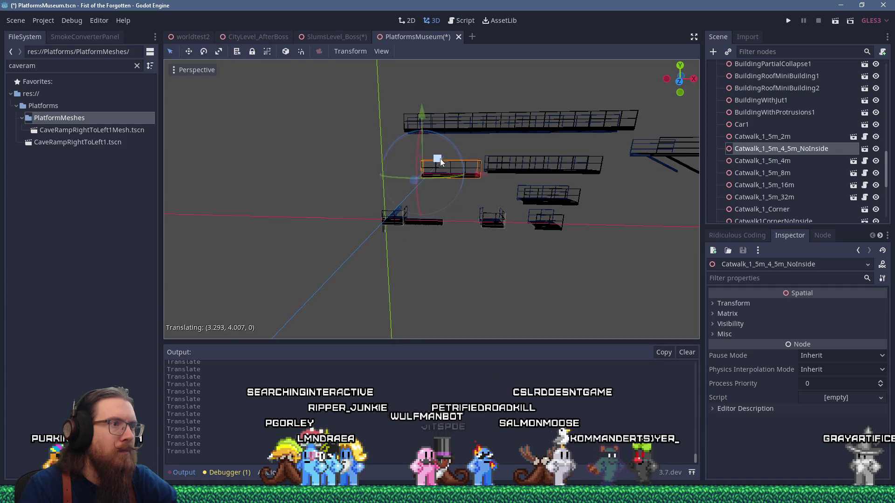
{"action": "left_click", "coordinate": [403, 214]}
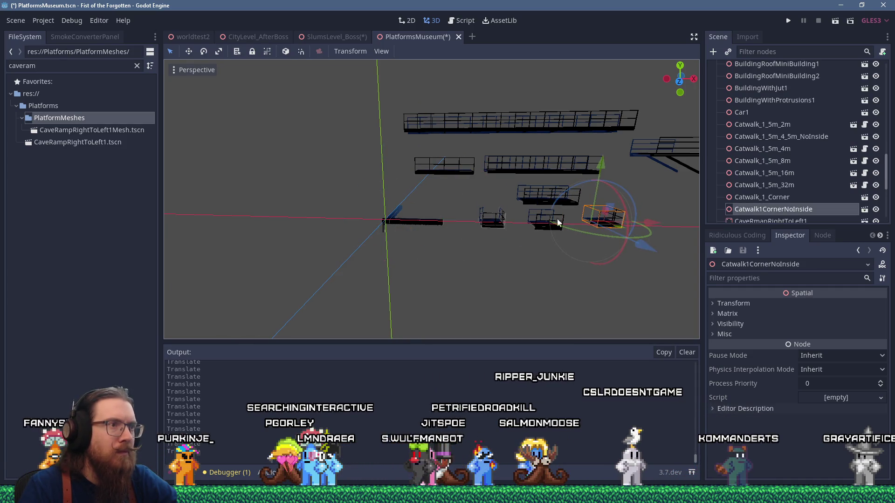
Lift BuildingConstructionBeams_horizontal_5m and carry it far across the scene
{"action": "scroll", "coordinate": [415, 216], "scroll_direction": "up", "scroll_amount": 5}
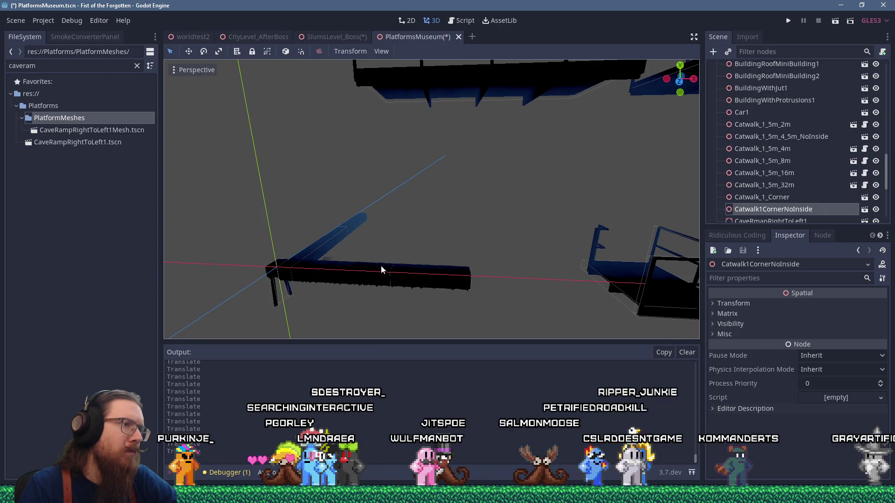
{"action": "left_click", "coordinate": [382, 270]}
{"action": "mouse_move", "coordinate": [305, 258]}
{"action": "left_mouse_down"}
{"action": "mouse_move", "coordinate": [318, 175]}
{"action": "mouse_move", "coordinate": [307, 183]}
{"action": "left_mouse_up"}
{"action": "scroll", "coordinate": [317, 175], "scroll_direction": "down", "scroll_amount": 5}
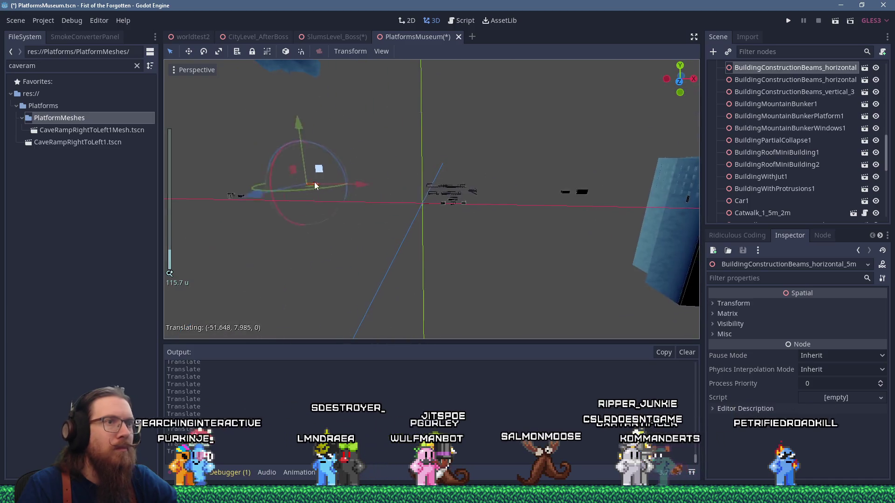
{"action": "scroll", "coordinate": [413, 199], "scroll_direction": "up", "scroll_amount": 10}
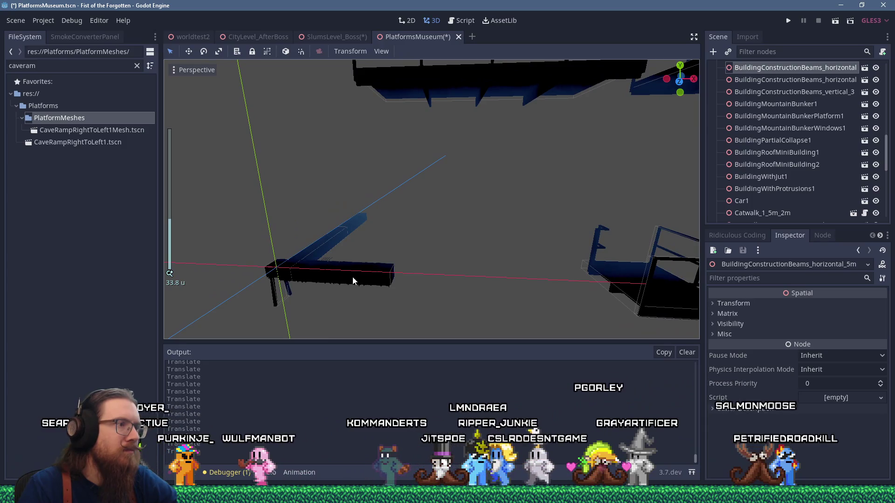
{"action": "mouse_move", "coordinate": [303, 269]}
{"action": "left_mouse_down"}
{"action": "mouse_move", "coordinate": [319, 214]}
{"action": "mouse_move", "coordinate": [605, 201]}
{"action": "mouse_move", "coordinate": [419, 194]}
{"action": "mouse_move", "coordinate": [356, 233]}
{"action": "left_mouse_up"}
{"action": "scroll", "coordinate": [440, 216], "scroll_direction": "down", "scroll_amount": 15}
{"action": "scroll", "coordinate": [582, 200], "scroll_direction": "down", "scroll_amount": 5}
{"action": "scroll", "coordinate": [420, 194], "scroll_direction": "up", "scroll_amount": 18}
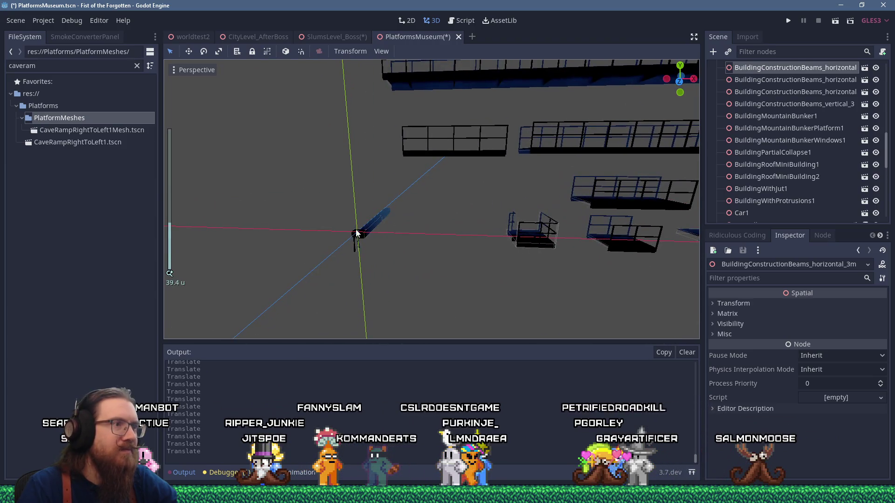
{"action": "left_click", "coordinate": [356, 234]}
{"action": "scroll", "coordinate": [367, 227], "scroll_direction": "down", "scroll_amount": 8}
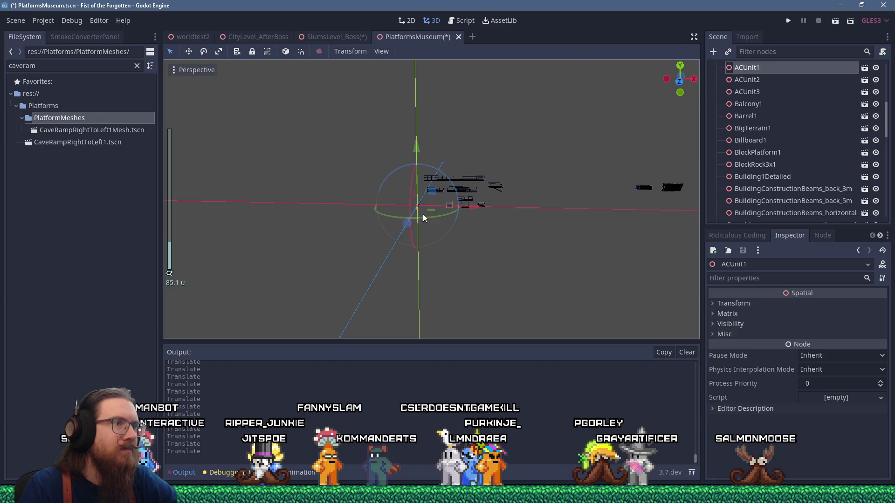
{"action": "mouse_move", "coordinate": [496, 205]}
{"action": "left_mouse_down"}
{"action": "mouse_move", "coordinate": [535, 197]}
{"action": "mouse_move", "coordinate": [393, 176]}
{"action": "mouse_move", "coordinate": [256, 175]}
{"action": "left_mouse_up"}
{"action": "scroll", "coordinate": [523, 205], "scroll_direction": "up", "scroll_amount": 10}
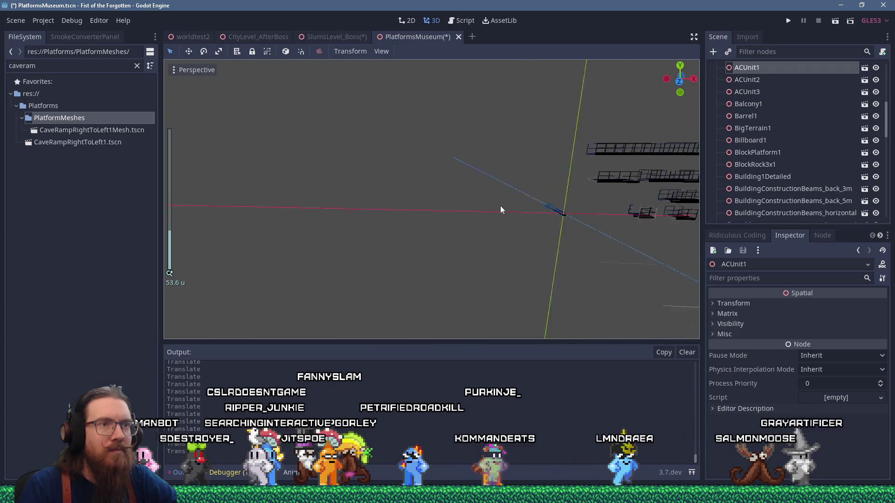
{"action": "scroll", "coordinate": [465, 211], "scroll_direction": "up", "scroll_amount": 5}
{"action": "left_click", "coordinate": [430, 283]}
{"action": "key", "text": "f"}
{"action": "scroll", "coordinate": [443, 267], "scroll_direction": "down", "scroll_amount": 15}
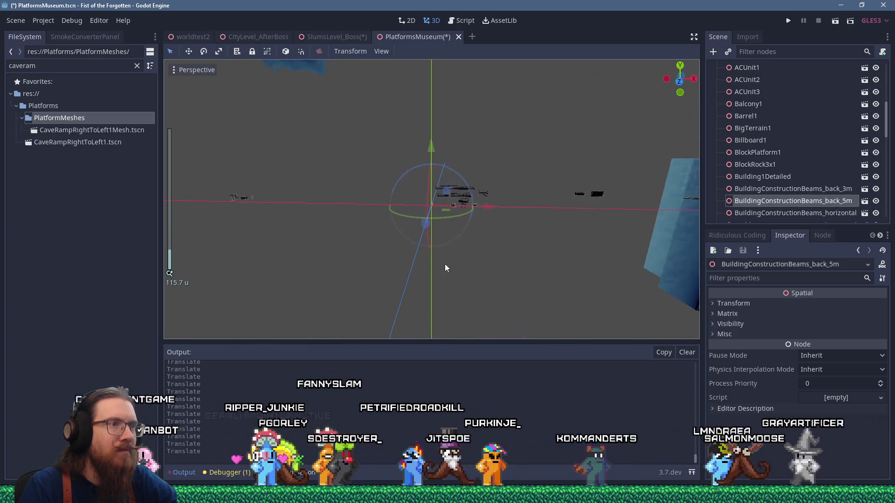
{"action": "scroll", "coordinate": [444, 194], "scroll_direction": "up", "scroll_amount": 8}
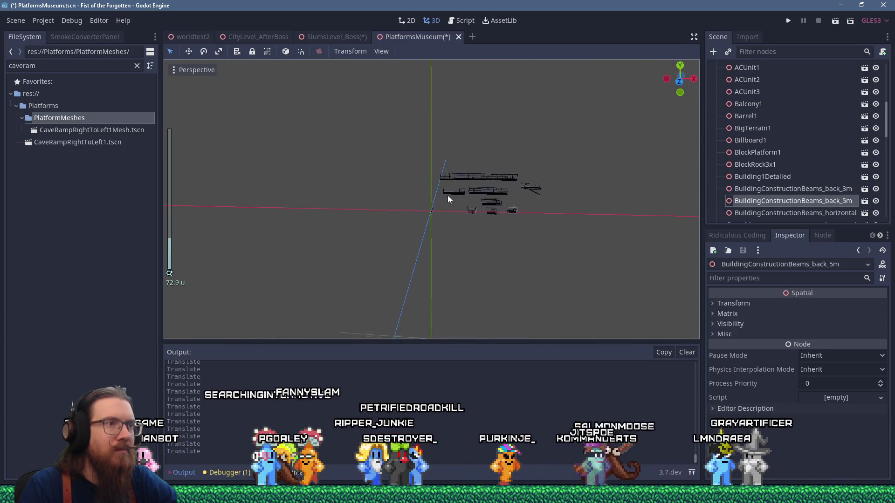
{"action": "left_click", "coordinate": [479, 205]}
{"action": "scroll", "coordinate": [538, 208], "scroll_direction": "down", "scroll_amount": 3}
{"action": "mouse_move", "coordinate": [538, 209]}
{"action": "left_mouse_down"}
{"action": "mouse_move", "coordinate": [394, 205]}
{"action": "mouse_move", "coordinate": [547, 205]}
{"action": "left_mouse_up"}
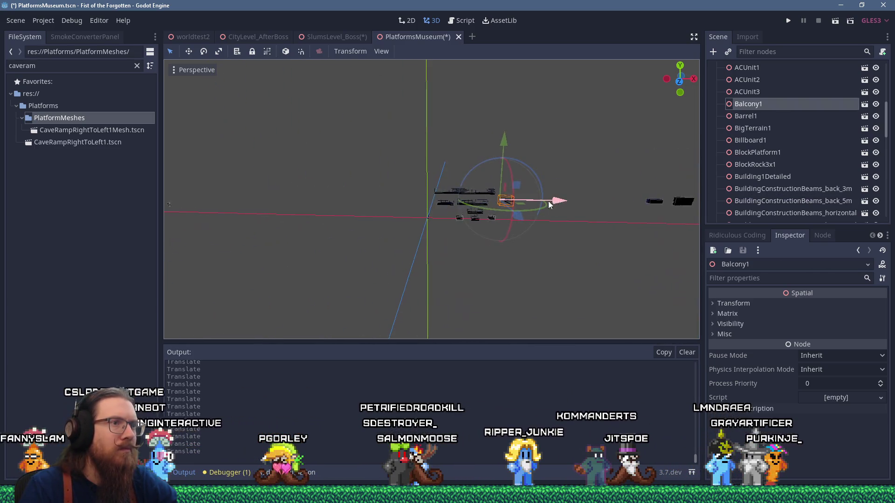
{"action": "left_click_drag", "start_coordinate": [262, 205], "coordinate": [275, 200]}
{"action": "mouse_move", "coordinate": [387, 157]}
{"action": "left_mouse_down"}
{"action": "mouse_move", "coordinate": [426, 191]}
{"action": "mouse_move", "coordinate": [526, 234]}
{"action": "mouse_move", "coordinate": [357, 231]}
{"action": "left_mouse_up"}
{"action": "scroll", "coordinate": [527, 234], "scroll_direction": "down", "scroll_amount": 5}
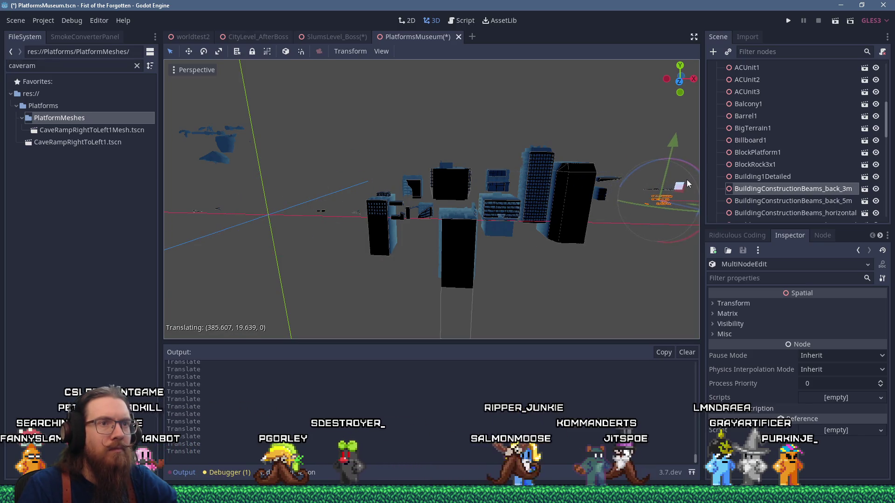
{"action": "left_click_drag", "start_coordinate": [281, 216], "coordinate": [418, 215]}
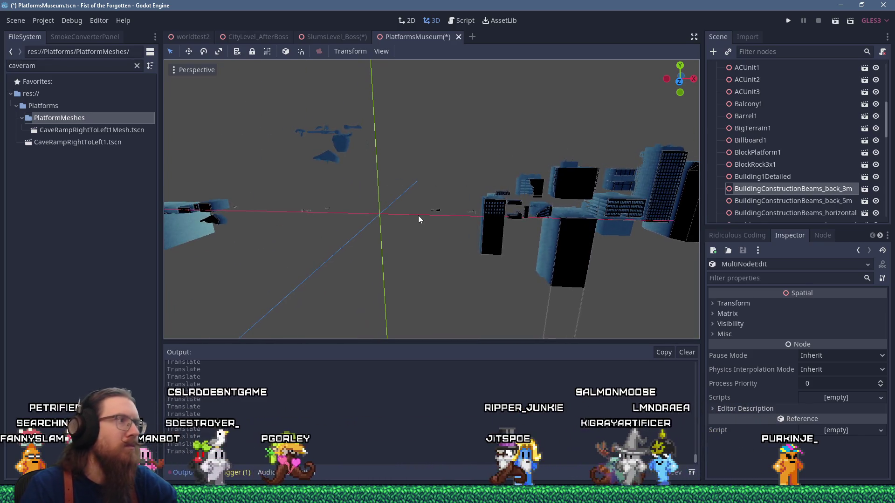
After a failed PlatformsMuseum save, close SlumsLevel_Boss without saving its changes
{"action": "key", "text": "ctrl+s"}
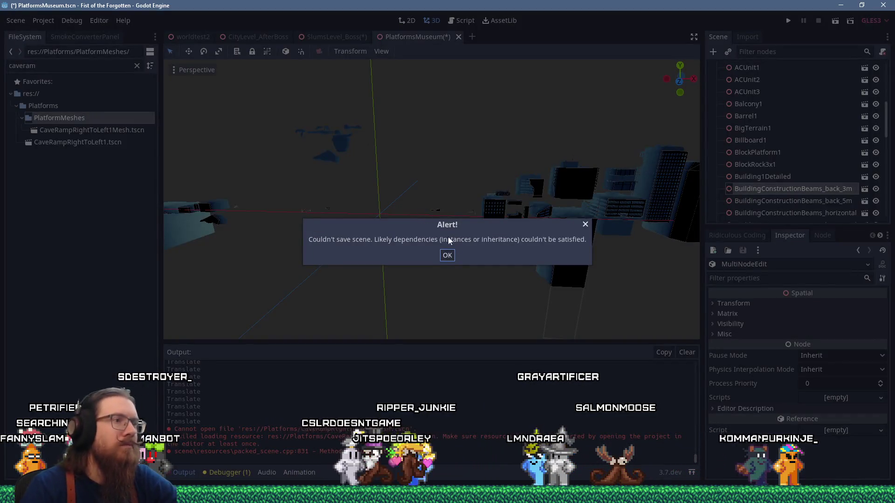
{"action": "left_click", "coordinate": [447, 255]}
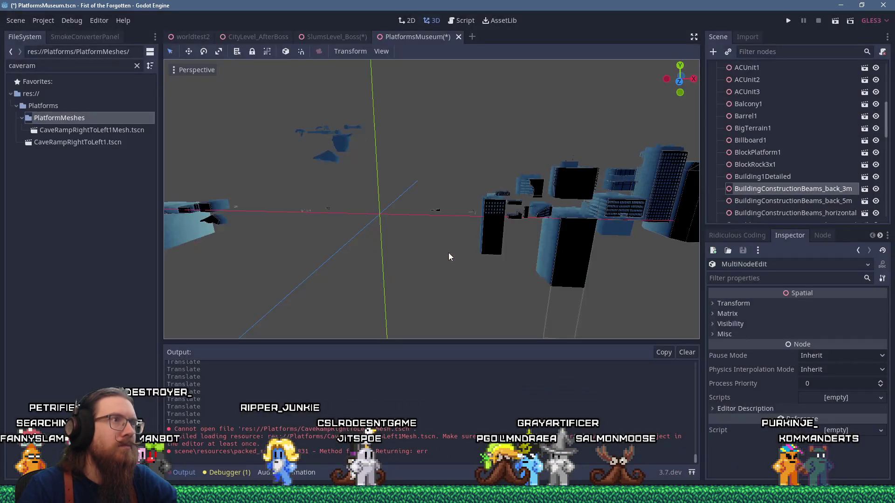
{"action": "left_click", "coordinate": [338, 36]}
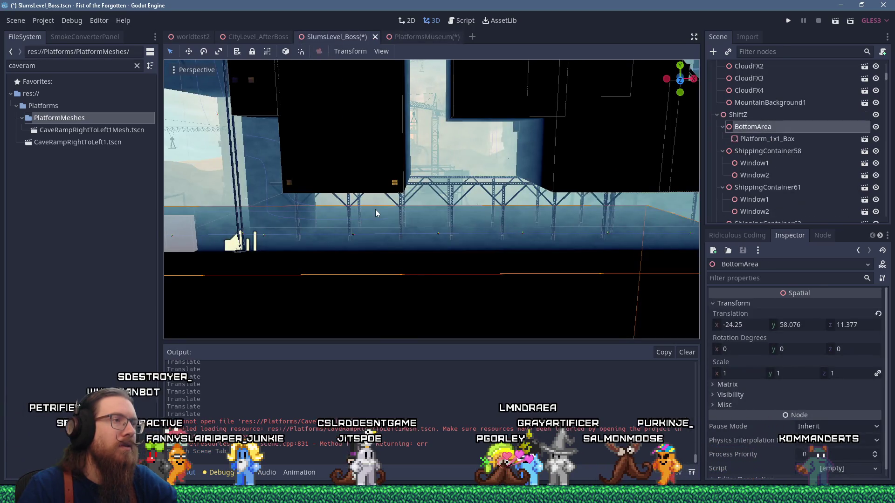
{"action": "scroll", "coordinate": [375, 208], "scroll_direction": "down", "scroll_amount": 2}
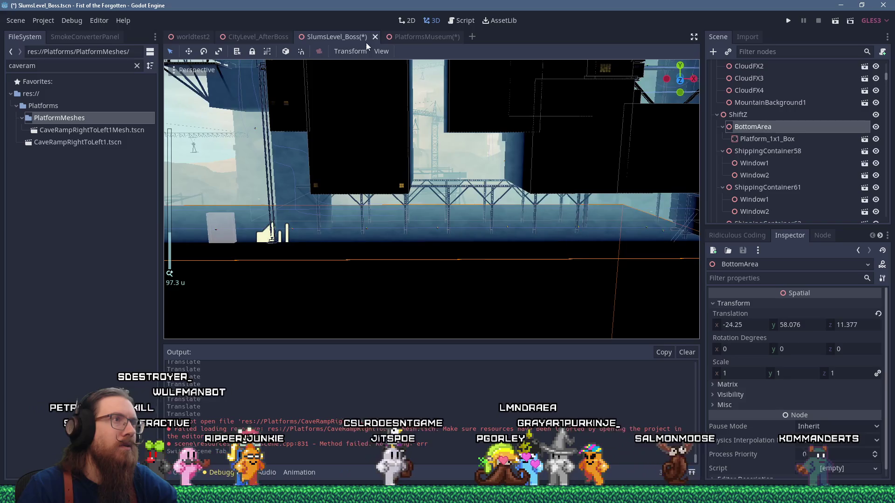
{"action": "left_click", "coordinate": [375, 37]}
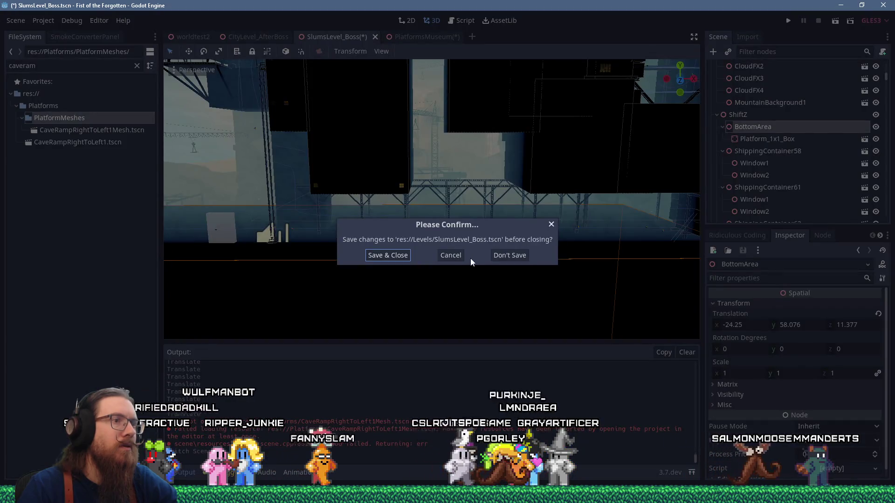
{"action": "left_click", "coordinate": [500, 255]}
Return to PlatformsMuseum and retry saving, dismissing the save-failure alert
{"action": "left_click", "coordinate": [355, 38]}
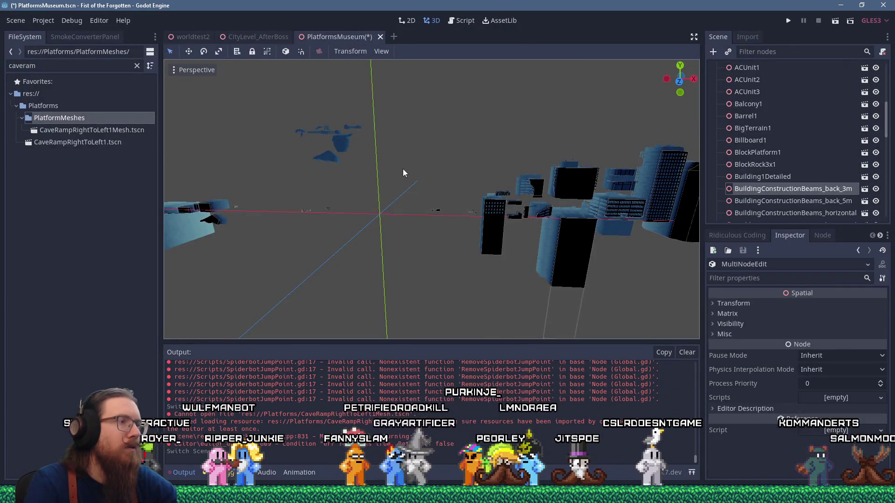
{"action": "key", "text": "ctrl+s"}
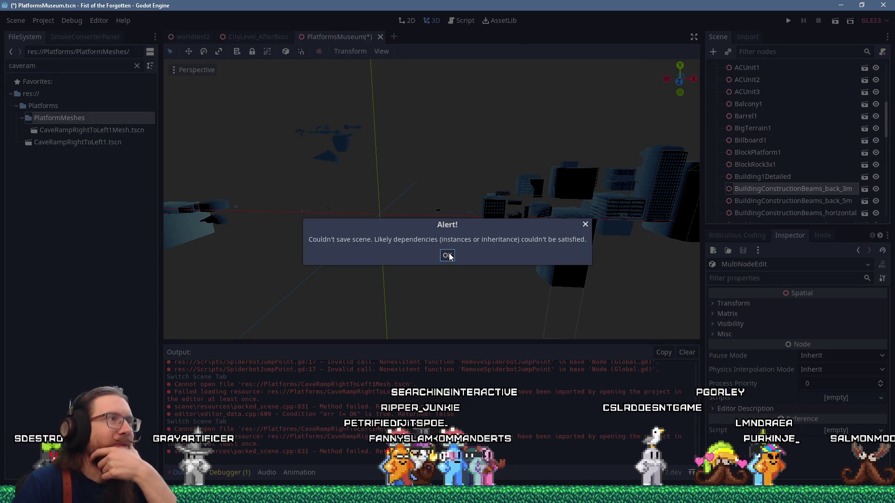
{"action": "left_click", "coordinate": [447, 255]}
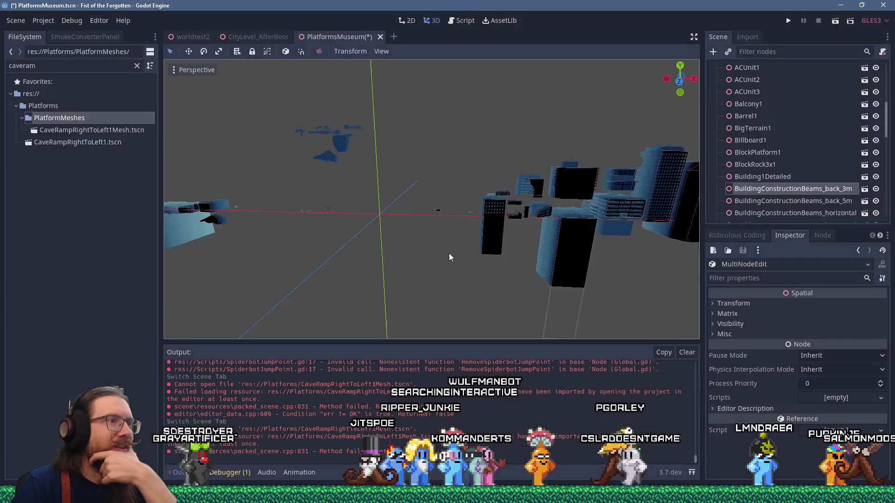
{"action": "scroll", "coordinate": [419, 240], "scroll_direction": "up", "scroll_amount": 3}
{"action": "scroll", "coordinate": [442, 213], "scroll_direction": "up", "scroll_amount": 6}
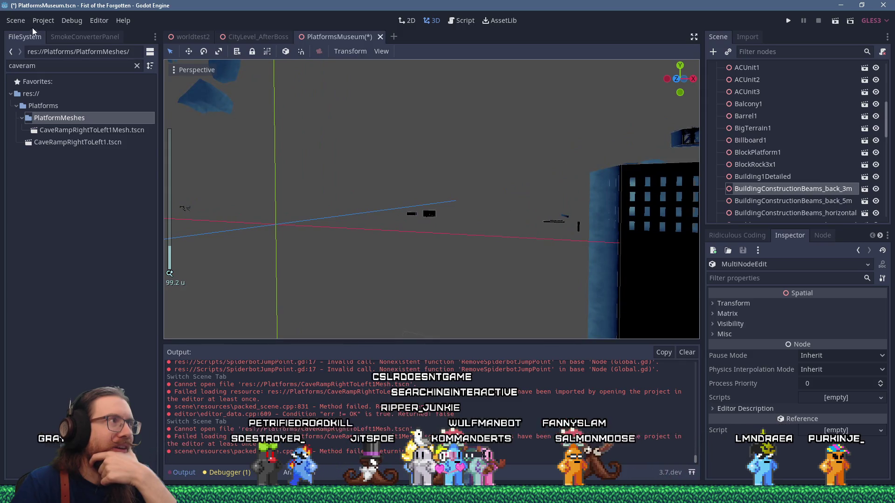
Delete SlumsMuseum.tscn through the Save Scene As dialog, then retry saving there, which fails
{"action": "left_click", "coordinate": [17, 21]}
{"action": "left_click", "coordinate": [47, 110]}
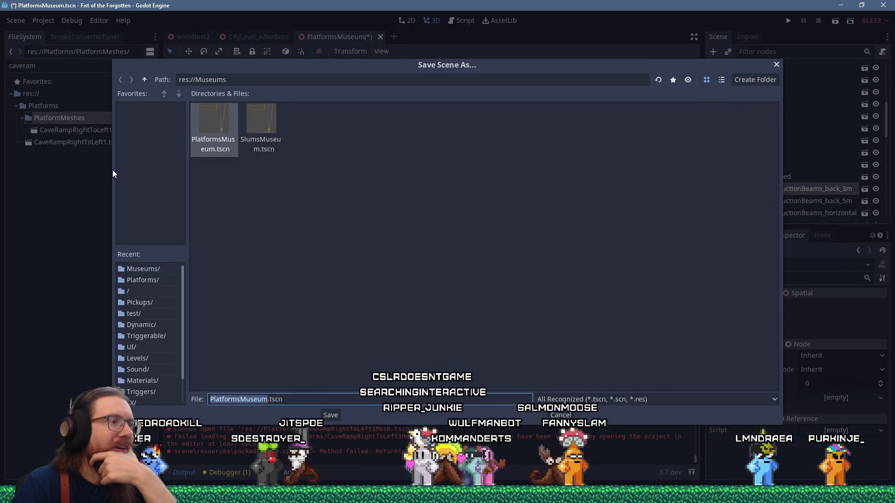
{"action": "left_click", "coordinate": [255, 142]}
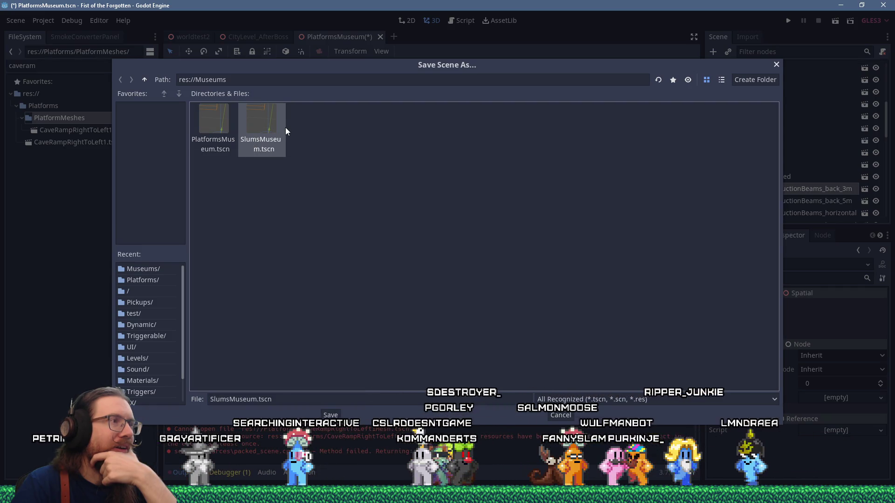
{"action": "right_click", "coordinate": [264, 128]}
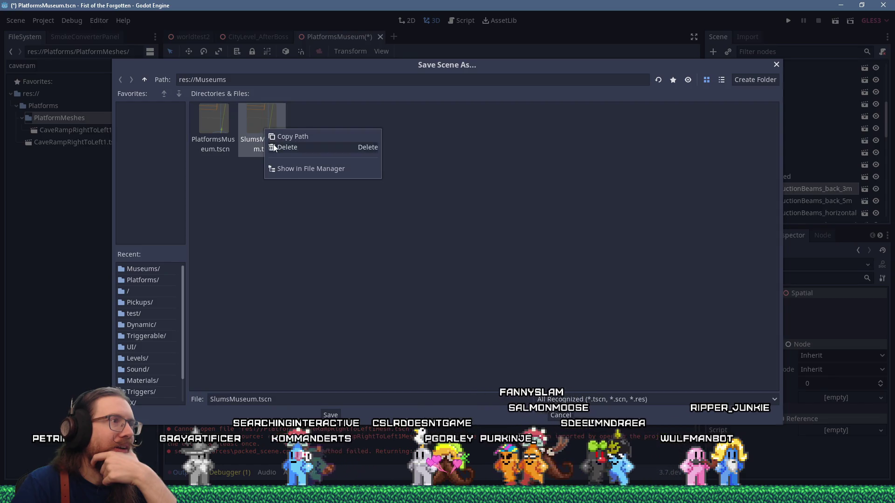
{"action": "left_click", "coordinate": [280, 146]}
{"action": "left_click", "coordinate": [376, 259]}
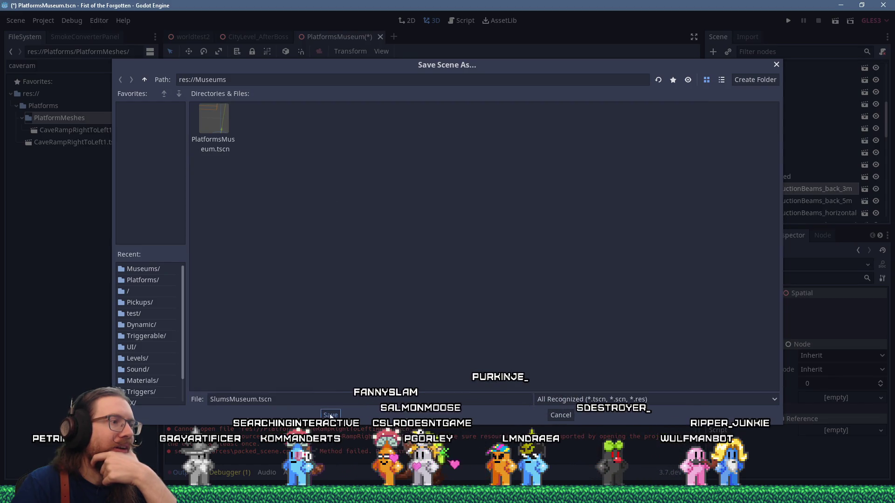
{"action": "left_click", "coordinate": [331, 410]}
{"action": "left_click", "coordinate": [444, 257]}
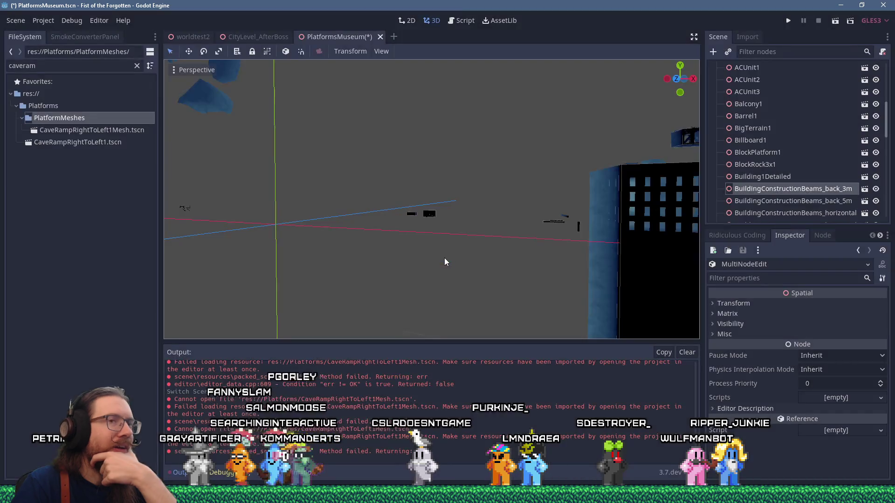
Delete the broken CaveRampRightToLeft1Mesh node from the scene
{"action": "scroll", "coordinate": [777, 156], "scroll_direction": "down", "scroll_amount": 5}
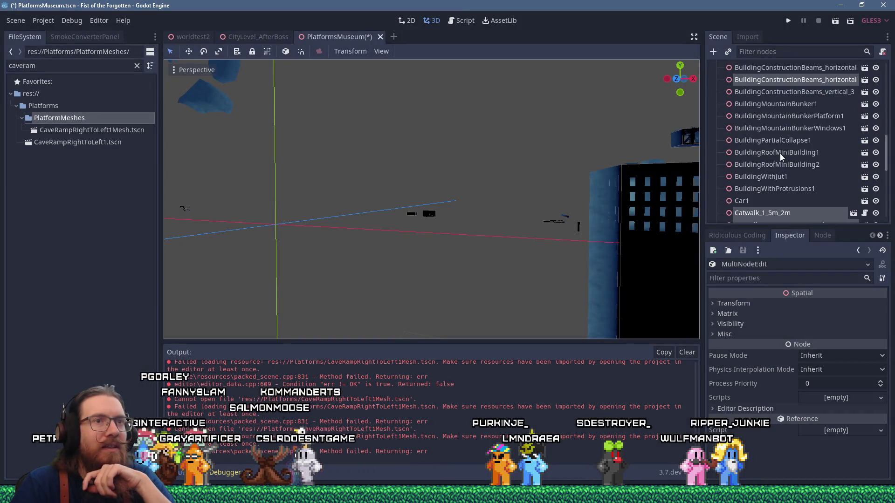
{"action": "scroll", "coordinate": [375, 162], "scroll_direction": "down", "scroll_amount": 3}
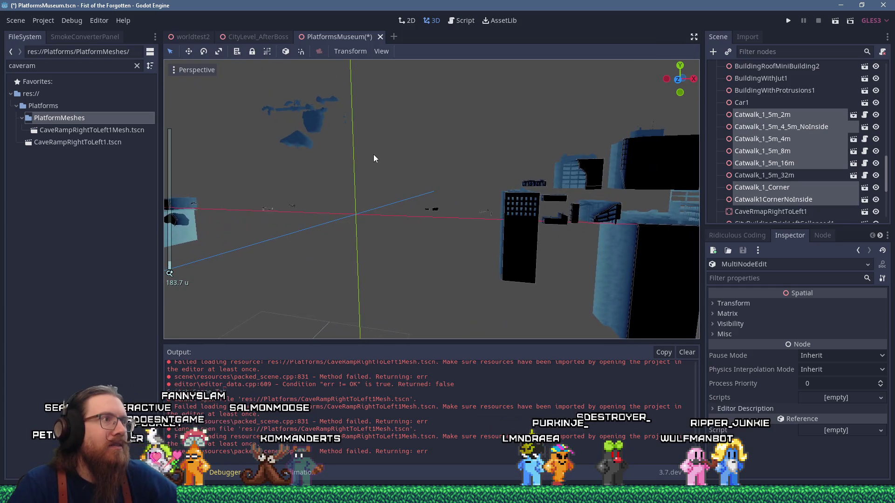
{"action": "left_click", "coordinate": [299, 145]}
{"action": "key", "text": "Delete"}
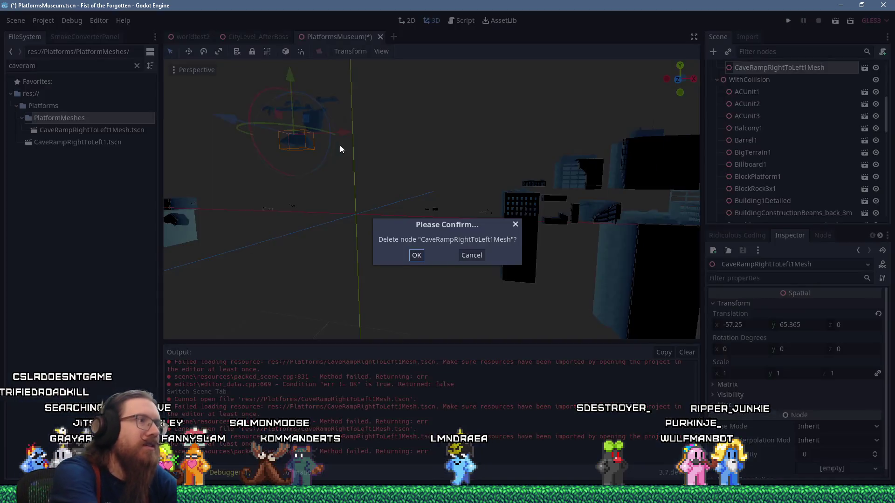
{"action": "key", "text": "Return"}
{"action": "key", "text": "ctrl+s"}
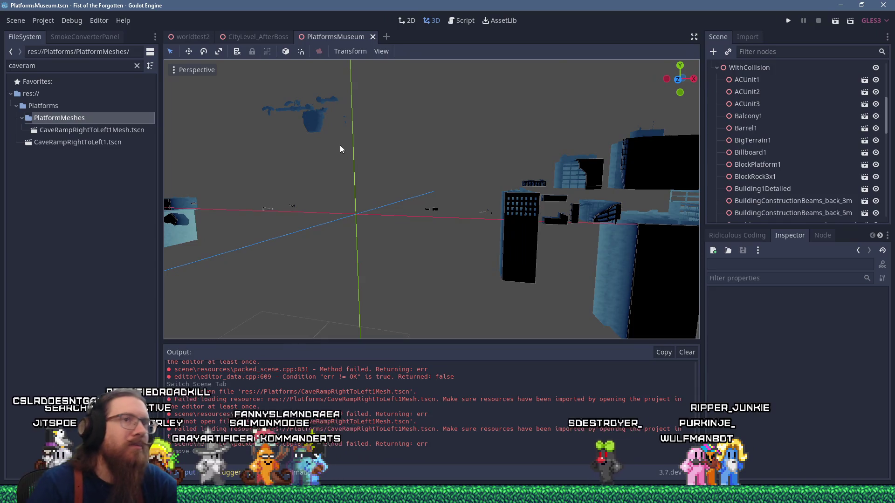
Re-instance CaveRampRightToLeft1Mesh.tscn under MeshesOnly
{"action": "scroll", "coordinate": [792, 140], "scroll_direction": "up", "scroll_amount": 10}
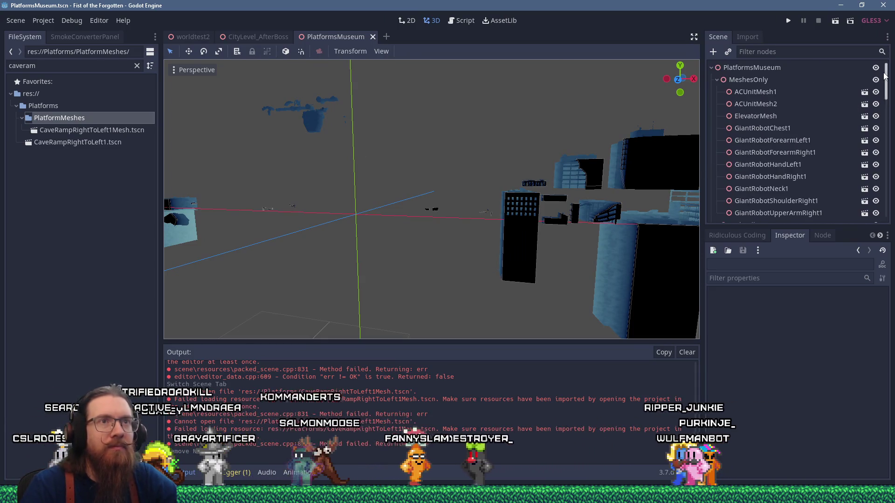
{"action": "mouse_move", "coordinate": [104, 133]}
{"action": "left_mouse_down"}
{"action": "mouse_move", "coordinate": [647, 116]}
{"action": "mouse_move", "coordinate": [731, 82]}
{"action": "left_mouse_up"}
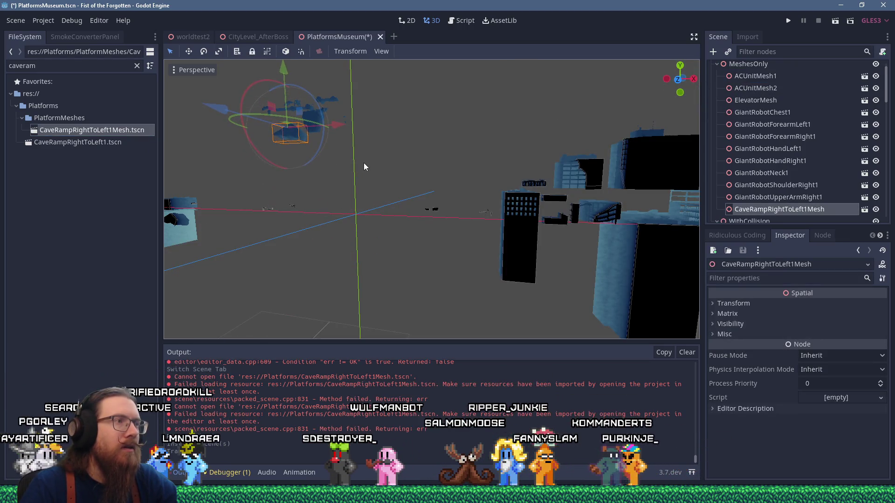
{"action": "left_click_drag", "start_coordinate": [363, 163], "coordinate": [474, 183]}
{"action": "scroll", "coordinate": [474, 185], "scroll_direction": "down", "scroll_amount": 2}
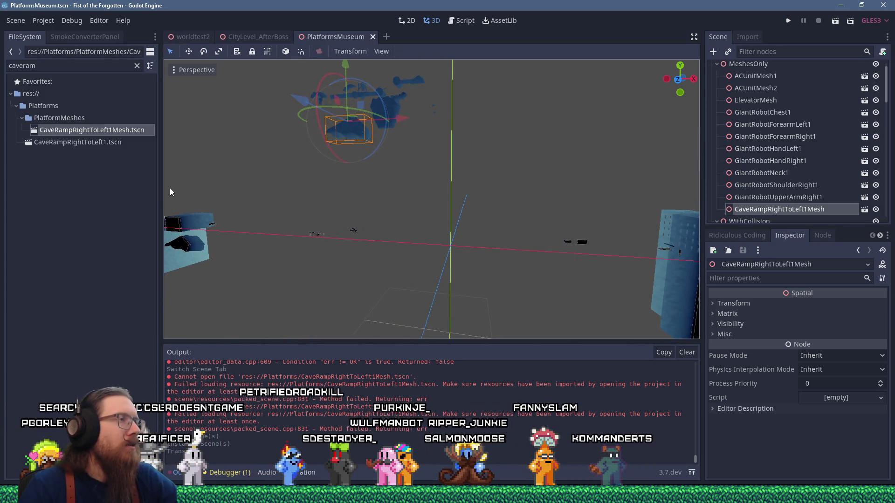
Clear the FileSystem filter and start adding a new child node to the PlatformsMuseum root
{"action": "left_click", "coordinate": [136, 65]}
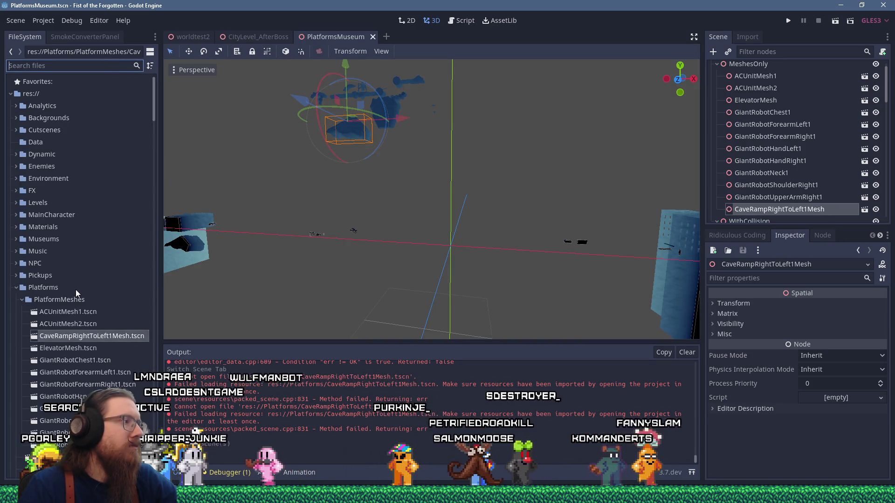
{"action": "scroll", "coordinate": [74, 289], "scroll_direction": "down", "scroll_amount": 8}
{"action": "scroll", "coordinate": [74, 289], "scroll_direction": "down", "scroll_amount": 5}
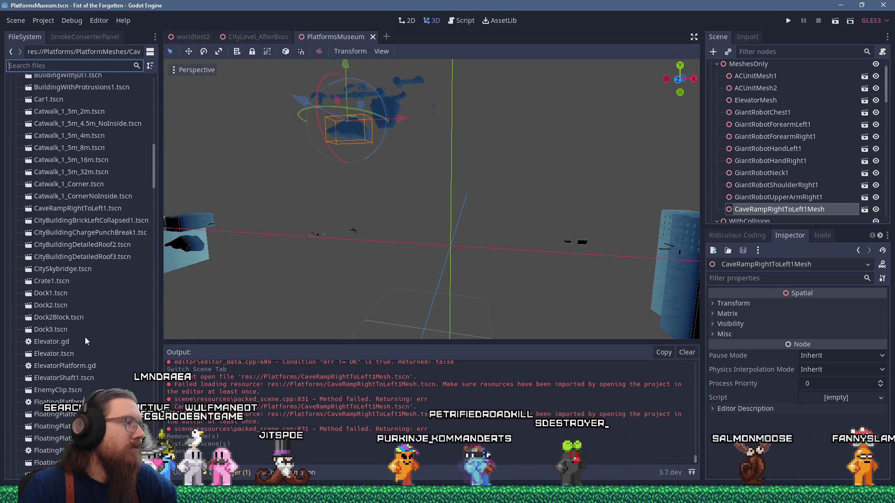
{"action": "left_click", "coordinate": [64, 353]}
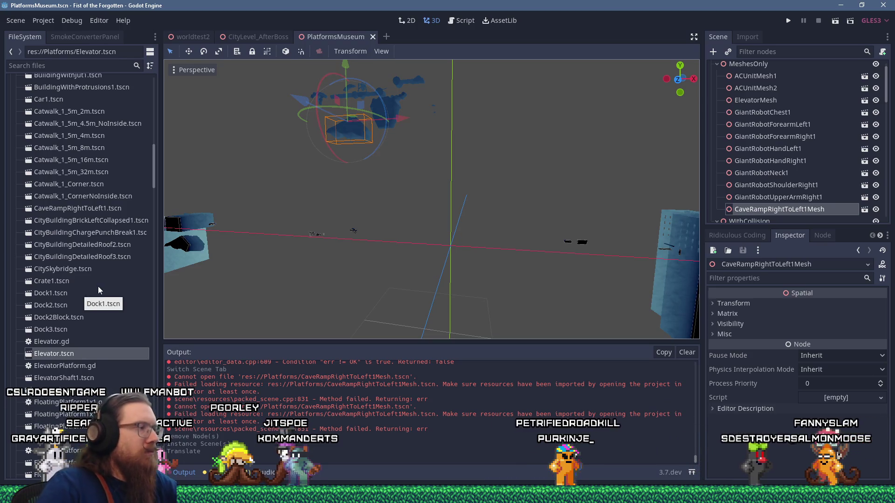
{"action": "scroll", "coordinate": [843, 169], "scroll_direction": "down", "scroll_amount": 3}
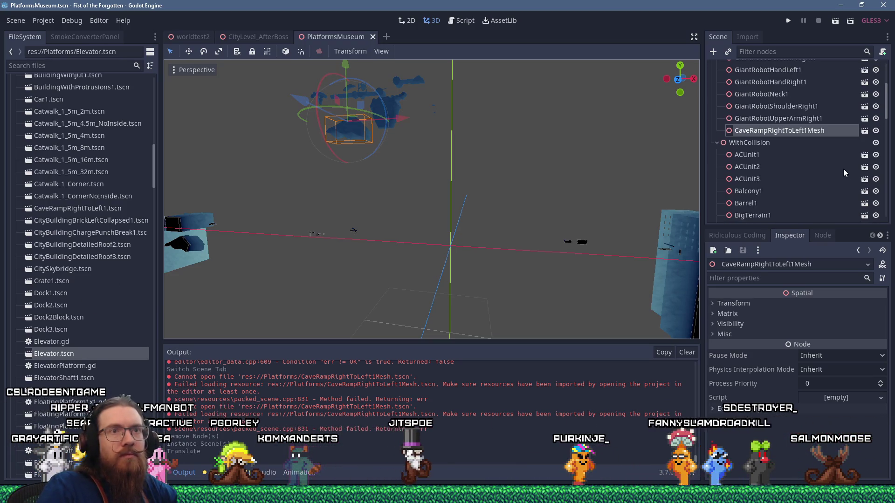
{"action": "scroll", "coordinate": [815, 153], "scroll_direction": "down", "scroll_amount": 3}
{"action": "scroll", "coordinate": [792, 117], "scroll_direction": "up", "scroll_amount": 10}
{"action": "left_click", "coordinate": [736, 68]}
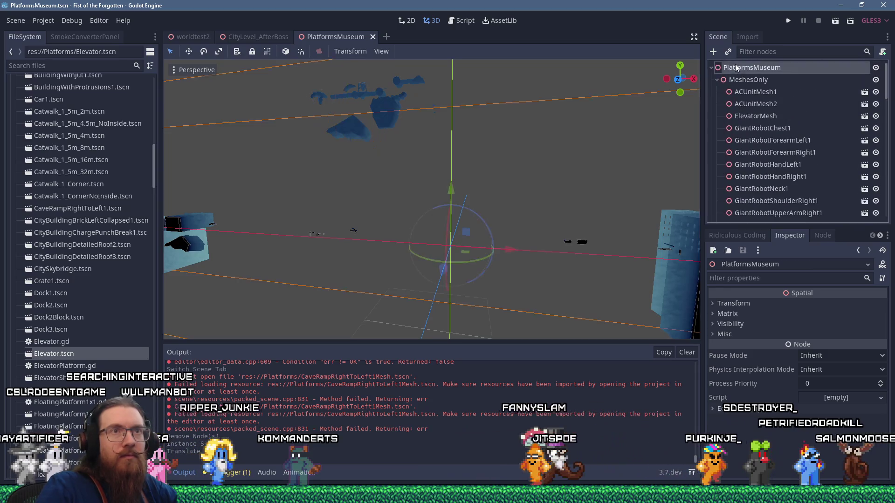
{"action": "key", "text": "ctrl+a"}
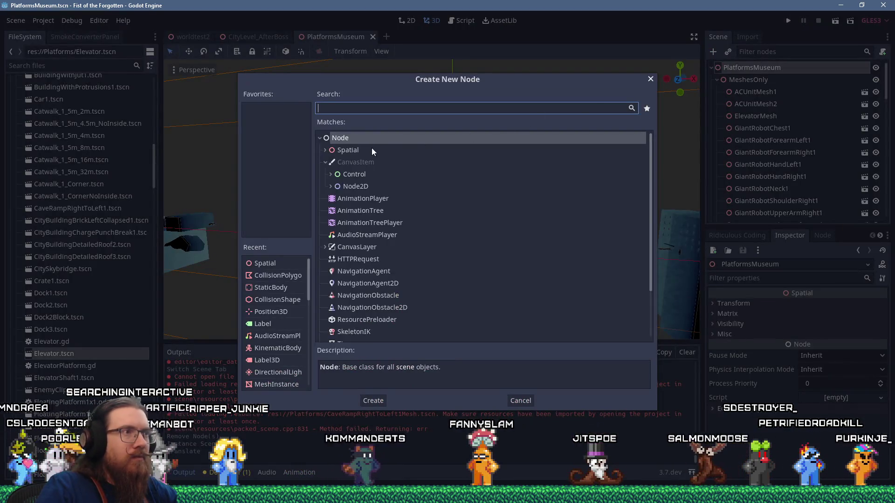
Create a Spatial node named Dynamic and instance the Elevator under it, moved up-right
{"action": "double_click", "coordinate": [371, 149]}
{"action": "double_click", "coordinate": [743, 210]}
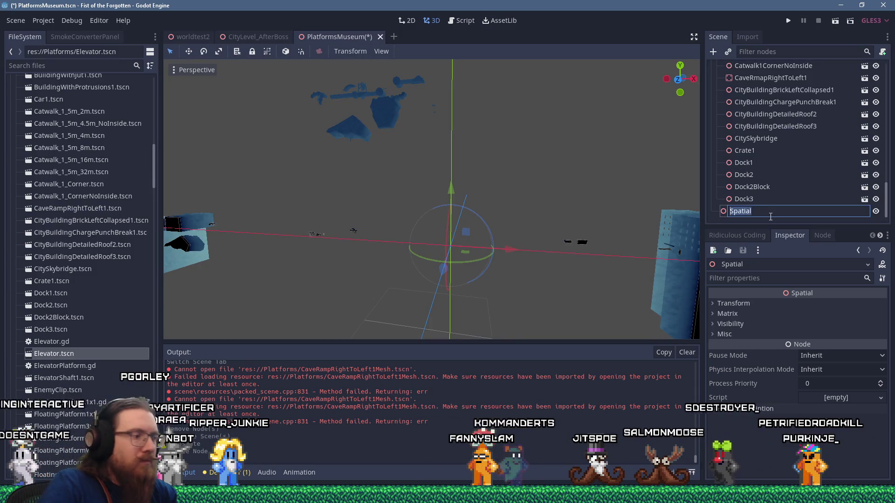
{"action": "type", "text": "Dynamic"}
{"action": "key", "text": "Return"}
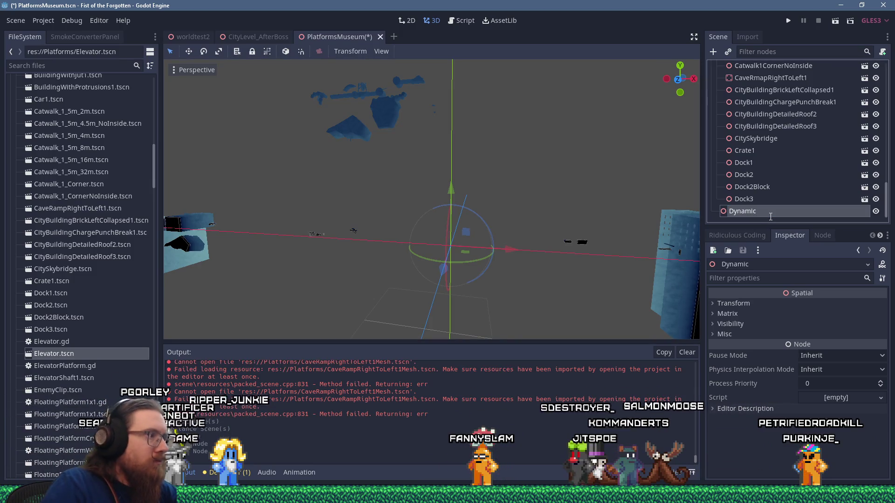
{"action": "mouse_move", "coordinate": [61, 357]}
{"action": "left_mouse_down"}
{"action": "mouse_move", "coordinate": [373, 280]}
{"action": "mouse_move", "coordinate": [755, 211]}
{"action": "mouse_move", "coordinate": [748, 214]}
{"action": "left_mouse_up"}
{"action": "scroll", "coordinate": [422, 243], "scroll_direction": "up", "scroll_amount": 4}
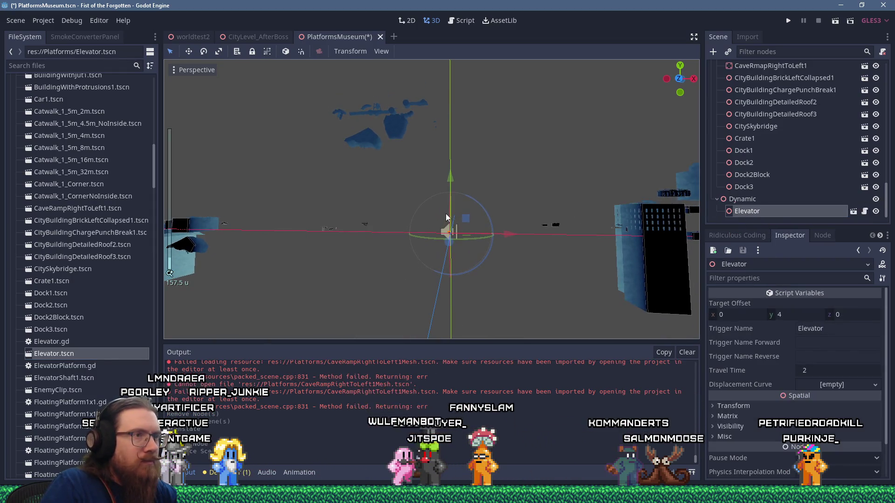
{"action": "left_click_drag", "start_coordinate": [453, 256], "coordinate": [507, 120]}
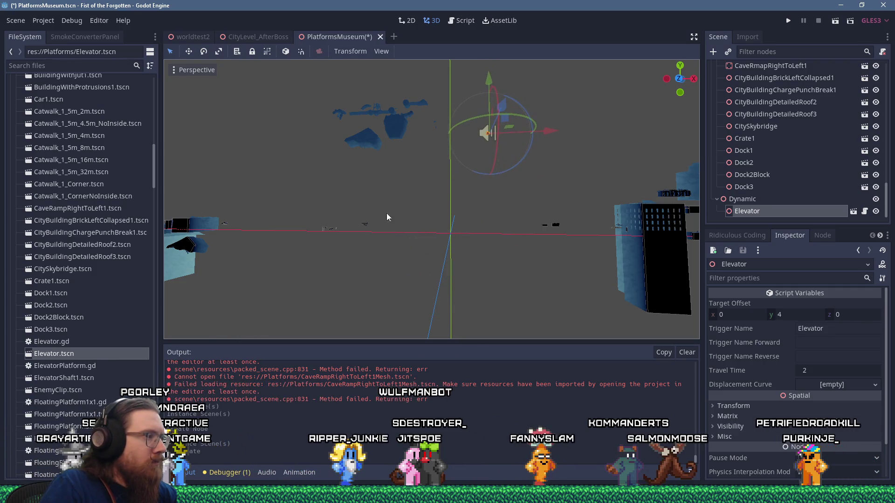
Instance ElevatorShaft1 under WithCollision and move it left along the X axis
{"action": "left_click", "coordinate": [80, 378]}
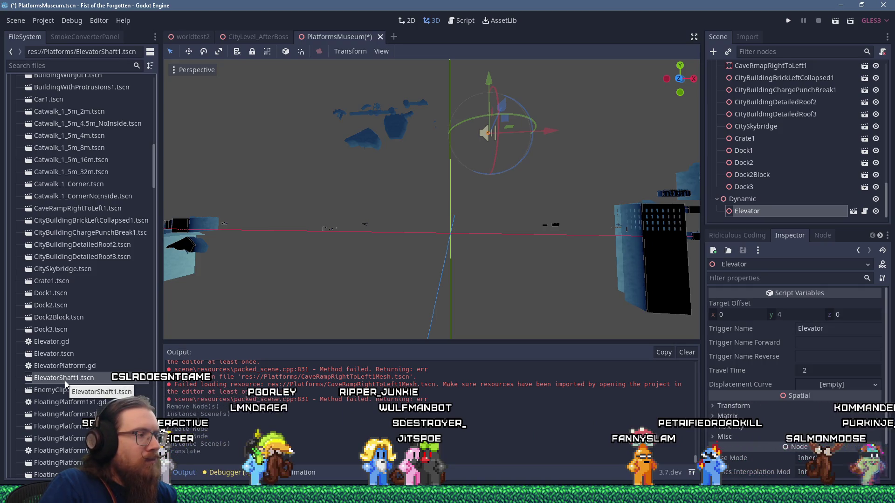
{"action": "scroll", "coordinate": [880, 146], "scroll_direction": "up", "scroll_amount": 5}
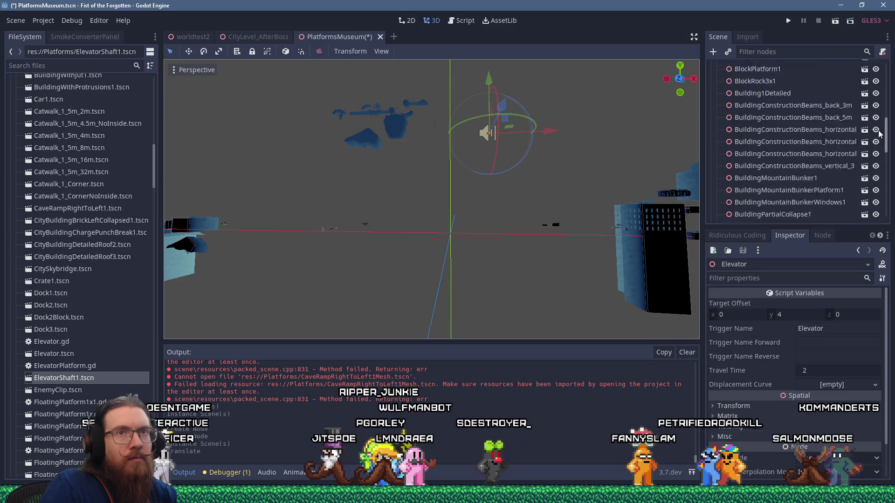
{"action": "scroll", "coordinate": [881, 146], "scroll_direction": "down", "scroll_amount": 5}
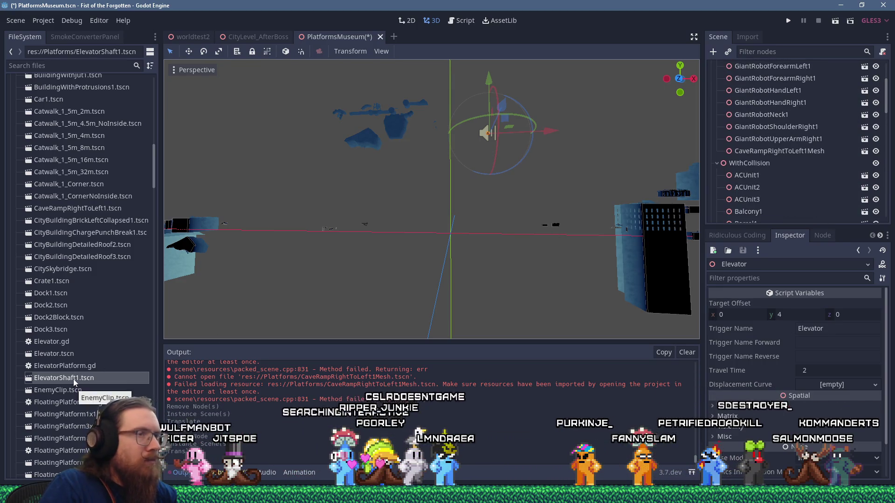
{"action": "mouse_move", "coordinate": [73, 380]}
{"action": "left_mouse_down"}
{"action": "mouse_move", "coordinate": [559, 210]}
{"action": "mouse_move", "coordinate": [743, 208]}
{"action": "mouse_move", "coordinate": [751, 163]}
{"action": "left_mouse_up"}
{"action": "key", "text": "f"}
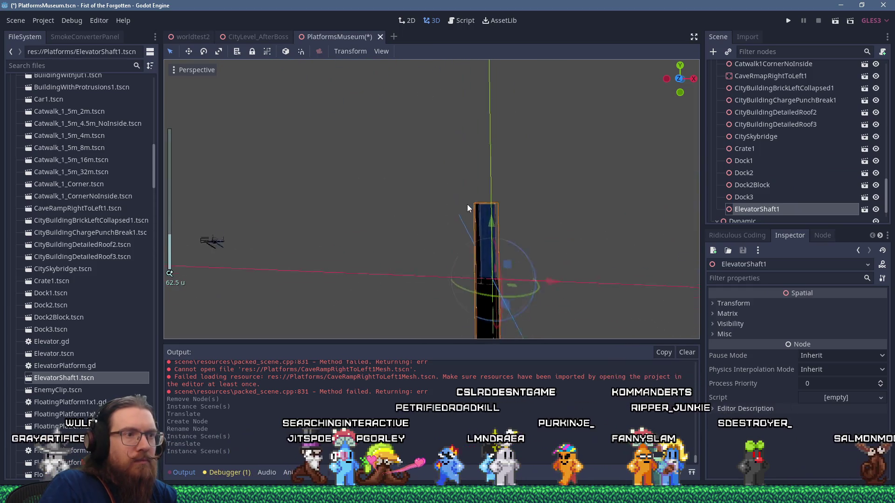
{"action": "scroll", "coordinate": [485, 254], "scroll_direction": "down", "scroll_amount": 5}
{"action": "left_click_drag", "start_coordinate": [563, 242], "coordinate": [346, 247]}
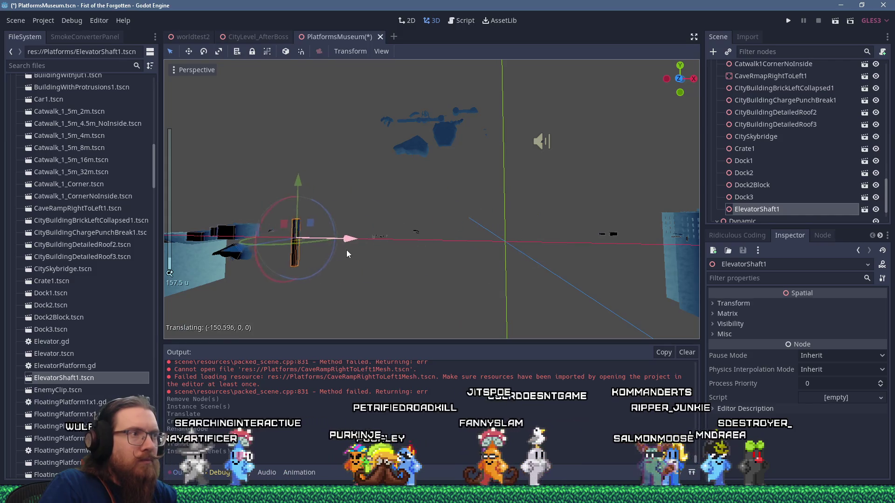
Select the FloatingPlatform1x1 through FloatingPlatformCrystal1x1 scene files
{"action": "left_click", "coordinate": [62, 393]}
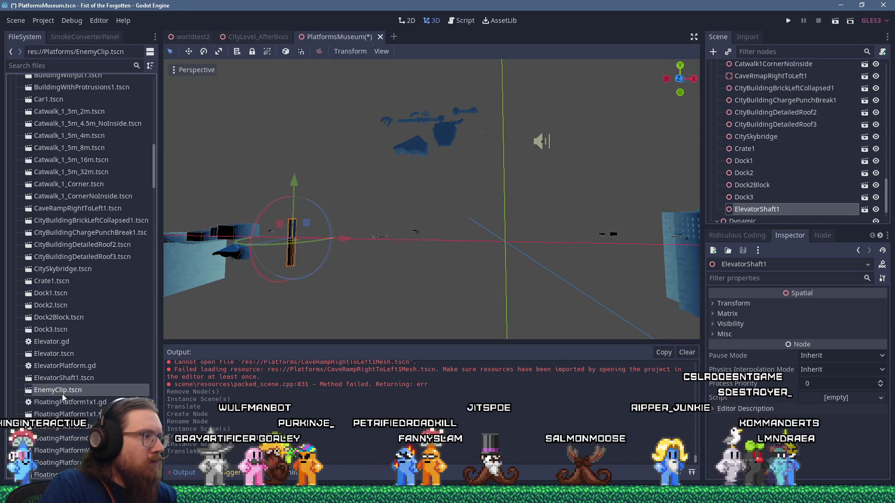
{"action": "scroll", "coordinate": [96, 413], "scroll_direction": "down", "scroll_amount": 4}
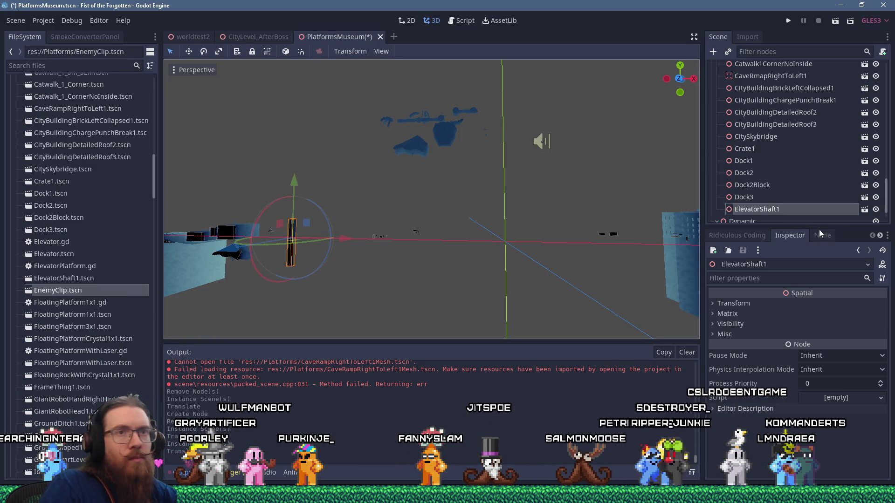
{"action": "mouse_move", "coordinate": [885, 205]}
{"action": "left_mouse_down"}
{"action": "mouse_move", "coordinate": [888, 175]}
{"action": "mouse_move", "coordinate": [874, 202]}
{"action": "left_mouse_up"}
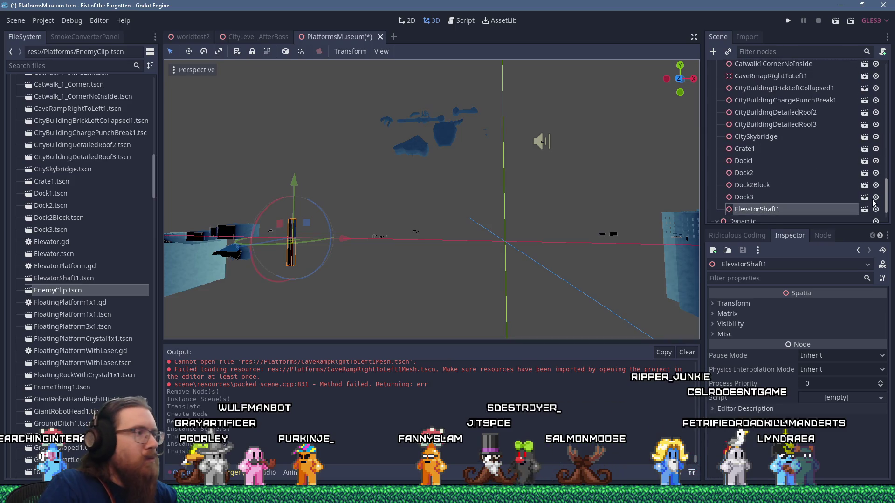
{"action": "left_click", "coordinate": [87, 318]}
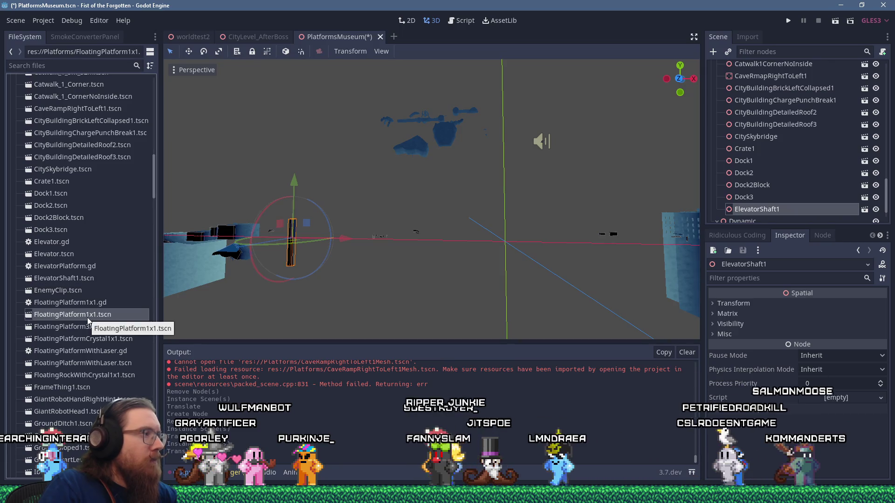
{"action": "left_click", "coordinate": [116, 342], "text": "shift"}
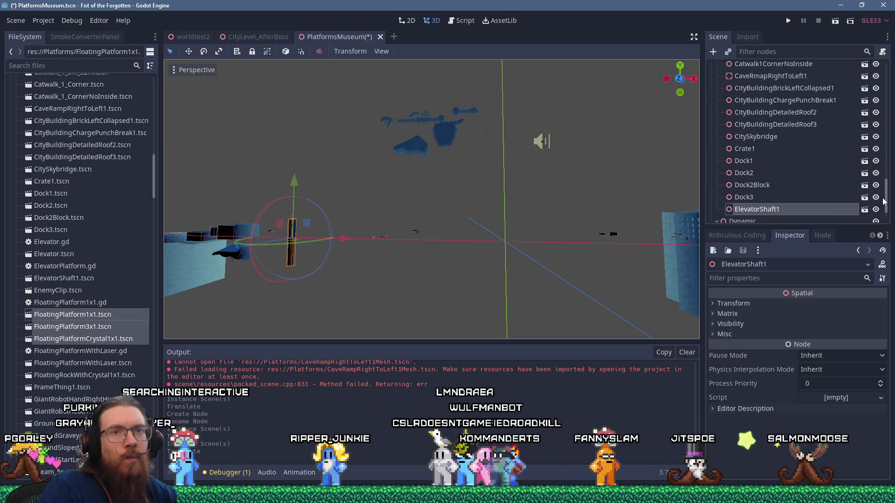
Add three floating platforms under Dynamic and move FloatingPlatform3 up and right
{"action": "scroll", "coordinate": [886, 218], "scroll_direction": "down", "scroll_amount": 2}
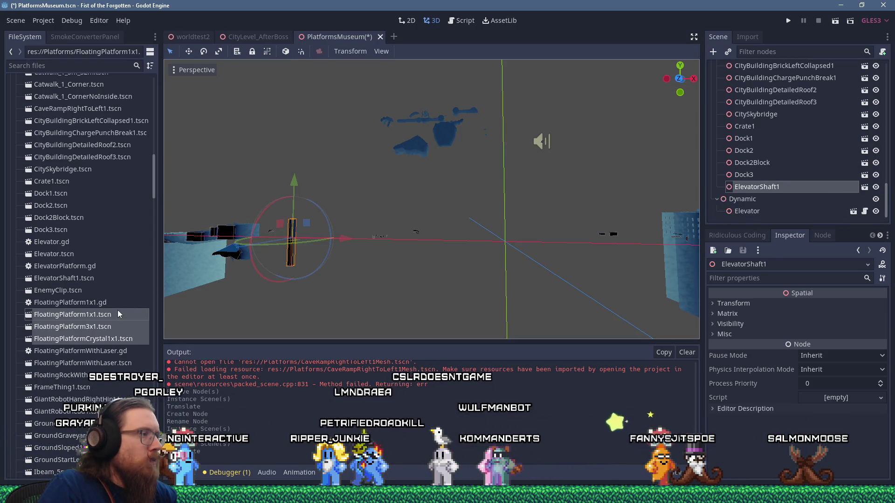
{"action": "mouse_move", "coordinate": [94, 317]}
{"action": "left_mouse_down"}
{"action": "mouse_move", "coordinate": [167, 317]}
{"action": "mouse_move", "coordinate": [745, 198]}
{"action": "left_mouse_up"}
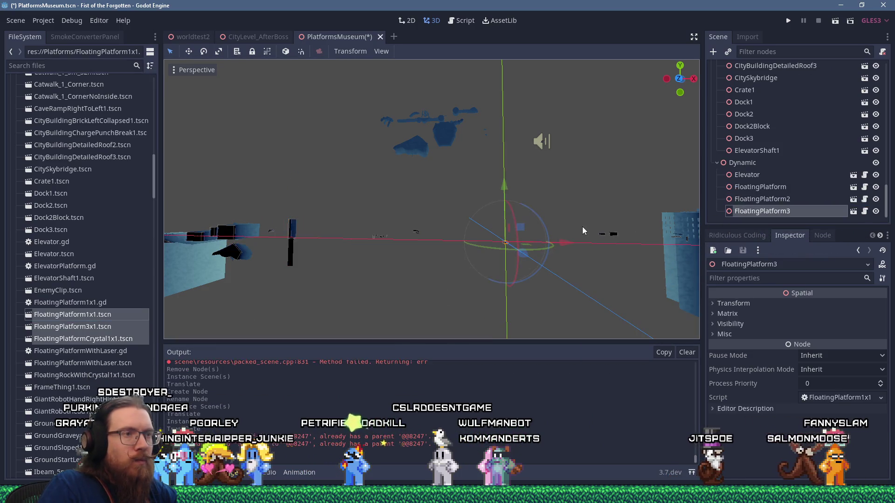
{"action": "scroll", "coordinate": [498, 237], "scroll_direction": "up", "scroll_amount": 3}
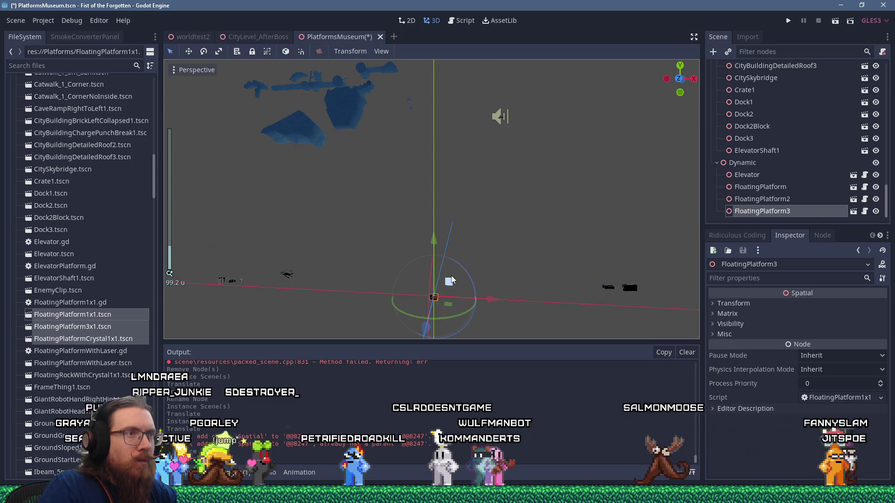
{"action": "left_click_drag", "start_coordinate": [451, 280], "coordinate": [500, 193]}
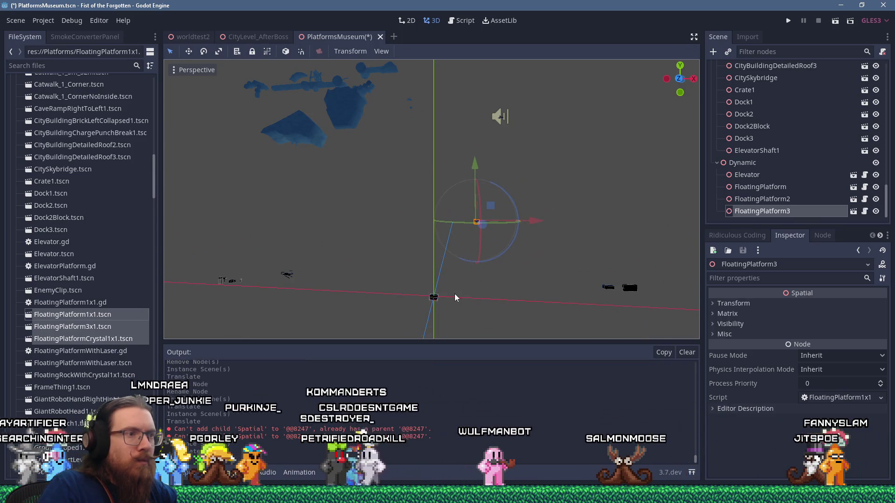
{"action": "left_click", "coordinate": [746, 199]}
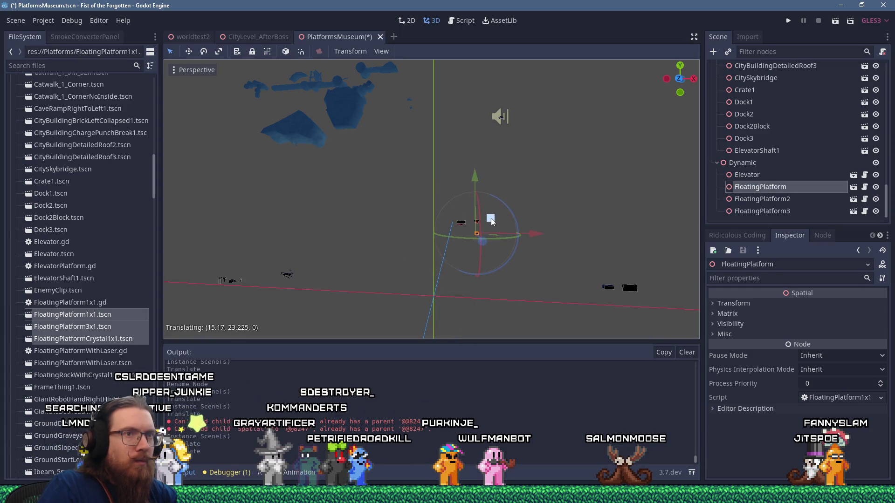
{"action": "scroll", "coordinate": [474, 199], "scroll_direction": "up", "scroll_amount": 3}
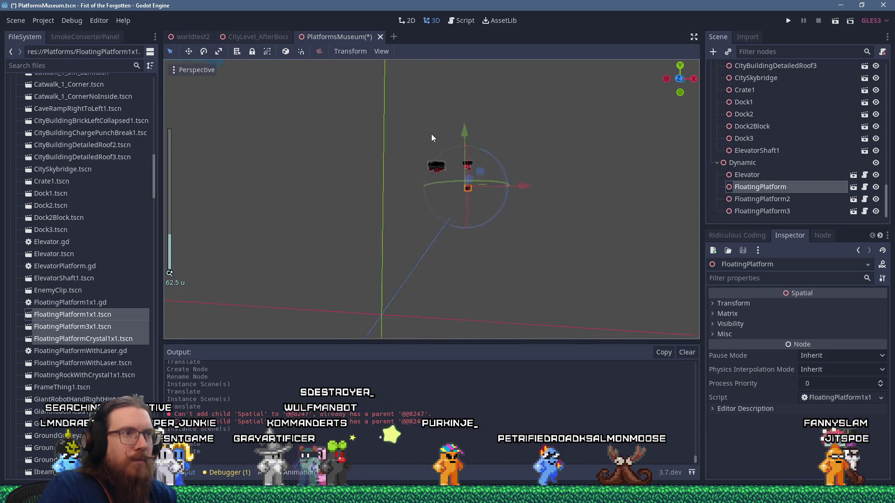
{"action": "scroll", "coordinate": [381, 119], "scroll_direction": "down", "scroll_amount": 4}
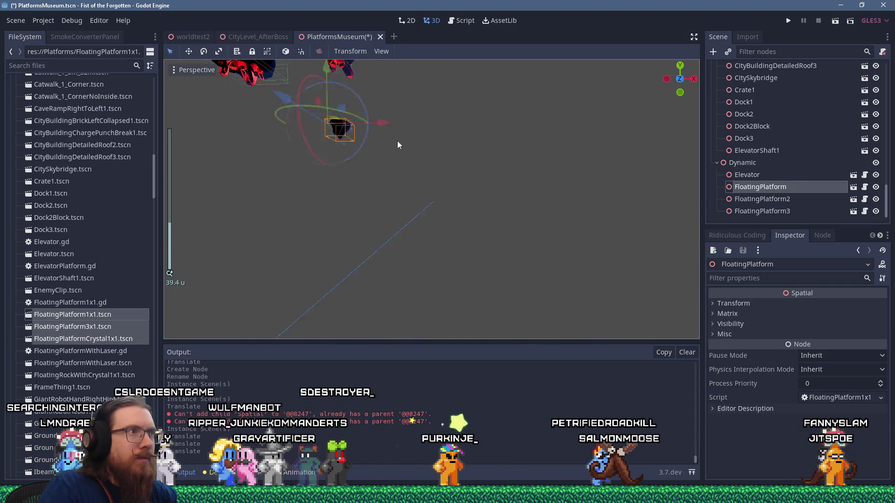
Add FloatingPlatformWithLaser, raised away from the others, and FloatingRockWithCrystal1x1 under Dynamic
{"action": "left_click", "coordinate": [113, 362]}
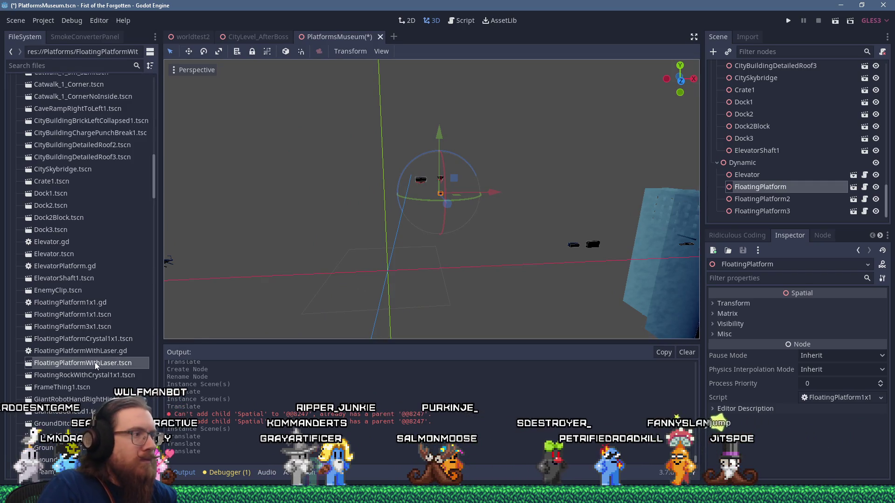
{"action": "mouse_move", "coordinate": [82, 363]}
{"action": "left_mouse_down"}
{"action": "mouse_move", "coordinate": [728, 177]}
{"action": "mouse_move", "coordinate": [723, 163]}
{"action": "left_mouse_up"}
{"action": "left_click_drag", "start_coordinate": [414, 267], "coordinate": [447, 190]}
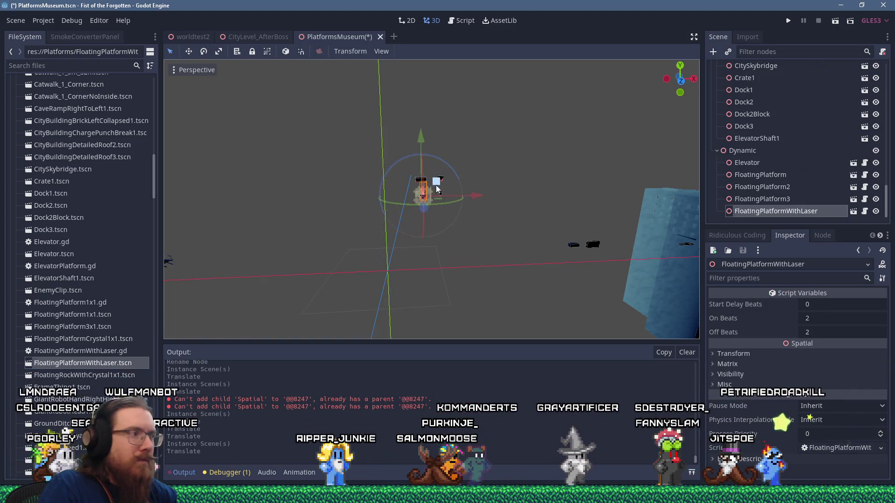
{"action": "mouse_move", "coordinate": [99, 376]}
{"action": "left_mouse_down"}
{"action": "mouse_move", "coordinate": [753, 177]}
{"action": "mouse_move", "coordinate": [742, 154]}
{"action": "left_mouse_up"}
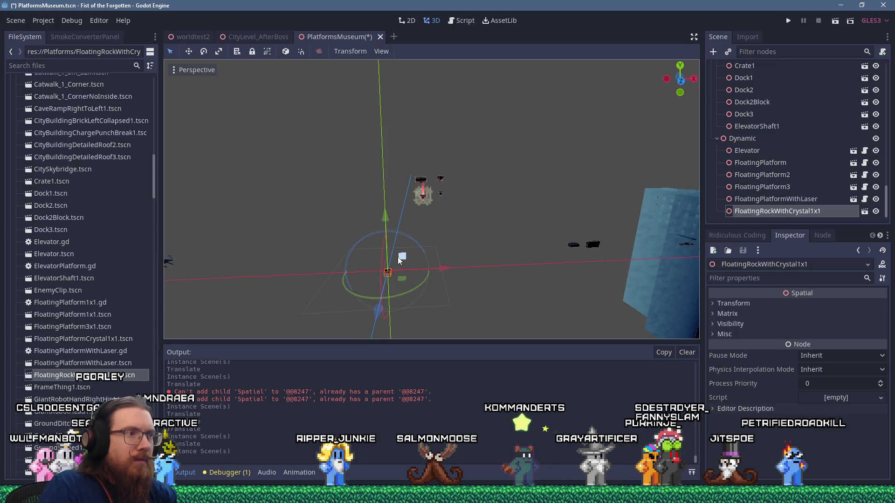
{"action": "left_click", "coordinate": [59, 388]}
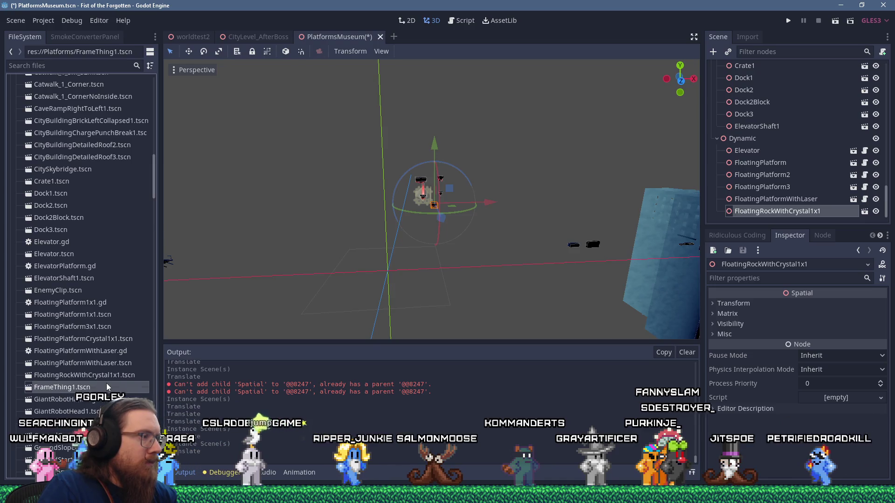
{"action": "scroll", "coordinate": [106, 387], "scroll_direction": "down", "scroll_amount": 5}
{"action": "scroll", "coordinate": [106, 383], "scroll_direction": "down", "scroll_amount": 7}
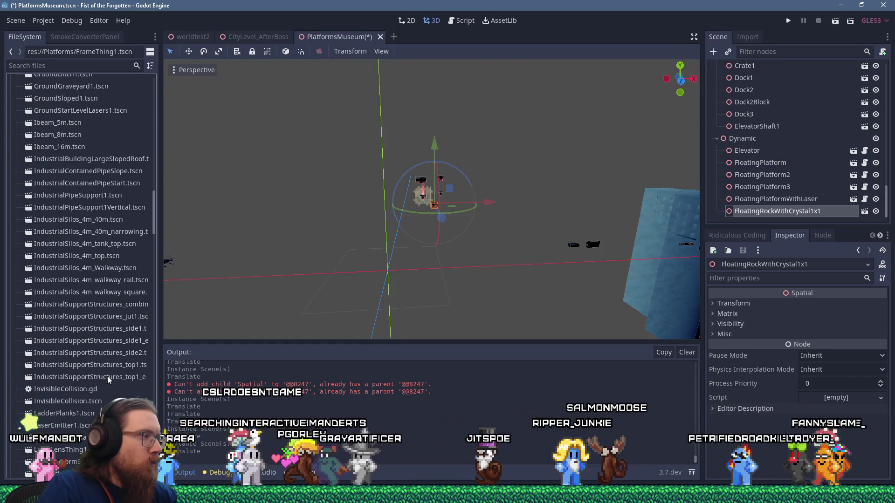
{"action": "scroll", "coordinate": [107, 376], "scroll_direction": "up", "scroll_amount": 7}
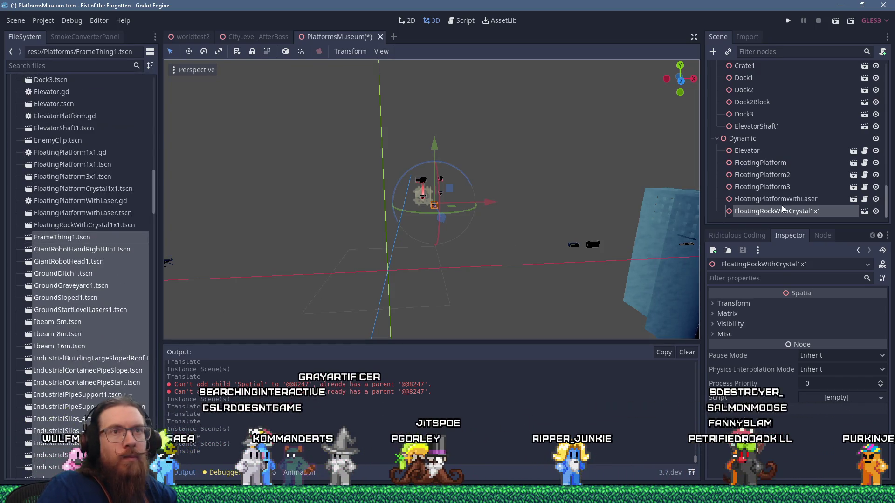
{"action": "scroll", "coordinate": [863, 171], "scroll_direction": "up", "scroll_amount": 15}
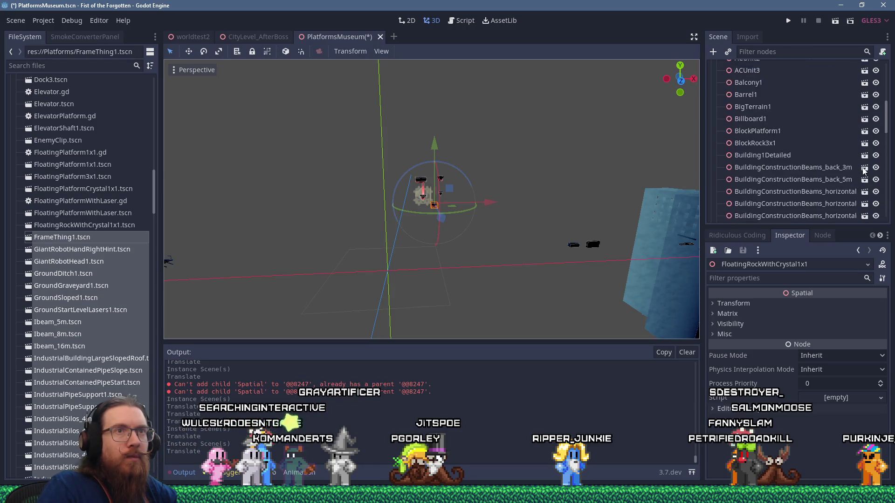
Drop the batch of scene files under WithCollision and look over the new pieces at the origin
{"action": "left_click_drag", "start_coordinate": [610, 221], "coordinate": [758, 193]}
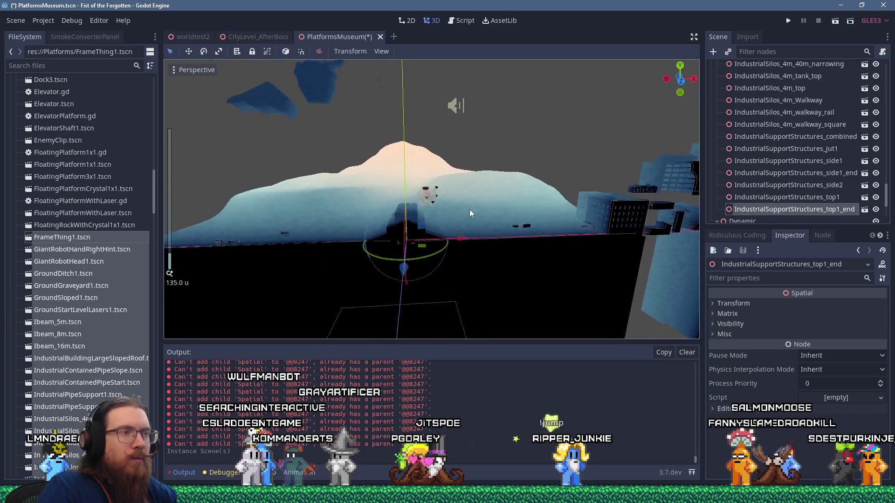
{"action": "scroll", "coordinate": [431, 241], "scroll_direction": "up", "scroll_amount": 2}
{"action": "mouse_move", "coordinate": [456, 198]}
{"action": "left_mouse_down"}
{"action": "mouse_move", "coordinate": [531, 192]}
{"action": "mouse_move", "coordinate": [500, 203]}
{"action": "mouse_move", "coordinate": [549, 202]}
{"action": "mouse_move", "coordinate": [499, 267]}
{"action": "mouse_move", "coordinate": [561, 252]}
{"action": "mouse_move", "coordinate": [646, 259]}
{"action": "mouse_move", "coordinate": [651, 205]}
{"action": "mouse_move", "coordinate": [667, 233]}
{"action": "mouse_move", "coordinate": [634, 243]}
{"action": "mouse_move", "coordinate": [134, 200]}
{"action": "mouse_move", "coordinate": [176, 205]}
{"action": "left_mouse_up"}
{"action": "left_click", "coordinate": [481, 280]}
{"action": "scroll", "coordinate": [482, 277], "scroll_direction": "down", "scroll_amount": 2}
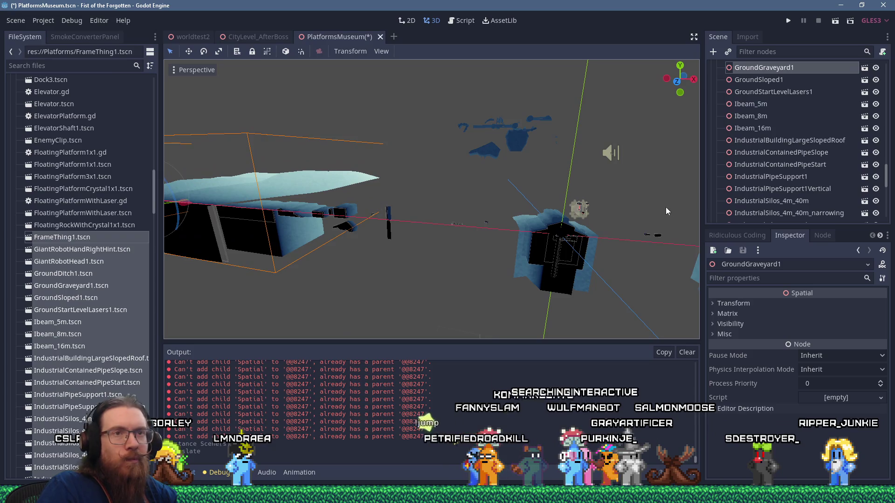
{"action": "scroll", "coordinate": [757, 103], "scroll_direction": "up", "scroll_amount": 4}
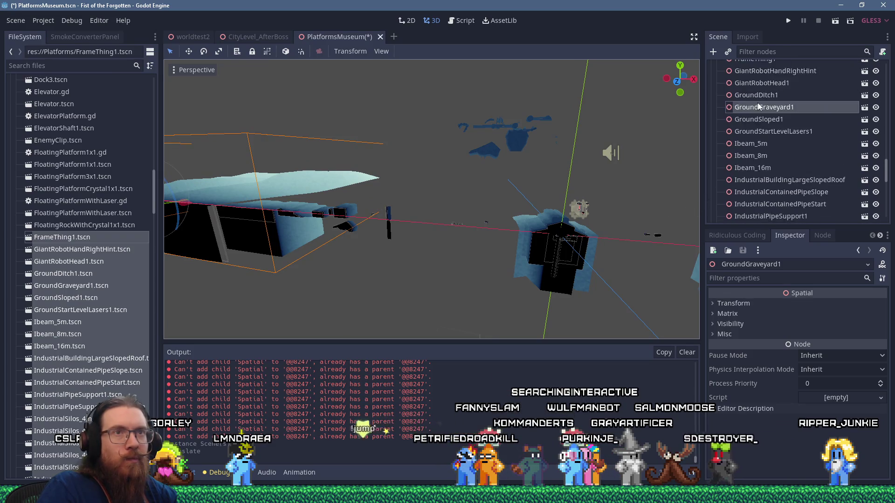
Move the IndustrialContainedPipeStart piece up and to the right, out of the pile
{"action": "left_click", "coordinate": [578, 253]}
{"action": "mouse_move", "coordinate": [622, 243]}
{"action": "left_mouse_down"}
{"action": "mouse_move", "coordinate": [491, 237]}
{"action": "mouse_move", "coordinate": [464, 244]}
{"action": "mouse_move", "coordinate": [530, 213]}
{"action": "mouse_move", "coordinate": [548, 179]}
{"action": "left_mouse_up"}
{"action": "scroll", "coordinate": [475, 239], "scroll_direction": "up", "scroll_amount": 3}
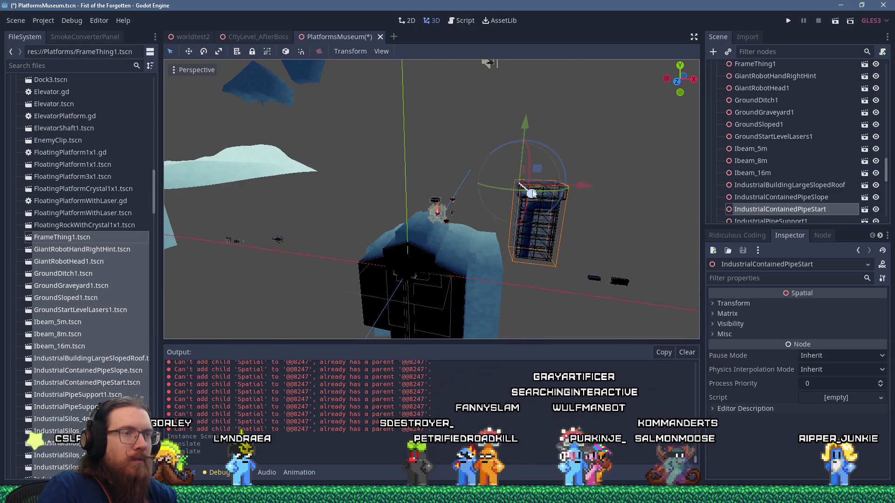
{"action": "scroll", "coordinate": [551, 221], "scroll_direction": "down", "scroll_amount": 5}
{"action": "mouse_move", "coordinate": [444, 194]}
{"action": "left_mouse_down"}
{"action": "mouse_move", "coordinate": [522, 210]}
{"action": "mouse_move", "coordinate": [367, 211]}
{"action": "mouse_move", "coordinate": [419, 195]}
{"action": "left_mouse_up"}
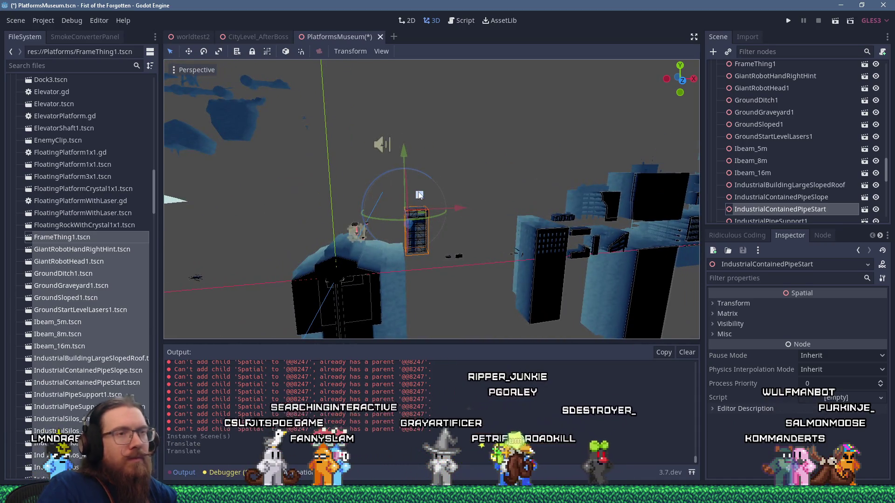
{"action": "left_click_drag", "start_coordinate": [419, 194], "coordinate": [461, 143]}
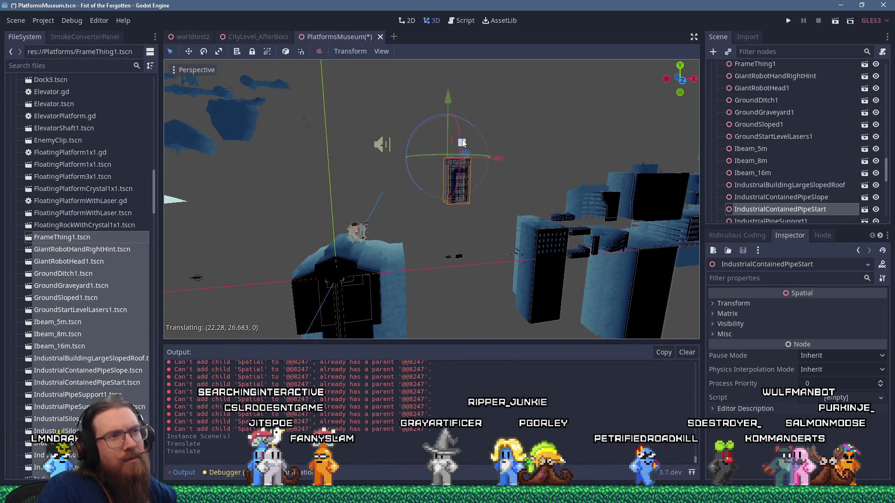
{"action": "scroll", "coordinate": [399, 205], "scroll_direction": "up", "scroll_amount": 5}
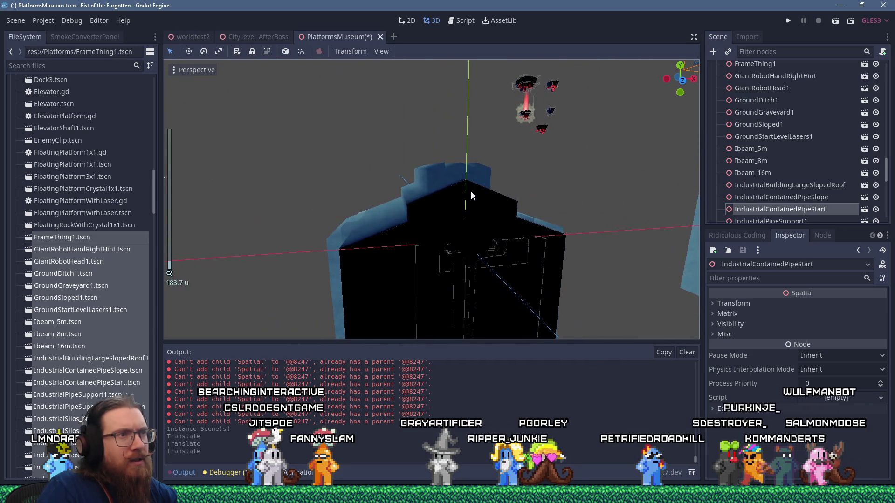
Move the sloped-roof building to the upper right and lift GiantRobotHead1 up and left
{"action": "left_click", "coordinate": [470, 196]}
{"action": "scroll", "coordinate": [471, 195], "scroll_direction": "down", "scroll_amount": 3}
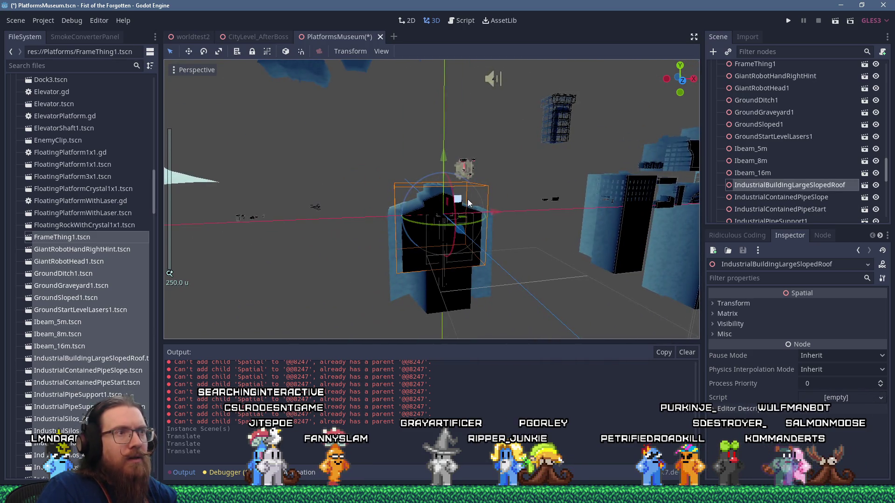
{"action": "mouse_move", "coordinate": [469, 202]}
{"action": "left_mouse_down"}
{"action": "mouse_move", "coordinate": [627, 19]}
{"action": "mouse_move", "coordinate": [638, 27]}
{"action": "left_mouse_up"}
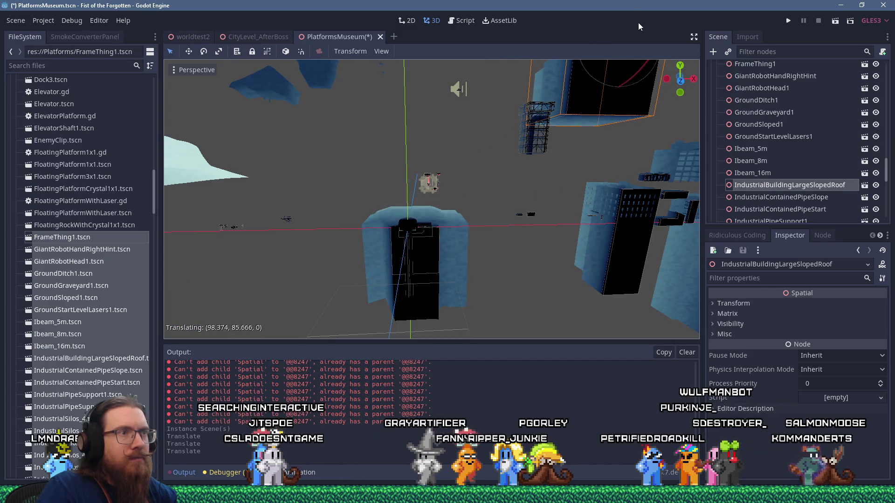
{"action": "scroll", "coordinate": [409, 221], "scroll_direction": "up", "scroll_amount": 3}
{"action": "left_click", "coordinate": [379, 267]}
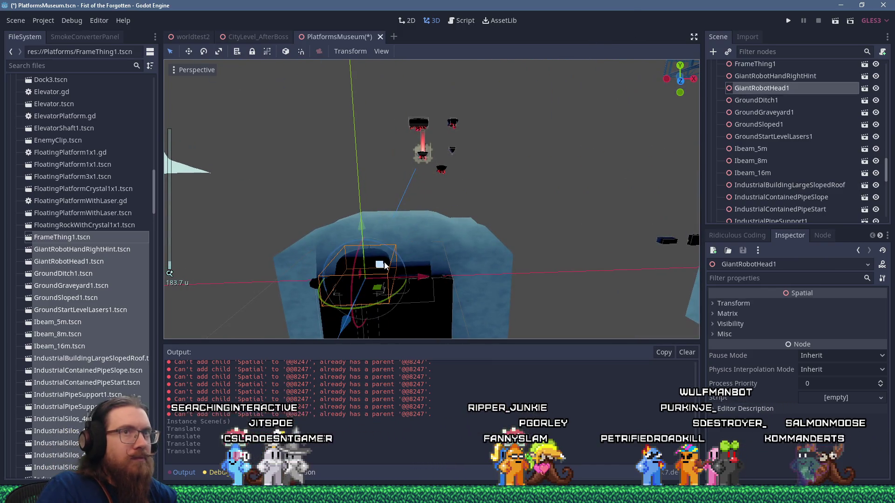
{"action": "scroll", "coordinate": [384, 264], "scroll_direction": "down", "scroll_amount": 2}
{"action": "mouse_move", "coordinate": [384, 262]}
{"action": "left_mouse_down"}
{"action": "mouse_move", "coordinate": [401, 245]}
{"action": "mouse_move", "coordinate": [399, 100]}
{"action": "left_mouse_up"}
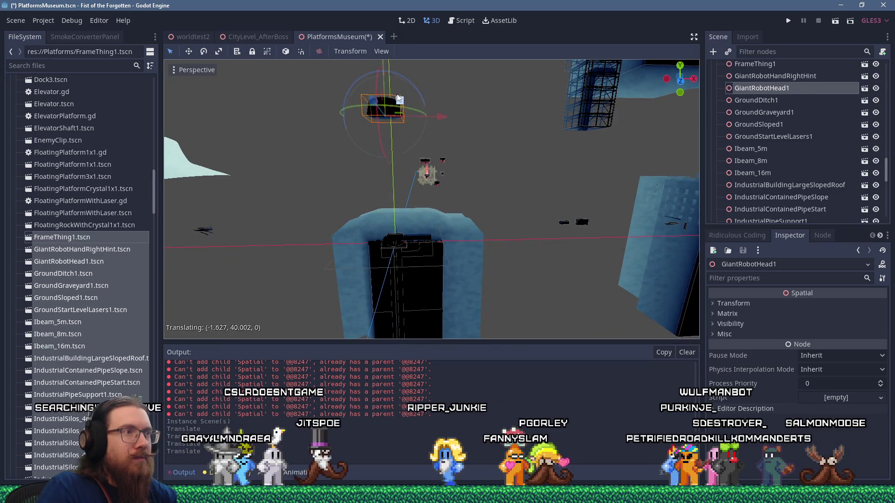
{"action": "key", "text": "f"}
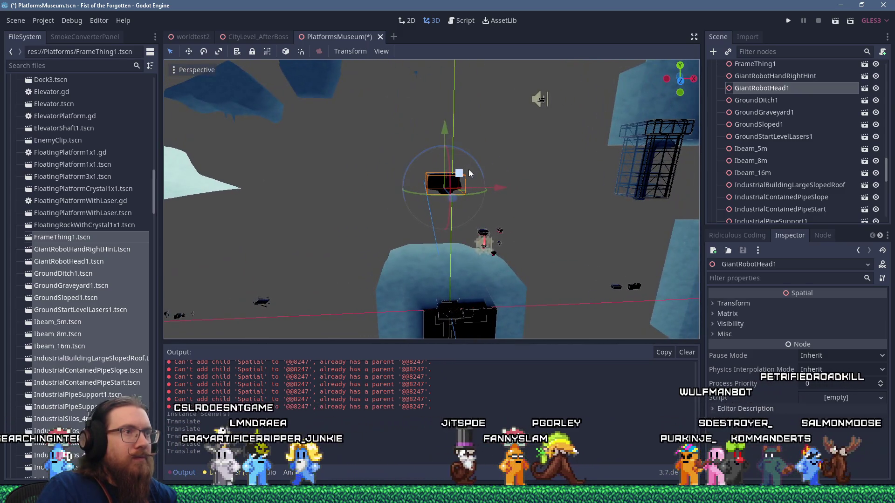
{"action": "left_click_drag", "start_coordinate": [469, 173], "coordinate": [417, 142]}
Raise the IndustrialSilos_4m_40m silo out of the pile and move GiantRobotHandRightHint off the origin
{"action": "left_click", "coordinate": [466, 300]}
{"action": "mouse_move", "coordinate": [466, 298]}
{"action": "left_mouse_down"}
{"action": "mouse_move", "coordinate": [466, 173]}
{"action": "mouse_move", "coordinate": [629, 125]}
{"action": "left_mouse_up"}
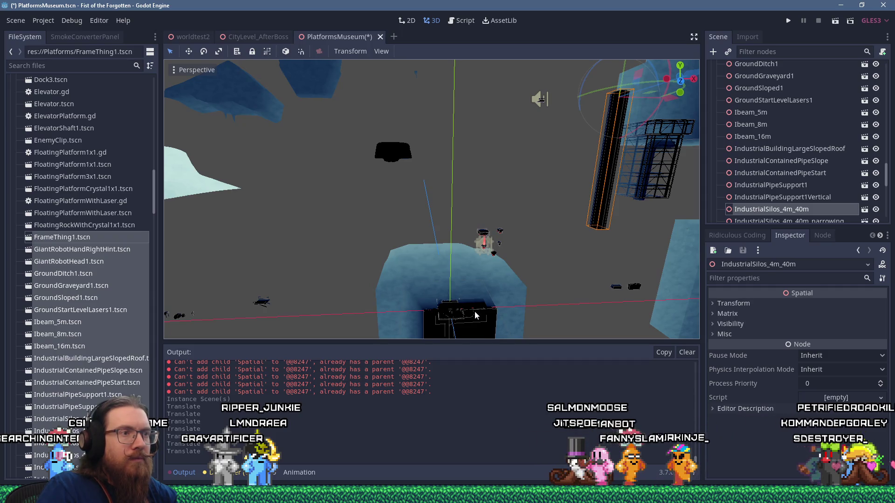
{"action": "left_click_drag", "start_coordinate": [474, 315], "coordinate": [468, 284]}
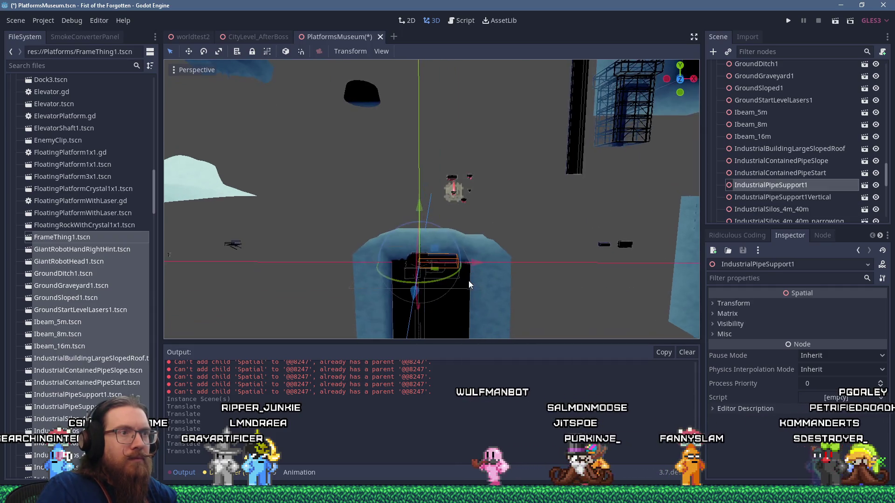
{"action": "left_click", "coordinate": [425, 260]}
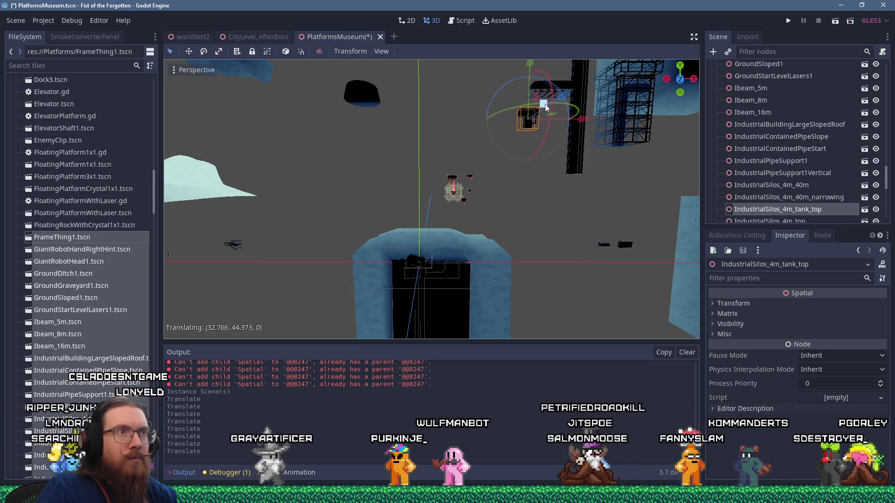
{"action": "left_click", "coordinate": [535, 156]}
{"action": "mouse_move", "coordinate": [541, 154]}
{"action": "left_mouse_down"}
{"action": "mouse_move", "coordinate": [562, 151]}
{"action": "mouse_move", "coordinate": [563, 168]}
{"action": "left_mouse_up"}
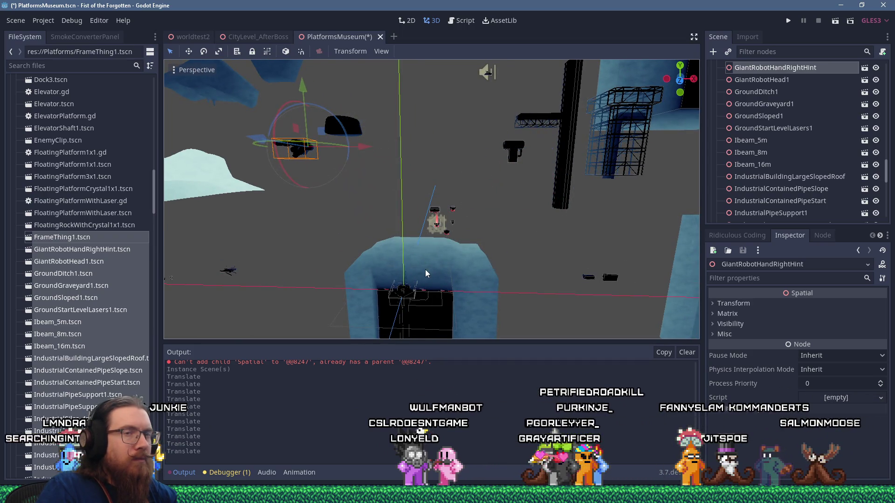
Lift GroundSloped1 off the pile and slide it far to the left
{"action": "left_click_drag", "start_coordinate": [416, 292], "coordinate": [411, 189]}
{"action": "scroll", "coordinate": [412, 178], "scroll_direction": "up", "scroll_amount": 5}
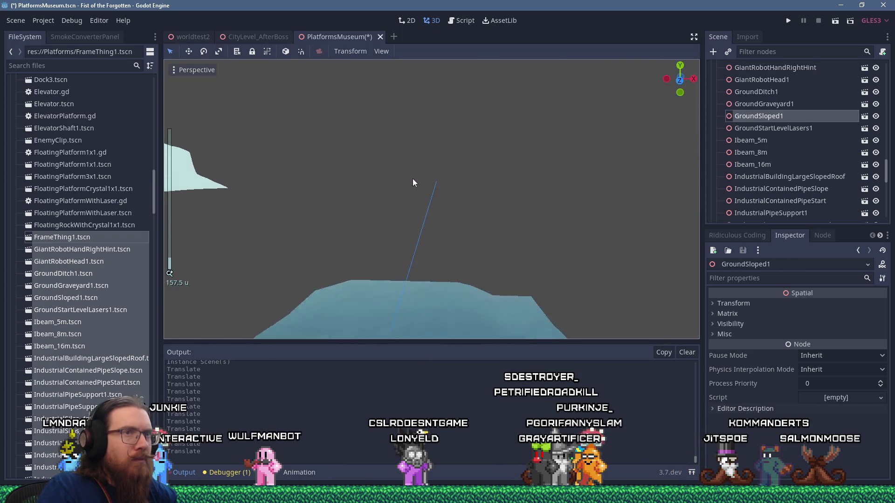
{"action": "mouse_move", "coordinate": [437, 191]}
{"action": "left_mouse_down"}
{"action": "mouse_move", "coordinate": [411, 187]}
{"action": "mouse_move", "coordinate": [434, 185]}
{"action": "mouse_move", "coordinate": [419, 197]}
{"action": "mouse_move", "coordinate": [457, 214]}
{"action": "mouse_move", "coordinate": [563, 231]}
{"action": "left_mouse_up"}
{"action": "scroll", "coordinate": [435, 185], "scroll_direction": "down", "scroll_amount": 10}
{"action": "left_click_drag", "start_coordinate": [457, 230], "coordinate": [334, 213]}
{"action": "mouse_move", "coordinate": [571, 215]}
{"action": "left_mouse_down"}
{"action": "mouse_move", "coordinate": [376, 217]}
{"action": "mouse_move", "coordinate": [438, 238]}
{"action": "left_mouse_up"}
Move the IndustrialSilos_4m_40m_narrowing silo up-right and GroundStartLevelLasers1 up-left
{"action": "left_click", "coordinate": [421, 275]}
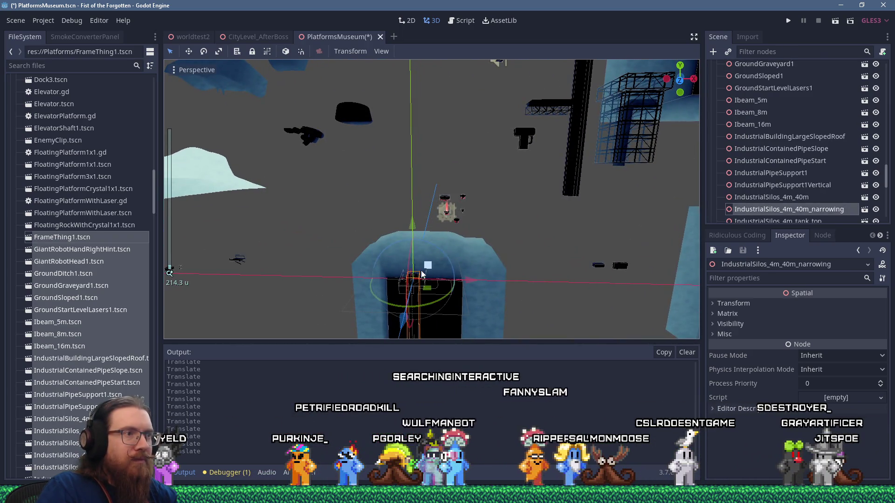
{"action": "left_click_drag", "start_coordinate": [405, 144], "coordinate": [517, 70]}
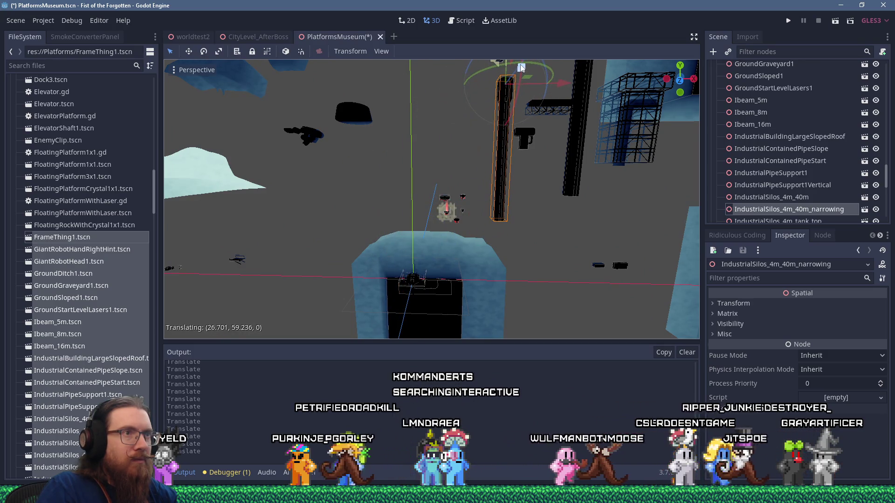
{"action": "left_click", "coordinate": [424, 276]}
{"action": "left_click_drag", "start_coordinate": [422, 245], "coordinate": [368, 213]}
{"action": "scroll", "coordinate": [404, 210], "scroll_direction": "up", "scroll_amount": 5}
{"action": "scroll", "coordinate": [416, 216], "scroll_direction": "down", "scroll_amount": 4}
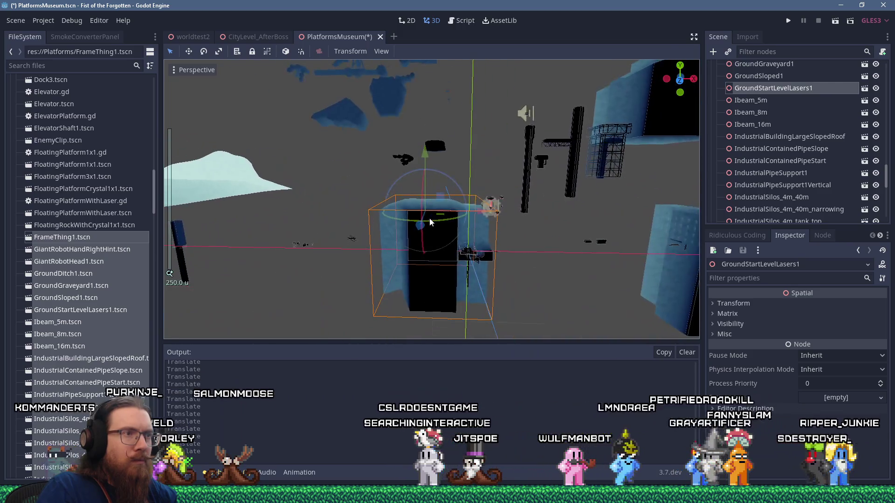
{"action": "mouse_move", "coordinate": [432, 224]}
{"action": "left_mouse_down"}
{"action": "mouse_move", "coordinate": [568, 219]}
{"action": "mouse_move", "coordinate": [443, 226]}
{"action": "mouse_move", "coordinate": [546, 219]}
{"action": "left_mouse_up"}
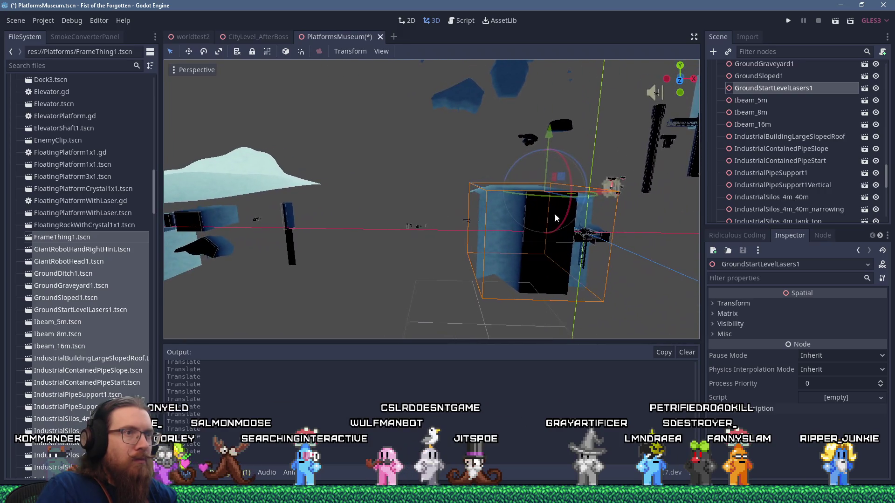
{"action": "mouse_move", "coordinate": [609, 189]}
{"action": "left_mouse_down"}
{"action": "mouse_move", "coordinate": [598, 205]}
{"action": "mouse_move", "coordinate": [580, 208]}
{"action": "mouse_move", "coordinate": [443, 219]}
{"action": "mouse_move", "coordinate": [527, 201]}
{"action": "left_mouse_up"}
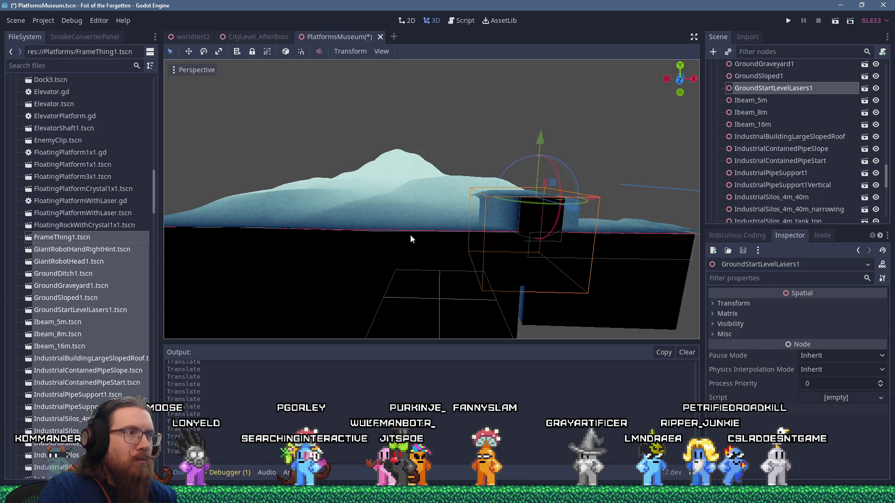
Place GroundGraveyard1 to the left, and GroundStartLevelLasers1 and GroundDitch1 toward the middle
{"action": "left_click", "coordinate": [362, 239]}
{"action": "mouse_move", "coordinate": [361, 240]}
{"action": "left_mouse_down"}
{"action": "mouse_move", "coordinate": [344, 229]}
{"action": "mouse_move", "coordinate": [171, 220]}
{"action": "left_mouse_up"}
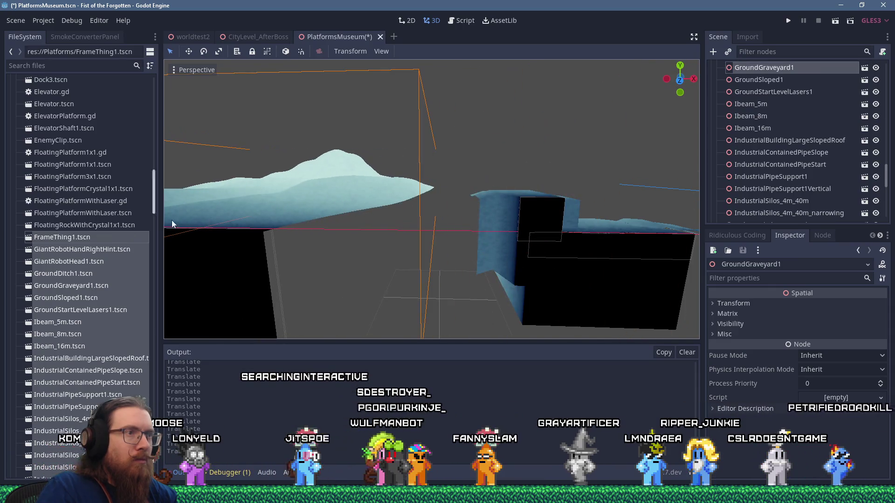
{"action": "left_click", "coordinate": [538, 210]}
{"action": "left_click_drag", "start_coordinate": [538, 211], "coordinate": [410, 210]}
{"action": "scroll", "coordinate": [540, 221], "scroll_direction": "down", "scroll_amount": 6}
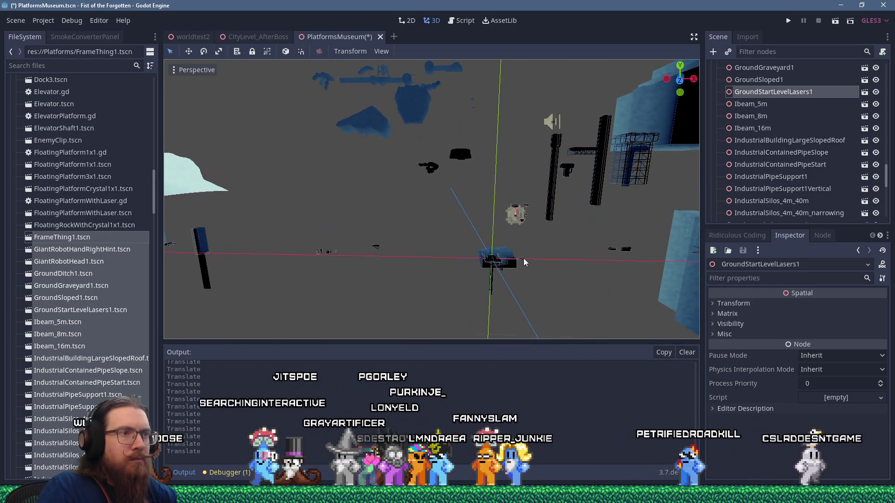
{"action": "left_click", "coordinate": [515, 264]}
{"action": "scroll", "coordinate": [519, 254], "scroll_direction": "down", "scroll_amount": 2}
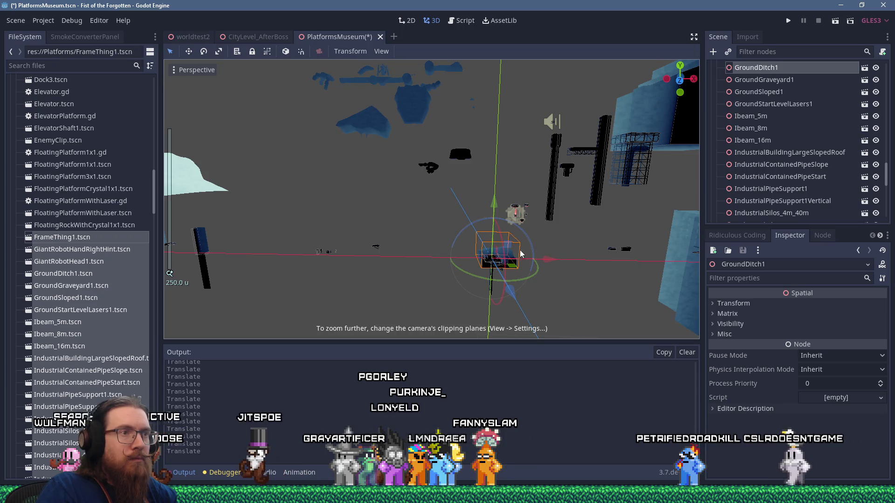
{"action": "left_click_drag", "start_coordinate": [521, 256], "coordinate": [349, 227]}
{"action": "key", "text": "f"}
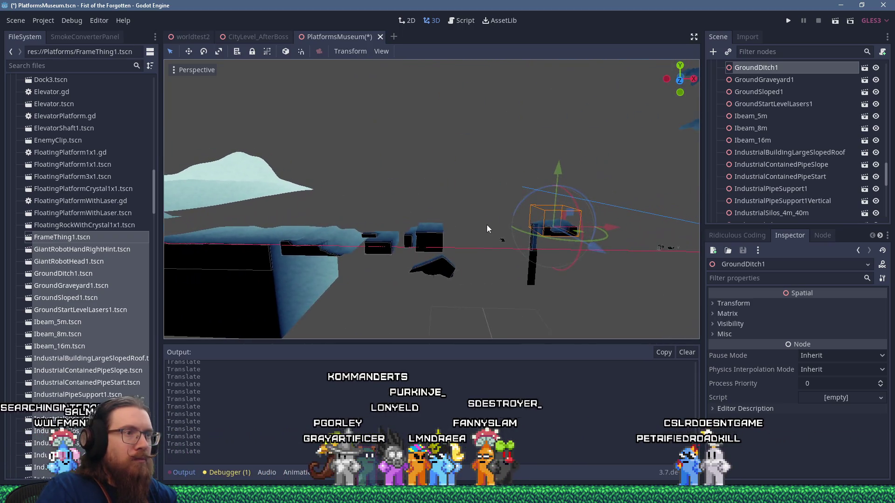
{"action": "left_click_drag", "start_coordinate": [565, 212], "coordinate": [447, 203]}
{"action": "key", "text": "f"}
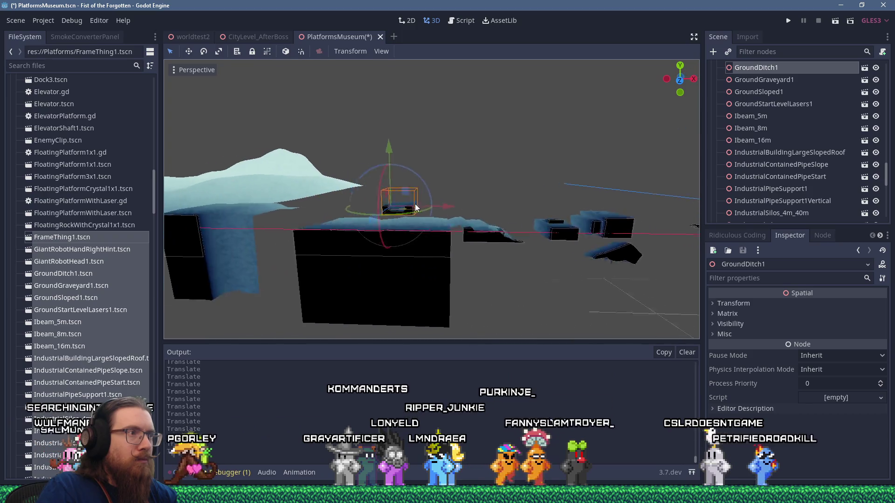
{"action": "scroll", "coordinate": [330, 221], "scroll_direction": "down", "scroll_amount": 5}
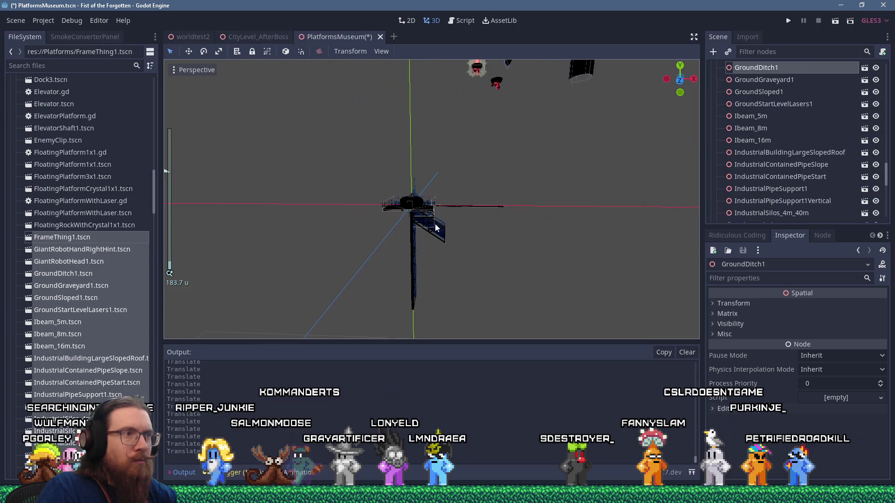
Move the IndustrialSilos_4m_walkway_square and IndustrialSilos_4m_top pieces up and right, off the origin
{"action": "left_click", "coordinate": [413, 211]}
{"action": "left_click_drag", "start_coordinate": [417, 211], "coordinate": [449, 208]}
{"action": "mouse_move", "coordinate": [565, 195]}
{"action": "left_mouse_down"}
{"action": "mouse_move", "coordinate": [472, 242]}
{"action": "mouse_move", "coordinate": [565, 145]}
{"action": "left_mouse_up"}
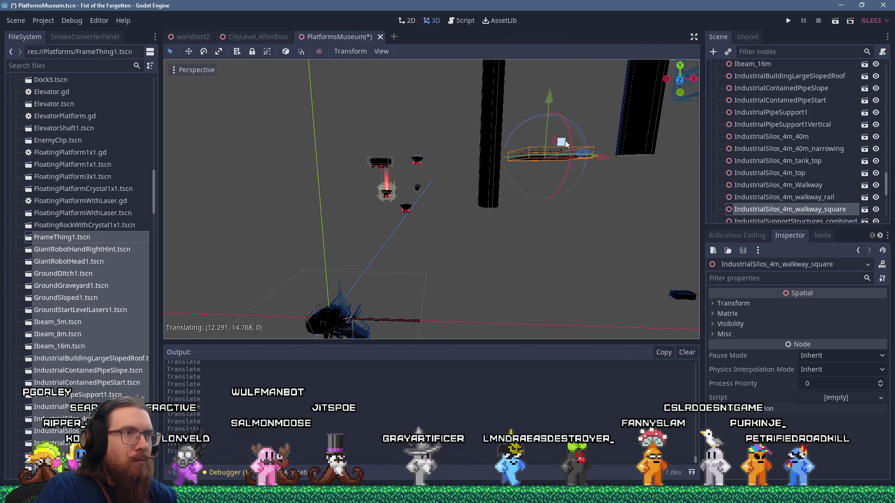
{"action": "left_click", "coordinate": [484, 207]}
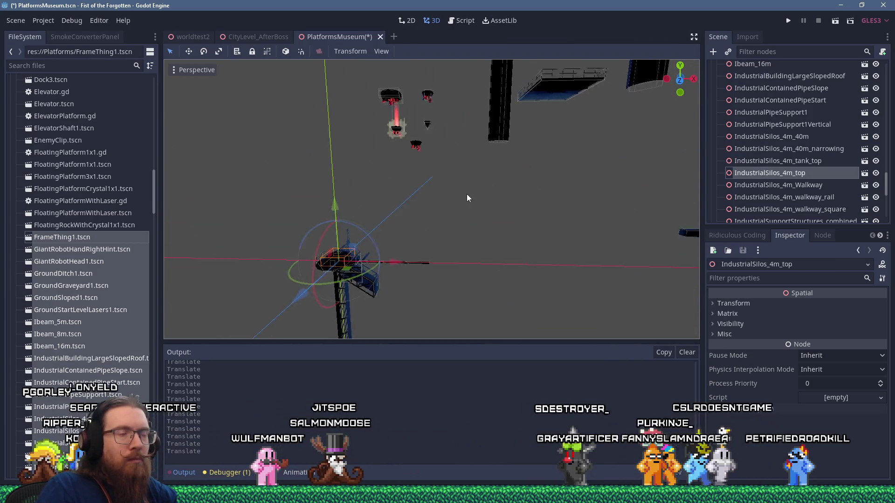
{"action": "mouse_move", "coordinate": [362, 254]}
{"action": "left_mouse_down"}
{"action": "mouse_move", "coordinate": [373, 235]}
{"action": "mouse_move", "coordinate": [548, 165]}
{"action": "mouse_move", "coordinate": [577, 69]}
{"action": "mouse_move", "coordinate": [566, 102]}
{"action": "left_mouse_up"}
{"action": "scroll", "coordinate": [543, 165], "scroll_direction": "up", "scroll_amount": 5}
{"action": "mouse_move", "coordinate": [537, 188]}
{"action": "left_mouse_down"}
{"action": "mouse_move", "coordinate": [477, 256]}
{"action": "mouse_move", "coordinate": [466, 212]}
{"action": "mouse_move", "coordinate": [446, 232]}
{"action": "left_mouse_up"}
{"action": "scroll", "coordinate": [419, 252], "scroll_direction": "up", "scroll_amount": 2}
Move the walkway rail into place and shift FrameThing1 away from the origin
{"action": "left_click", "coordinate": [399, 277]}
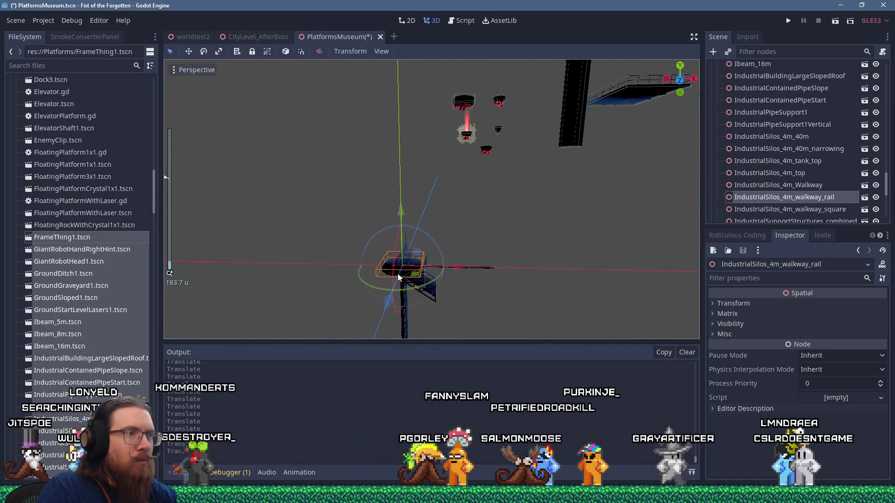
{"action": "key", "text": "f"}
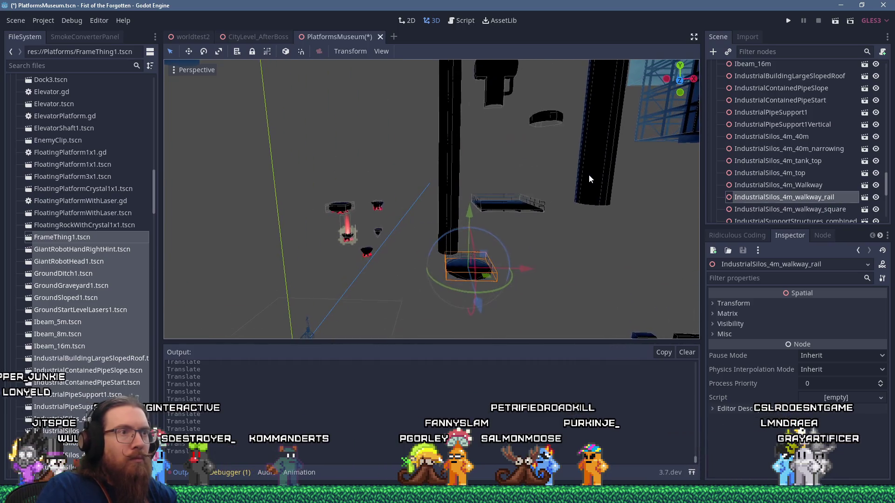
{"action": "key", "text": "f"}
{"action": "mouse_move", "coordinate": [434, 113]}
{"action": "left_mouse_down"}
{"action": "mouse_move", "coordinate": [426, 148]}
{"action": "mouse_move", "coordinate": [434, 206]}
{"action": "mouse_move", "coordinate": [425, 219]}
{"action": "mouse_move", "coordinate": [509, 163]}
{"action": "left_mouse_up"}
{"action": "left_click", "coordinate": [424, 219]}
{"action": "scroll", "coordinate": [443, 207], "scroll_direction": "down", "scroll_amount": 5}
{"action": "mouse_move", "coordinate": [524, 132]}
{"action": "left_mouse_down"}
{"action": "mouse_move", "coordinate": [526, 141]}
{"action": "mouse_move", "coordinate": [574, 146]}
{"action": "mouse_move", "coordinate": [533, 183]}
{"action": "left_mouse_up"}
{"action": "scroll", "coordinate": [429, 222], "scroll_direction": "up", "scroll_amount": 2}
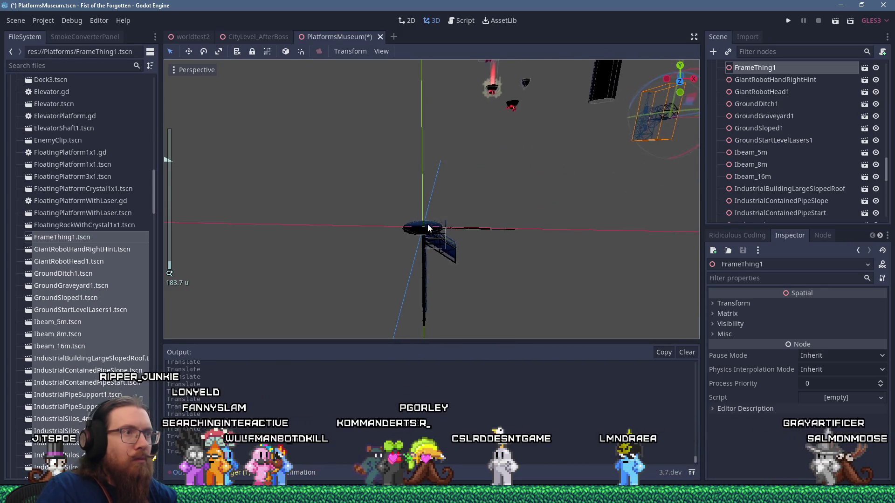
{"action": "scroll", "coordinate": [427, 233], "scroll_direction": "up", "scroll_amount": 3}
Move IndustrialSilos_4m_Walkway and IndustrialSupportStructures_combined1 up and to the right
{"action": "left_click", "coordinate": [420, 294]}
{"action": "scroll", "coordinate": [421, 295], "scroll_direction": "down", "scroll_amount": 5}
{"action": "mouse_move", "coordinate": [447, 196]}
{"action": "left_mouse_down"}
{"action": "mouse_move", "coordinate": [542, 168]}
{"action": "mouse_move", "coordinate": [543, 155]}
{"action": "mouse_move", "coordinate": [500, 122]}
{"action": "left_mouse_up"}
{"action": "scroll", "coordinate": [438, 233], "scroll_direction": "up", "scroll_amount": 6}
{"action": "scroll", "coordinate": [437, 254], "scroll_direction": "down", "scroll_amount": 3}
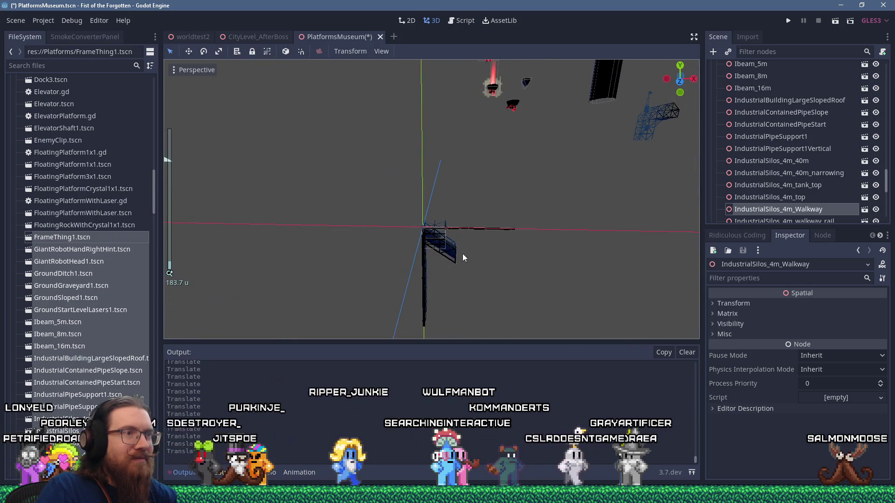
{"action": "left_click", "coordinate": [437, 246]}
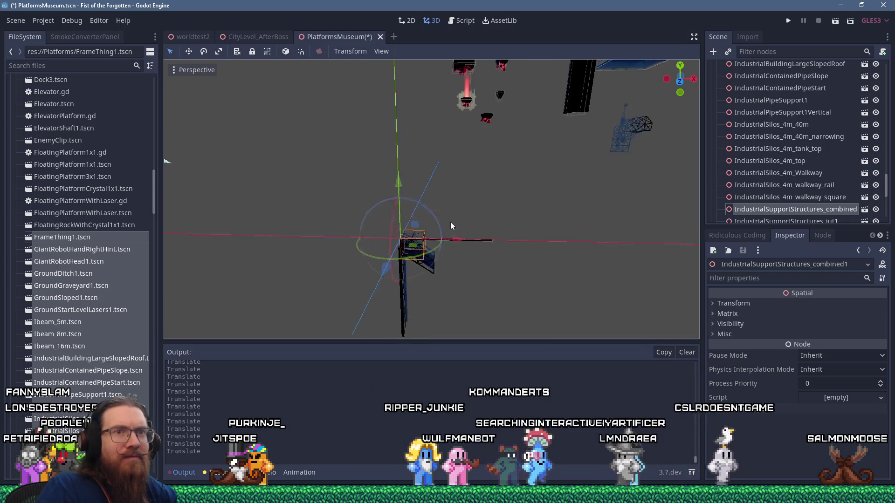
{"action": "mouse_move", "coordinate": [380, 246]}
{"action": "left_mouse_down"}
{"action": "mouse_move", "coordinate": [429, 205]}
{"action": "mouse_move", "coordinate": [525, 176]}
{"action": "mouse_move", "coordinate": [526, 148]}
{"action": "left_mouse_up"}
Move IndustrialSupportStructures_side1 up-right and IndustrialContainedPipeSlope slightly right
{"action": "left_click", "coordinate": [378, 258]}
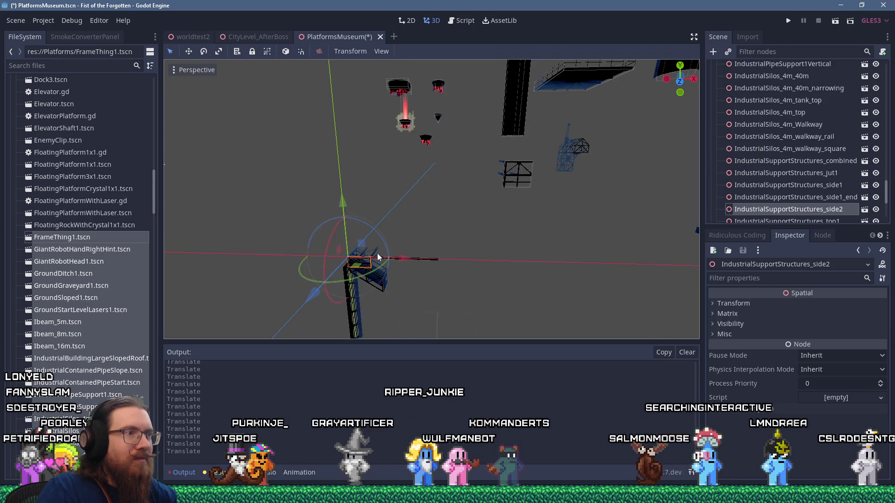
{"action": "left_click", "coordinate": [388, 264]}
{"action": "left_click_drag", "start_coordinate": [381, 248], "coordinate": [586, 189]}
{"action": "left_click", "coordinate": [379, 262]}
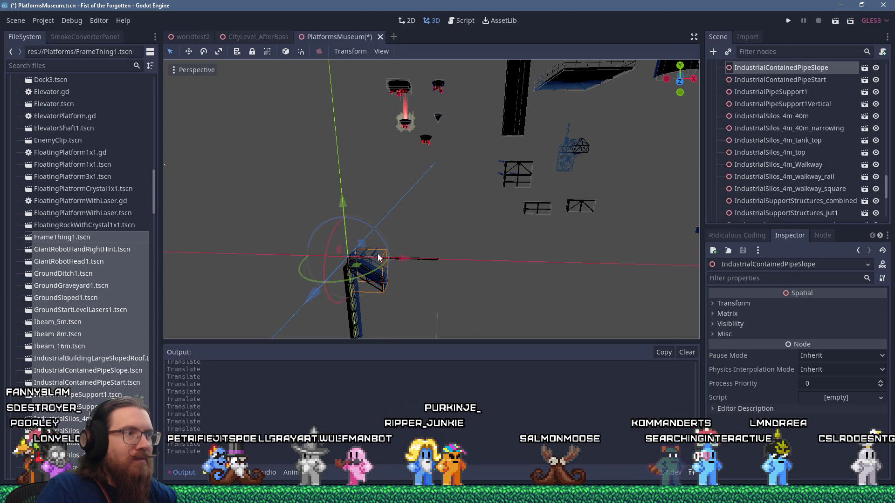
{"action": "left_click_drag", "start_coordinate": [372, 249], "coordinate": [418, 244]}
{"action": "left_click", "coordinate": [367, 257]}
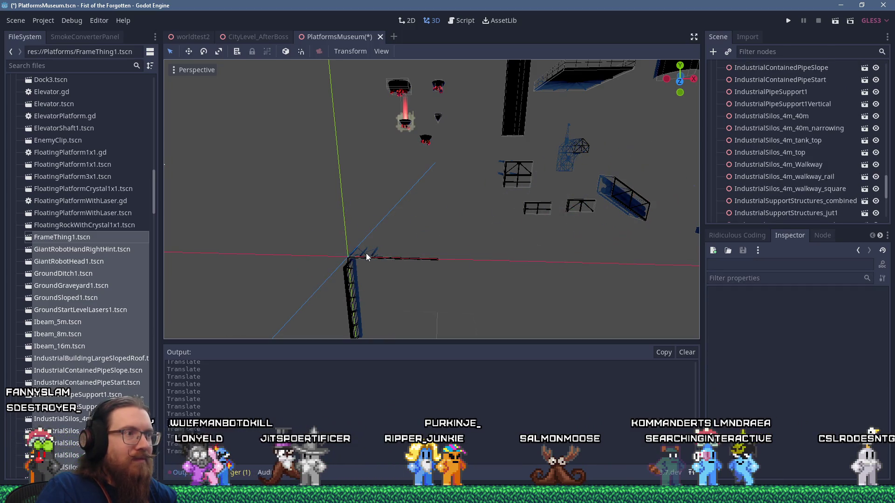
Move Ibeam_16m and Ibeam_5m up and right off the origin, beside Ibeam_8m
{"action": "left_click", "coordinate": [377, 258]}
{"action": "mouse_move", "coordinate": [393, 238]}
{"action": "left_mouse_down"}
{"action": "mouse_move", "coordinate": [626, 138]}
{"action": "mouse_move", "coordinate": [634, 125]}
{"action": "left_mouse_up"}
{"action": "key", "text": "f"}
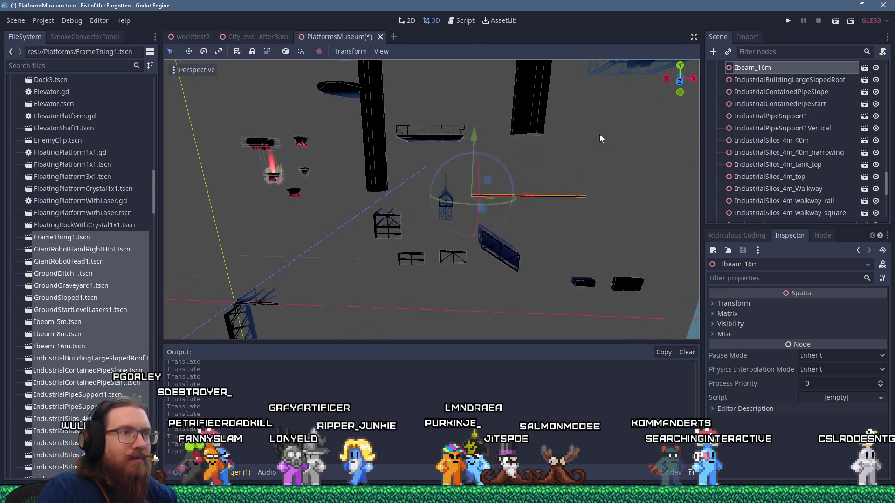
{"action": "left_click_drag", "start_coordinate": [483, 175], "coordinate": [438, 209]}
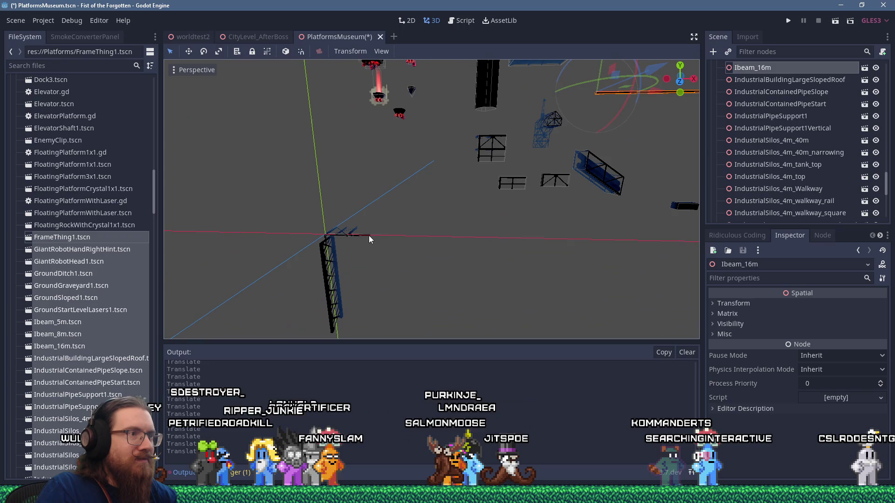
{"action": "left_click", "coordinate": [597, 109]}
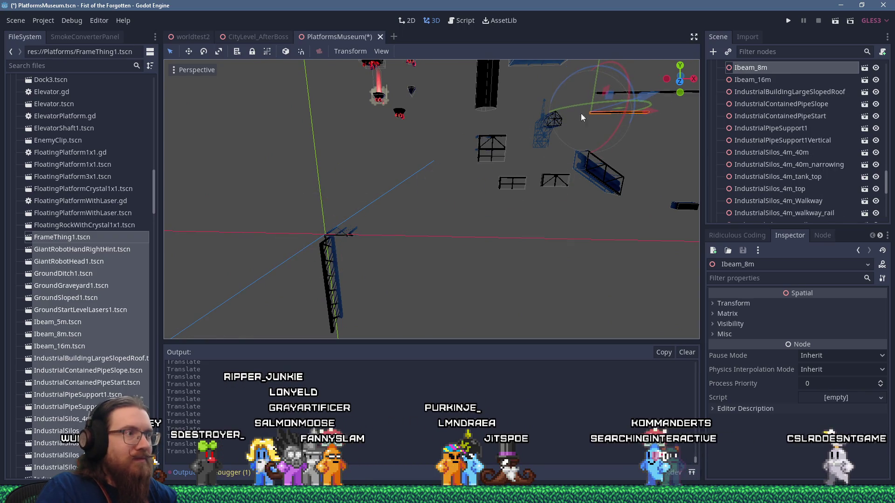
{"action": "left_click", "coordinate": [351, 236]}
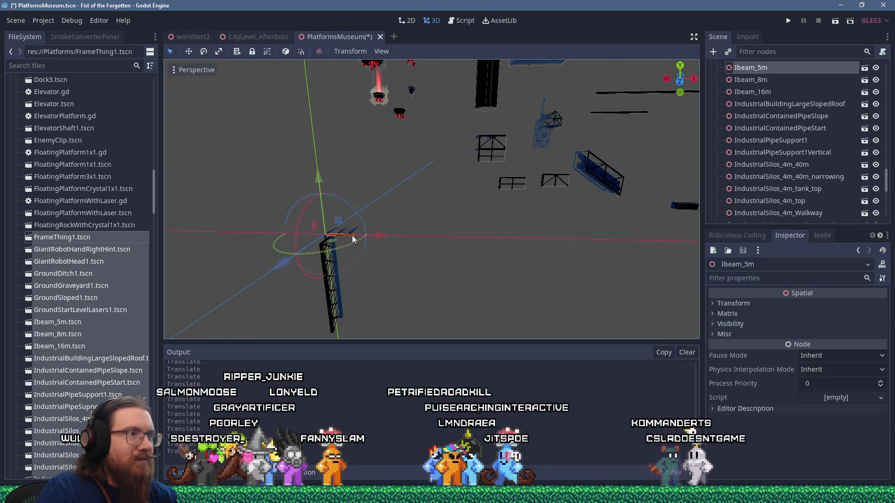
{"action": "mouse_move", "coordinate": [340, 225]}
{"action": "left_mouse_down"}
{"action": "mouse_move", "coordinate": [579, 136]}
{"action": "mouse_move", "coordinate": [614, 113]}
{"action": "left_mouse_up"}
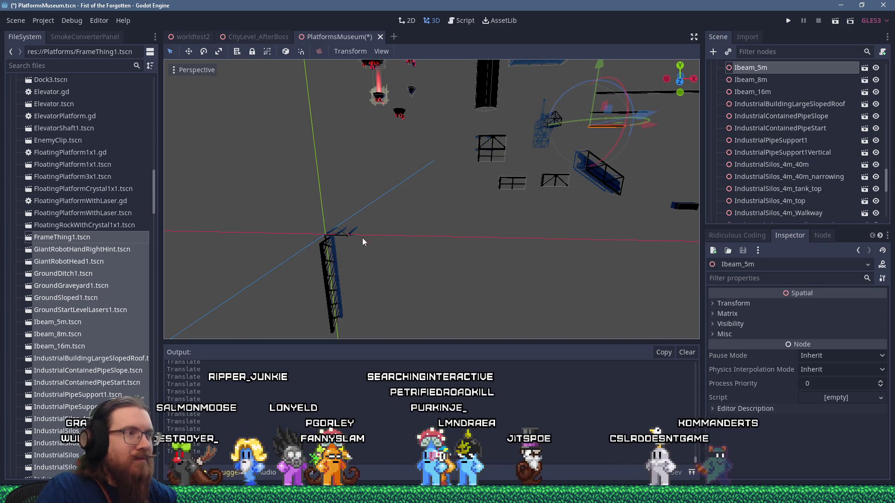
Move IndustrialSupportStructures_jut1 up-right among the frames and drag the next origin piece away
{"action": "left_click", "coordinate": [345, 235]}
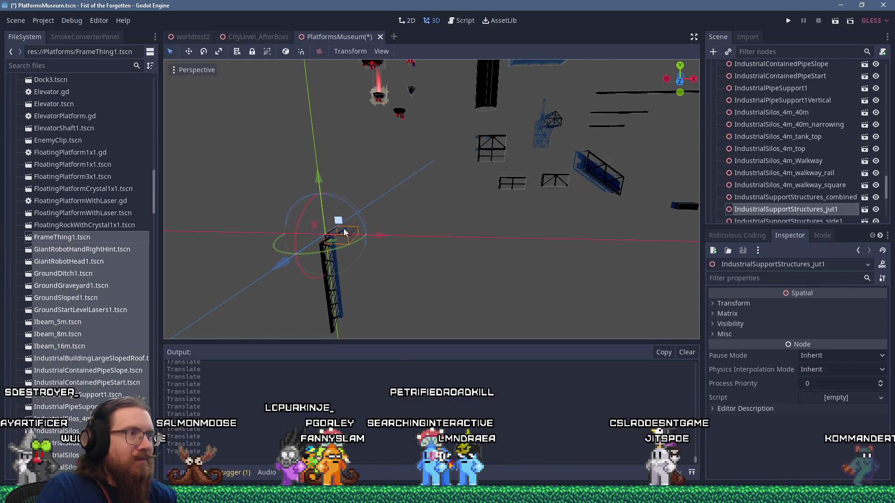
{"action": "left_click_drag", "start_coordinate": [409, 200], "coordinate": [539, 141]}
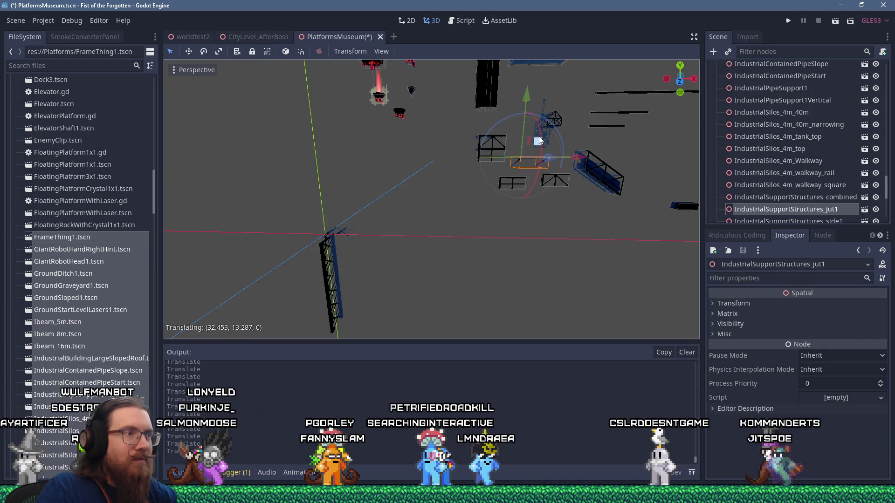
{"action": "left_click", "coordinate": [344, 233]}
{"action": "left_click", "coordinate": [341, 224]}
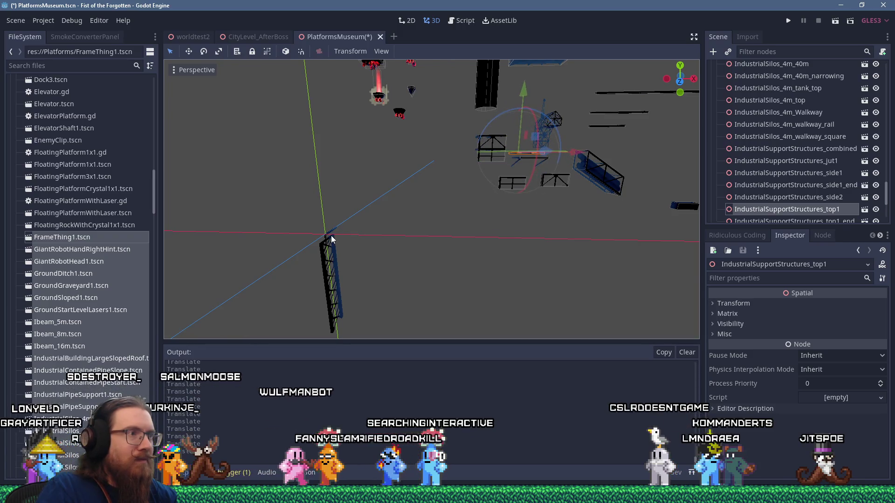
{"action": "left_click", "coordinate": [329, 234]}
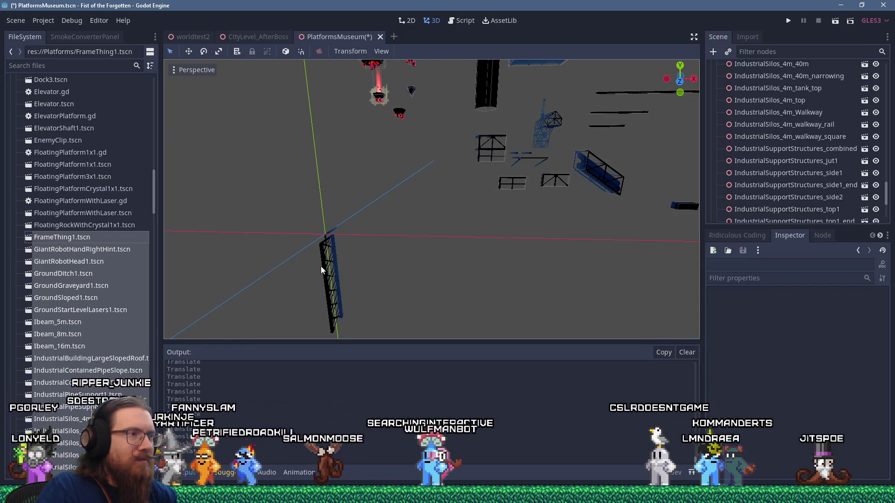
{"action": "left_click", "coordinate": [321, 269]}
{"action": "left_click_drag", "start_coordinate": [322, 270], "coordinate": [467, 52]}
Move IndustrialSupportStructures_side1_end up and right off the origin
{"action": "left_click", "coordinate": [325, 243]}
{"action": "mouse_move", "coordinate": [326, 243]}
{"action": "left_mouse_down"}
{"action": "mouse_move", "coordinate": [336, 225]}
{"action": "mouse_move", "coordinate": [586, 107]}
{"action": "left_mouse_up"}
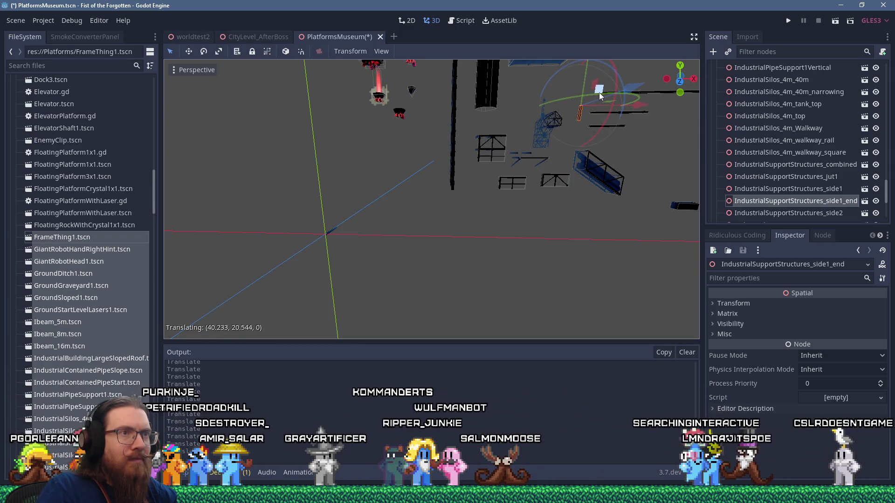
{"action": "key", "text": "f"}
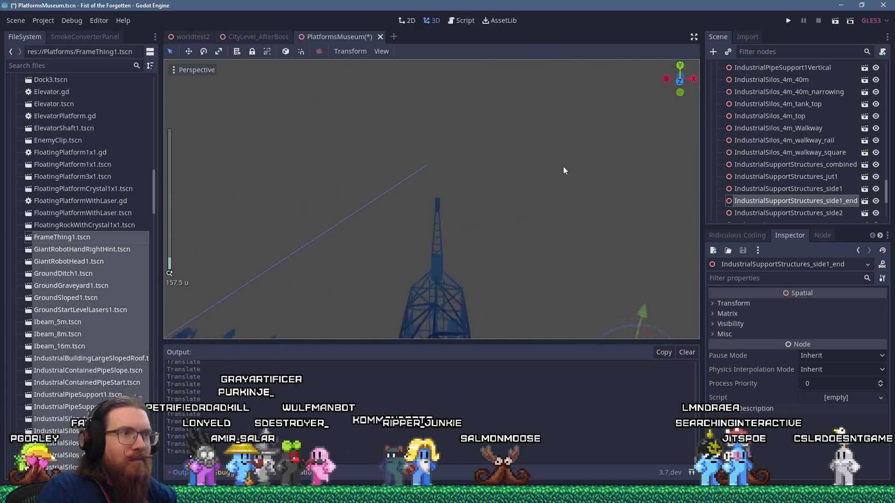
{"action": "scroll", "coordinate": [558, 166], "scroll_direction": "up", "scroll_amount": 3}
{"action": "key", "text": "f"}
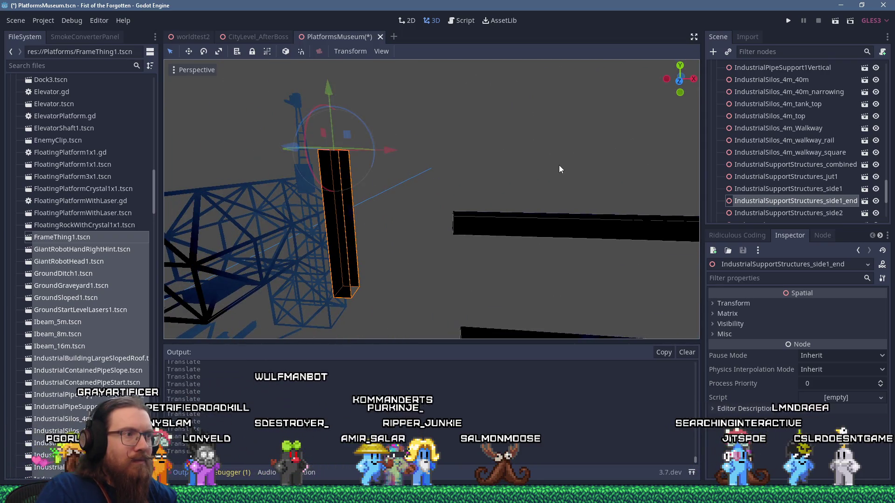
{"action": "scroll", "coordinate": [559, 168], "scroll_direction": "down", "scroll_amount": 5}
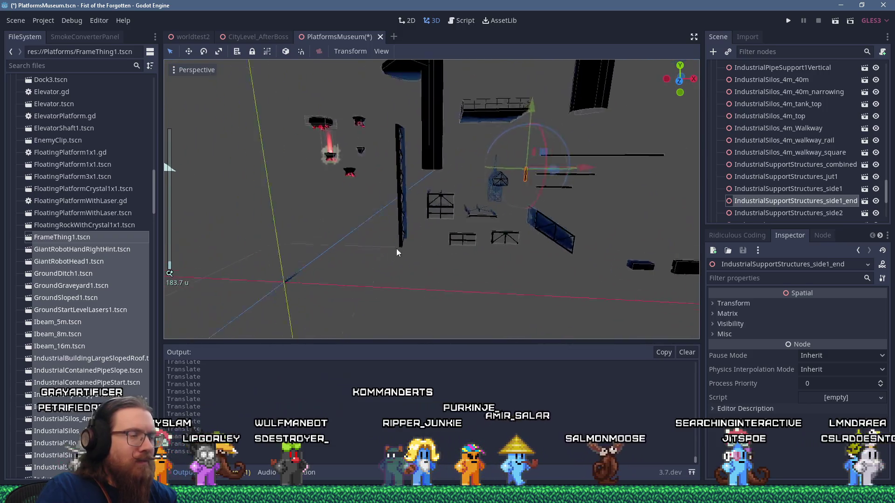
{"action": "left_click", "coordinate": [396, 243]}
Frame IndustrialSupportStructures_top1_end among the spread pieces and save the PlatformsMuseum scene
{"action": "left_click", "coordinate": [397, 247]}
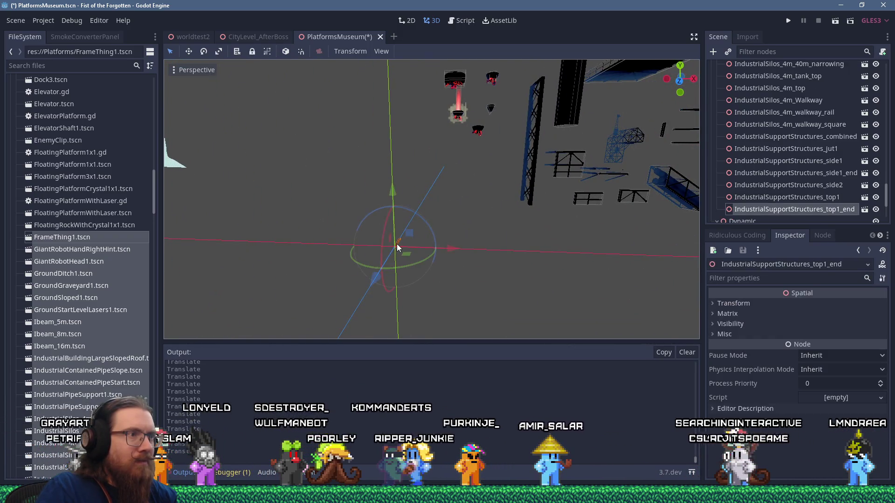
{"action": "key", "text": "f"}
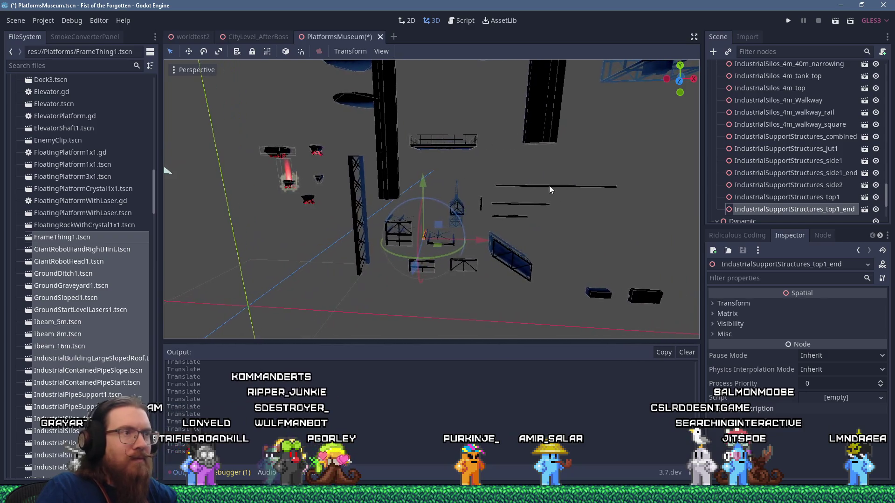
{"action": "mouse_move", "coordinate": [496, 210]}
{"action": "left_mouse_down"}
{"action": "mouse_move", "coordinate": [390, 263]}
{"action": "mouse_move", "coordinate": [465, 233]}
{"action": "mouse_move", "coordinate": [485, 250]}
{"action": "mouse_move", "coordinate": [471, 247]}
{"action": "mouse_move", "coordinate": [511, 231]}
{"action": "left_mouse_up"}
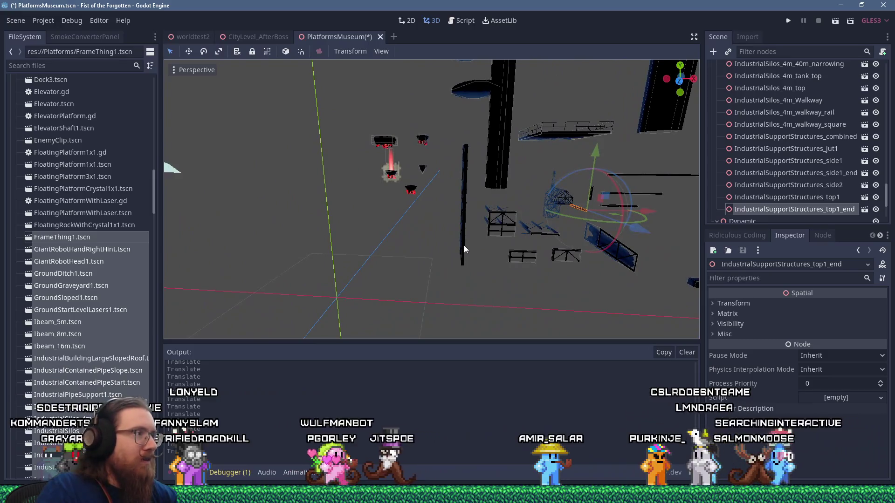
{"action": "key", "text": "ctrl+s"}
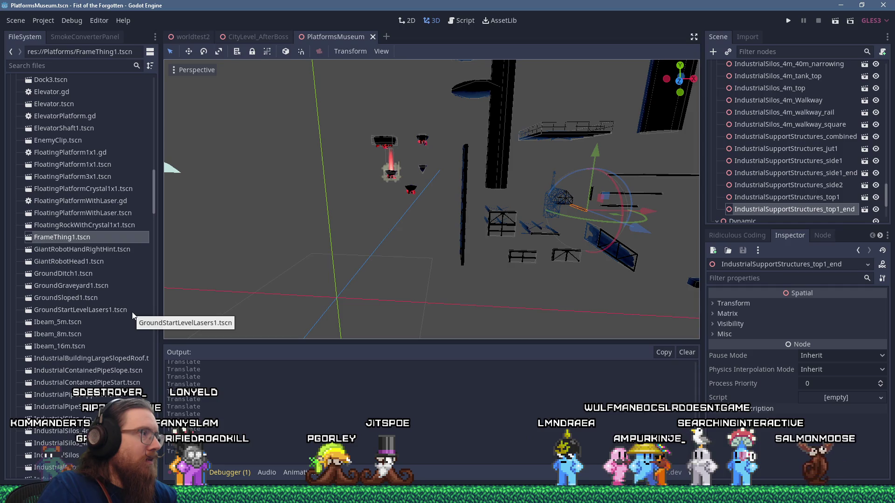
{"action": "scroll", "coordinate": [87, 310], "scroll_direction": "down", "scroll_amount": 5}
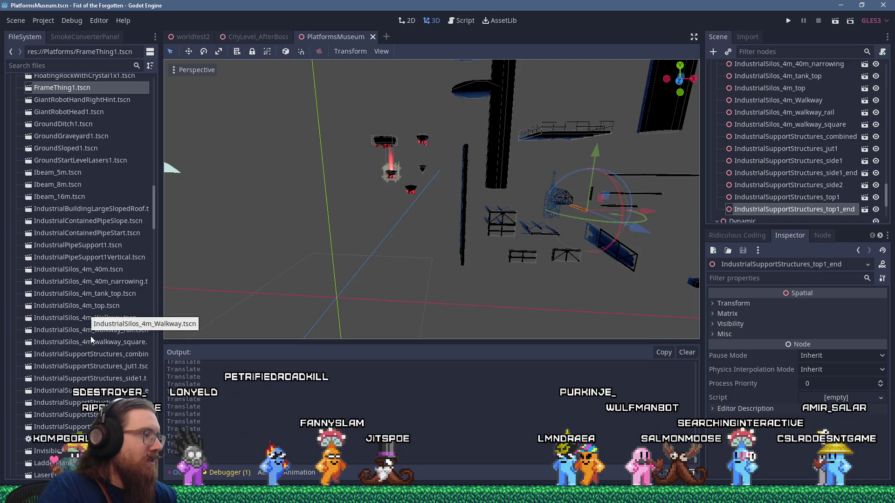
Instance LadderPlanks1.tscn through Pipes2m_vertical_connector under WithCollision
{"action": "left_click", "coordinate": [56, 463]}
{"action": "scroll", "coordinate": [105, 347], "scroll_direction": "down", "scroll_amount": 10}
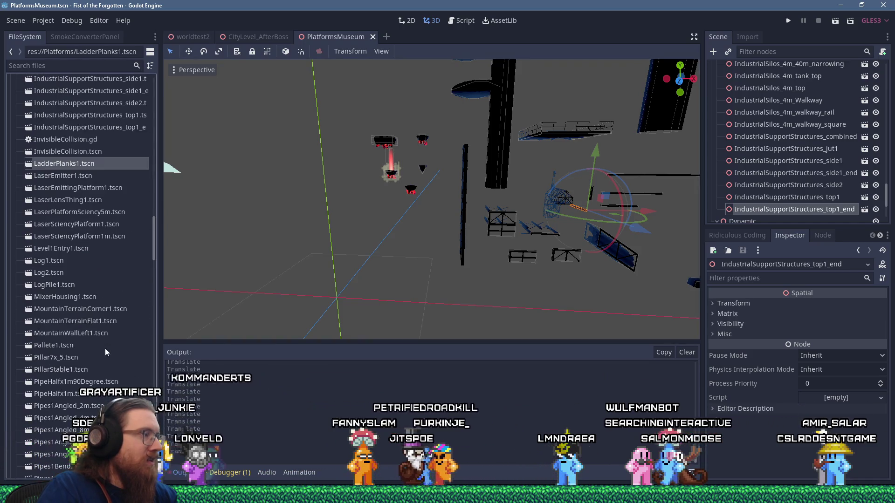
{"action": "scroll", "coordinate": [105, 351], "scroll_direction": "down", "scroll_amount": 2}
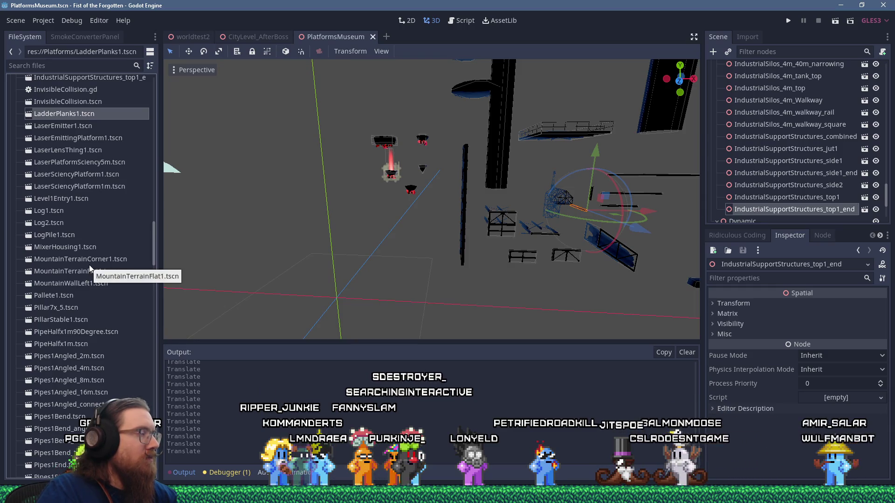
{"action": "scroll", "coordinate": [88, 265], "scroll_direction": "down", "scroll_amount": 10}
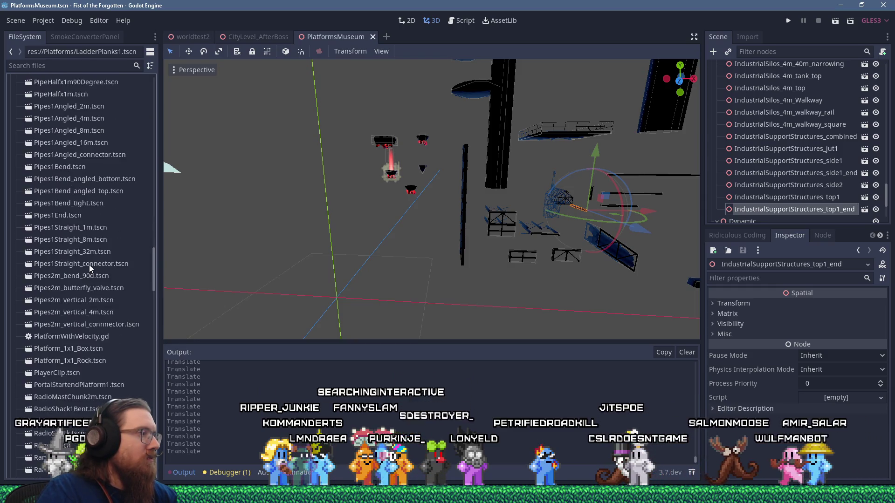
{"action": "scroll", "coordinate": [99, 302], "scroll_direction": "up", "scroll_amount": 10}
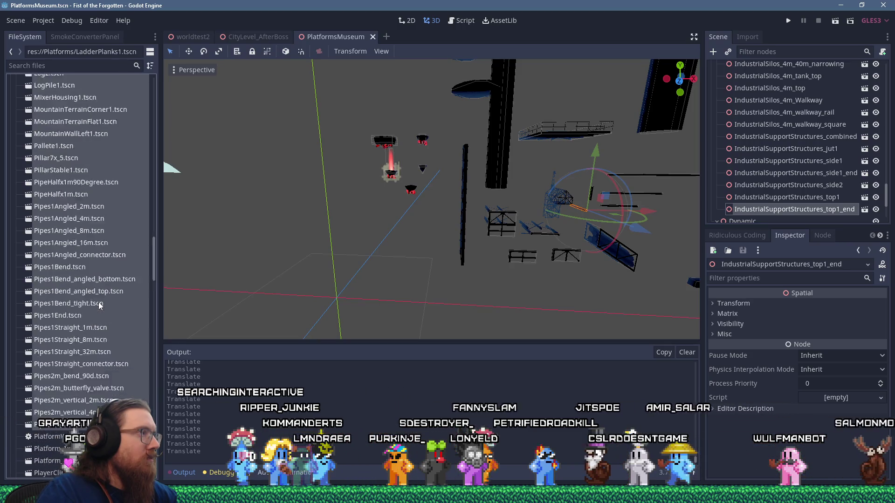
{"action": "scroll", "coordinate": [99, 306], "scroll_direction": "up", "scroll_amount": 3}
{"action": "scroll", "coordinate": [766, 194], "scroll_direction": "down", "scroll_amount": 2}
{"action": "scroll", "coordinate": [767, 194], "scroll_direction": "up", "scroll_amount": 10}
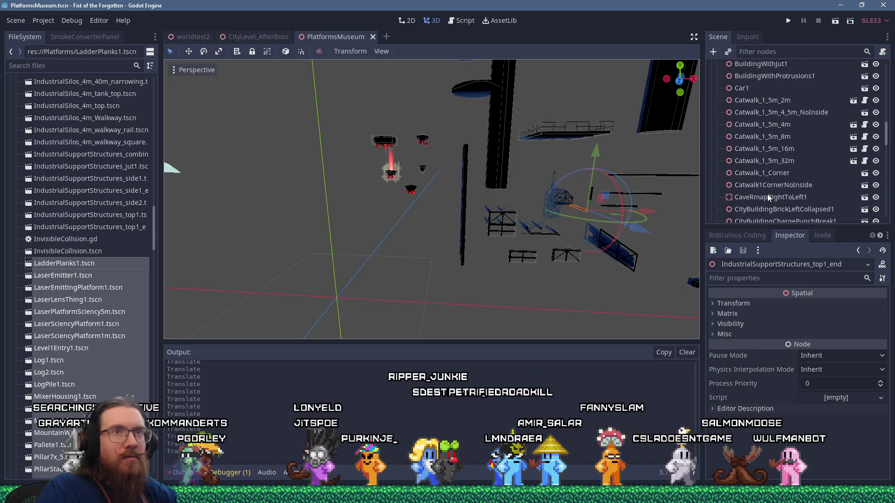
{"action": "scroll", "coordinate": [767, 194], "scroll_direction": "down", "scroll_amount": 10}
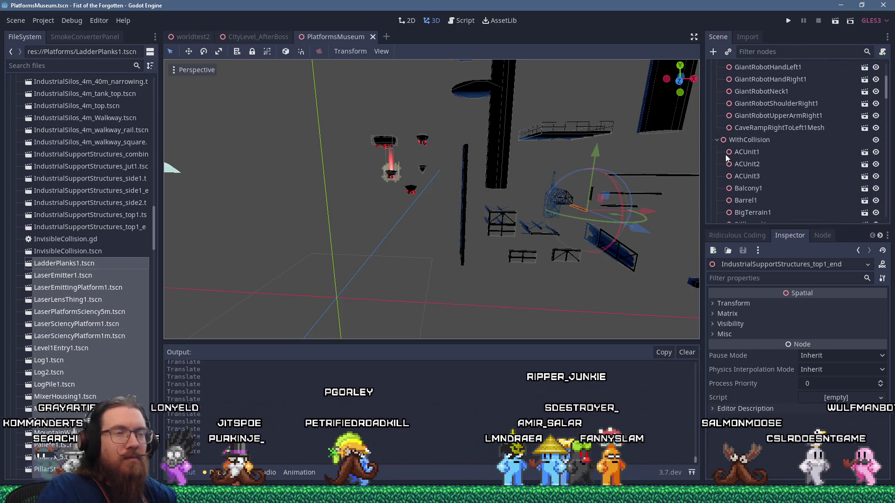
{"action": "left_click_drag", "start_coordinate": [82, 259], "coordinate": [275, 277]}
{"action": "left_click_drag", "start_coordinate": [759, 146], "coordinate": [750, 141]}
{"action": "scroll", "coordinate": [433, 229], "scroll_direction": "down", "scroll_amount": 4}
Move Level1Entry1 down and to the left, away from the new instances
{"action": "left_click_drag", "start_coordinate": [433, 228], "coordinate": [497, 211]}
{"action": "left_click", "coordinate": [564, 183]}
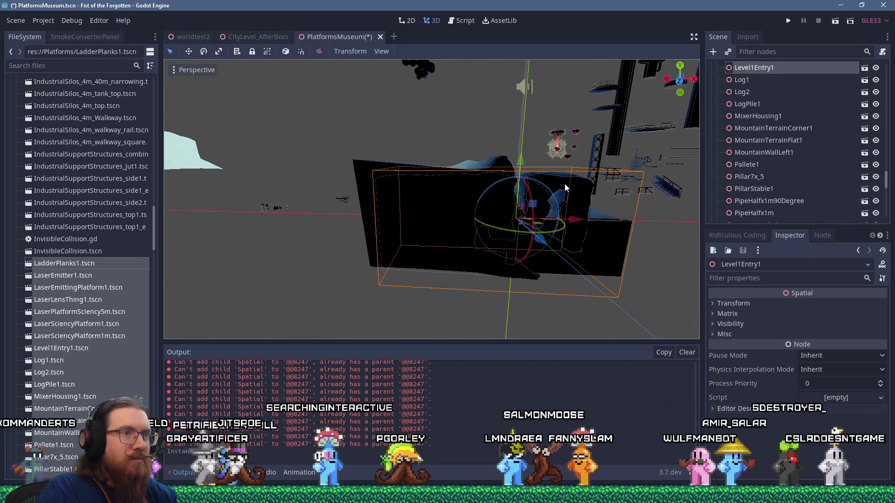
{"action": "mouse_move", "coordinate": [538, 211]}
{"action": "left_mouse_down"}
{"action": "mouse_move", "coordinate": [536, 228]}
{"action": "mouse_move", "coordinate": [449, 310]}
{"action": "mouse_move", "coordinate": [369, 298]}
{"action": "mouse_move", "coordinate": [379, 229]}
{"action": "mouse_move", "coordinate": [419, 240]}
{"action": "mouse_move", "coordinate": [588, 226]}
{"action": "mouse_move", "coordinate": [608, 244]}
{"action": "left_mouse_up"}
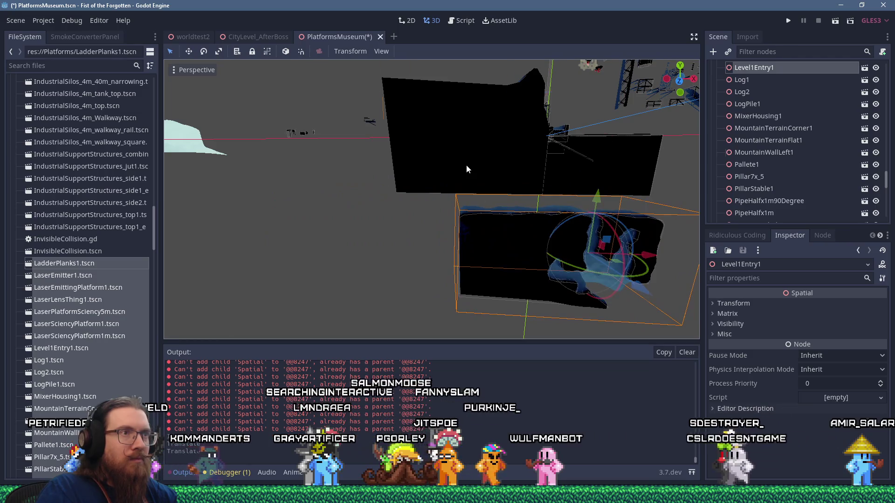
{"action": "left_click", "coordinate": [466, 164]}
{"action": "scroll", "coordinate": [467, 230], "scroll_direction": "up", "scroll_amount": 3}
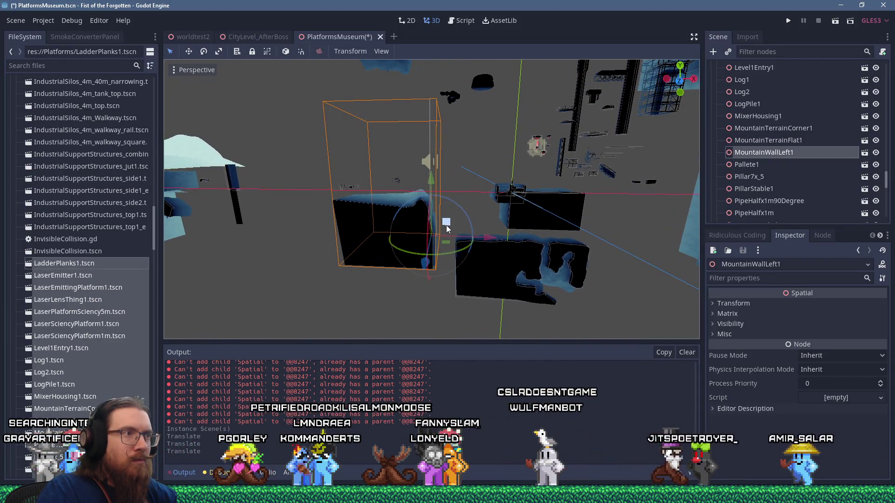
{"action": "mouse_move", "coordinate": [454, 223]}
{"action": "left_mouse_down"}
{"action": "mouse_move", "coordinate": [310, 141]}
{"action": "mouse_move", "coordinate": [427, 181]}
{"action": "mouse_move", "coordinate": [376, 124]}
{"action": "mouse_move", "coordinate": [333, 112]}
{"action": "mouse_move", "coordinate": [449, 195]}
{"action": "mouse_move", "coordinate": [269, 172]}
{"action": "mouse_move", "coordinate": [347, 216]}
{"action": "left_mouse_up"}
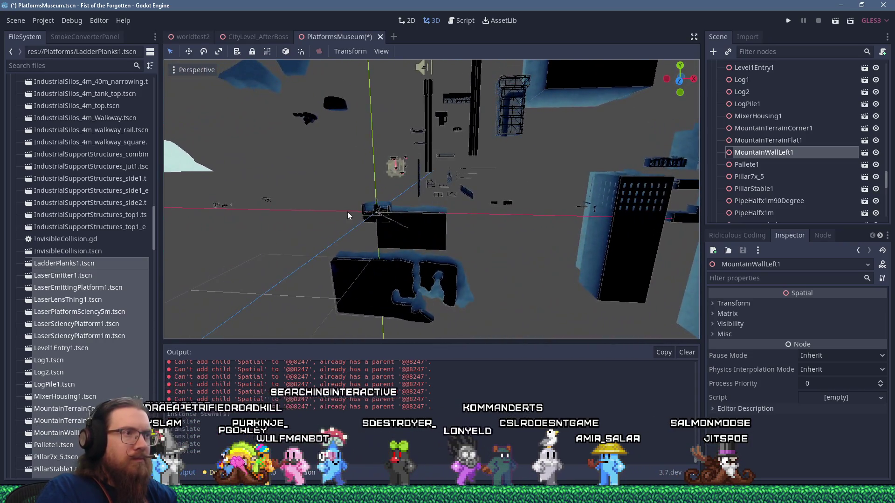
{"action": "scroll", "coordinate": [373, 238], "scroll_direction": "up", "scroll_amount": 5}
Drag MountainTerrainCorner1 off the origin pile to sit nearer the other terrain pieces
{"action": "left_click", "coordinate": [414, 268]}
{"action": "scroll", "coordinate": [414, 265], "scroll_direction": "down", "scroll_amount": 2}
{"action": "mouse_move", "coordinate": [414, 265]}
{"action": "left_mouse_down"}
{"action": "mouse_move", "coordinate": [529, 256]}
{"action": "mouse_move", "coordinate": [616, 202]}
{"action": "mouse_move", "coordinate": [368, 205]}
{"action": "mouse_move", "coordinate": [523, 209]}
{"action": "mouse_move", "coordinate": [555, 228]}
{"action": "mouse_move", "coordinate": [197, 229]}
{"action": "left_mouse_up"}
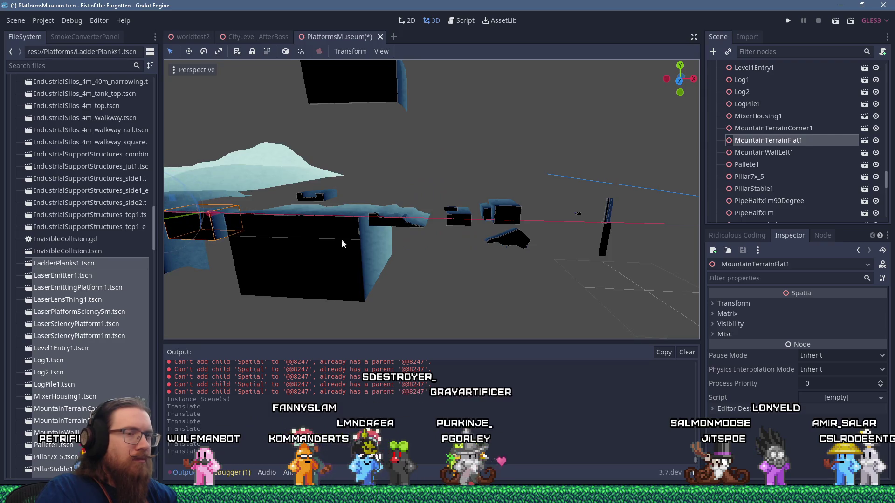
{"action": "mouse_move", "coordinate": [342, 239]}
{"action": "left_mouse_down"}
{"action": "mouse_move", "coordinate": [335, 231]}
{"action": "mouse_move", "coordinate": [390, 214]}
{"action": "left_mouse_up"}
{"action": "scroll", "coordinate": [390, 214], "scroll_direction": "up", "scroll_amount": 2}
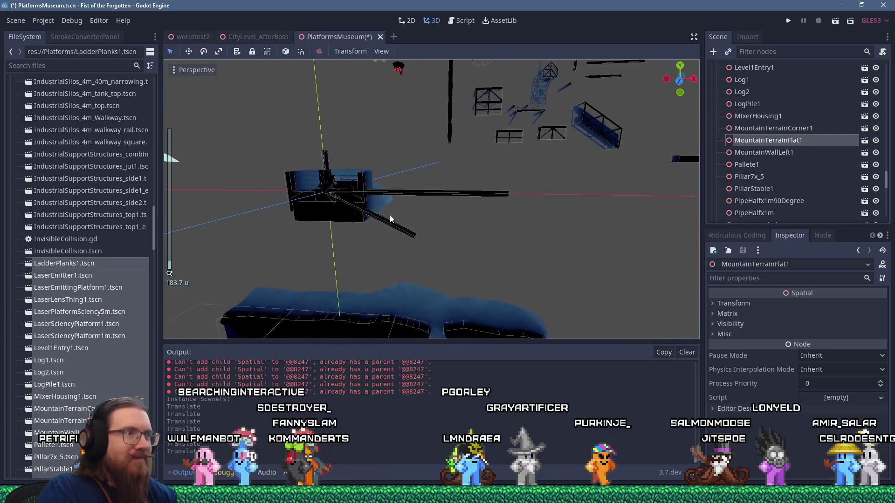
{"action": "left_click", "coordinate": [350, 215]}
{"action": "left_click_drag", "start_coordinate": [394, 196], "coordinate": [377, 237]}
{"action": "left_click_drag", "start_coordinate": [280, 233], "coordinate": [259, 223]}
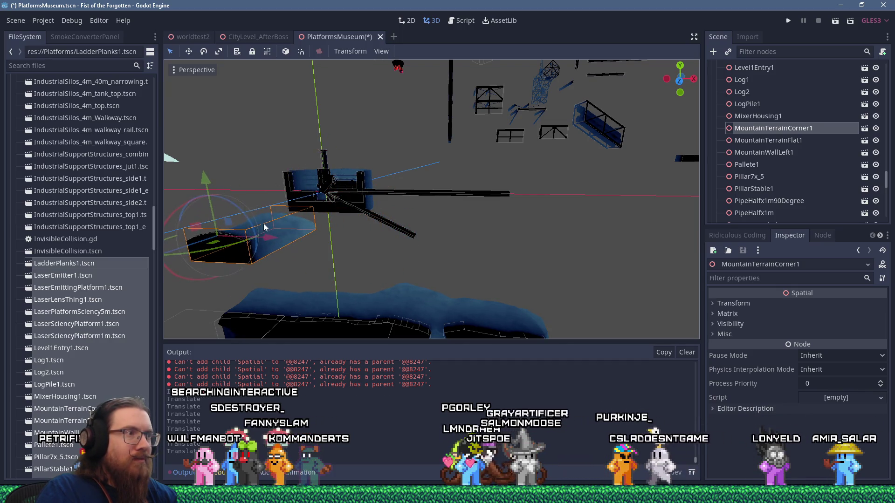
{"action": "scroll", "coordinate": [422, 219], "scroll_direction": "down", "scroll_amount": 3}
{"action": "mouse_move", "coordinate": [386, 207]}
{"action": "left_mouse_down"}
{"action": "mouse_move", "coordinate": [309, 209]}
{"action": "mouse_move", "coordinate": [507, 228]}
{"action": "mouse_move", "coordinate": [542, 245]}
{"action": "mouse_move", "coordinate": [438, 198]}
{"action": "left_mouse_up"}
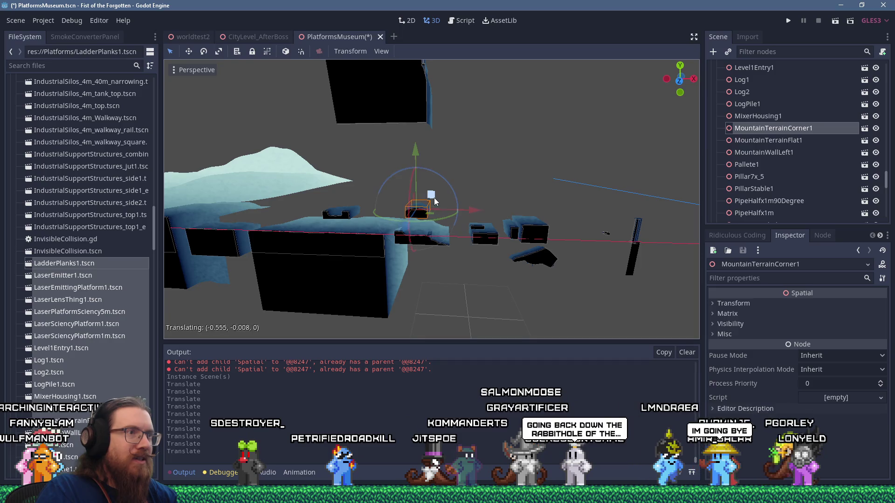
{"action": "mouse_move", "coordinate": [262, 189]}
{"action": "left_mouse_down"}
{"action": "mouse_move", "coordinate": [407, 208]}
{"action": "mouse_move", "coordinate": [214, 199]}
{"action": "mouse_move", "coordinate": [343, 214]}
{"action": "left_mouse_up"}
{"action": "scroll", "coordinate": [343, 214], "scroll_direction": "down", "scroll_amount": 2}
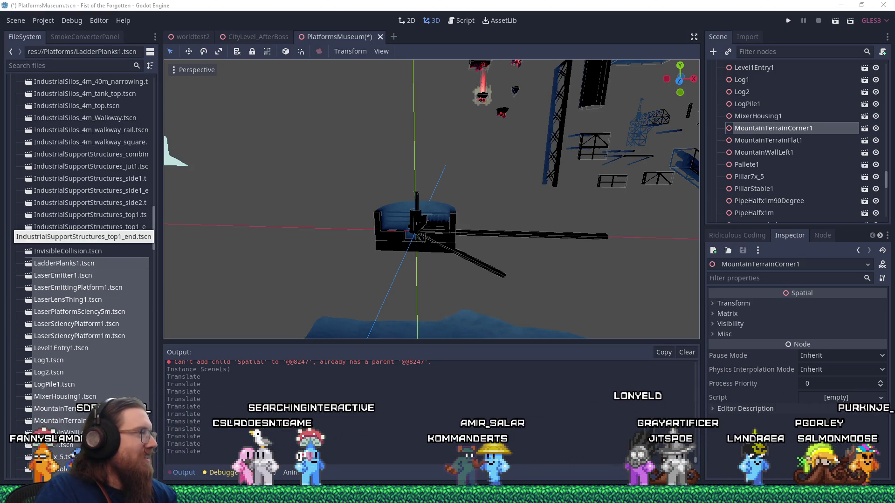
Frame MixerHousing1, then move Pipes1Straight_32m and Pipes1Angled_16m out to the upper right
{"action": "left_click", "coordinate": [397, 239]}
{"action": "left_click_drag", "start_coordinate": [447, 234], "coordinate": [337, 231]}
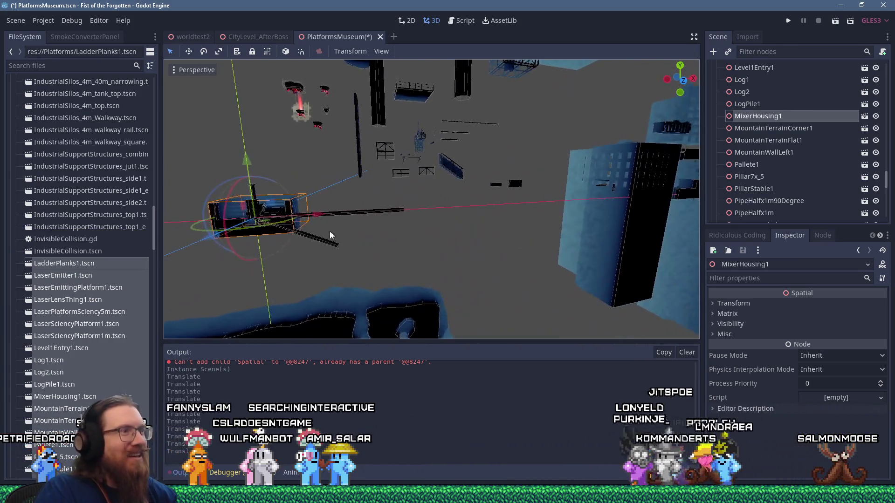
{"action": "key", "text": "f"}
{"action": "scroll", "coordinate": [487, 219], "scroll_direction": "up", "scroll_amount": 4}
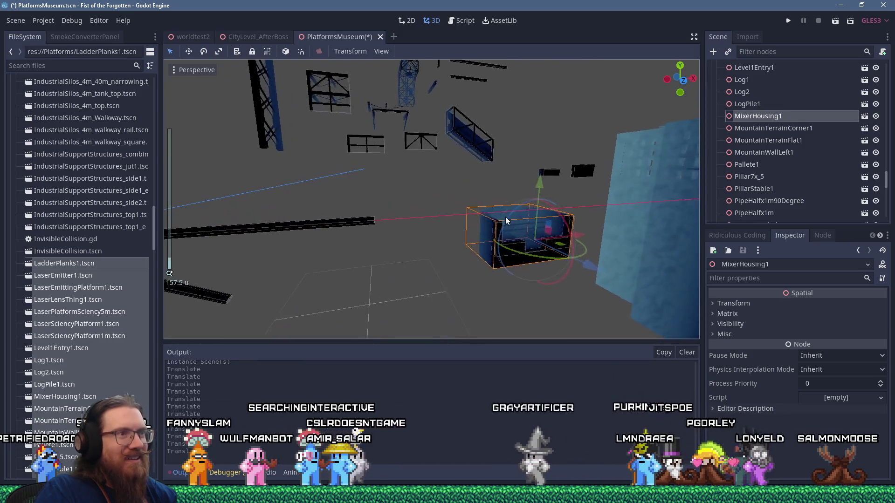
{"action": "mouse_move", "coordinate": [487, 219]}
{"action": "left_mouse_down"}
{"action": "mouse_move", "coordinate": [460, 220]}
{"action": "mouse_move", "coordinate": [406, 191]}
{"action": "mouse_move", "coordinate": [382, 204]}
{"action": "mouse_move", "coordinate": [424, 222]}
{"action": "left_mouse_up"}
{"action": "left_click", "coordinate": [451, 225]}
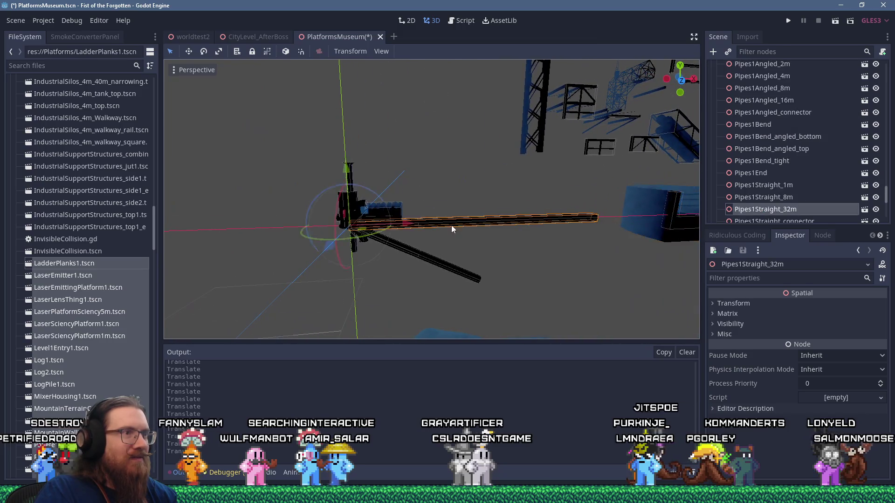
{"action": "scroll", "coordinate": [449, 225], "scroll_direction": "down", "scroll_amount": 2}
{"action": "left_click_drag", "start_coordinate": [263, 220], "coordinate": [503, 124]}
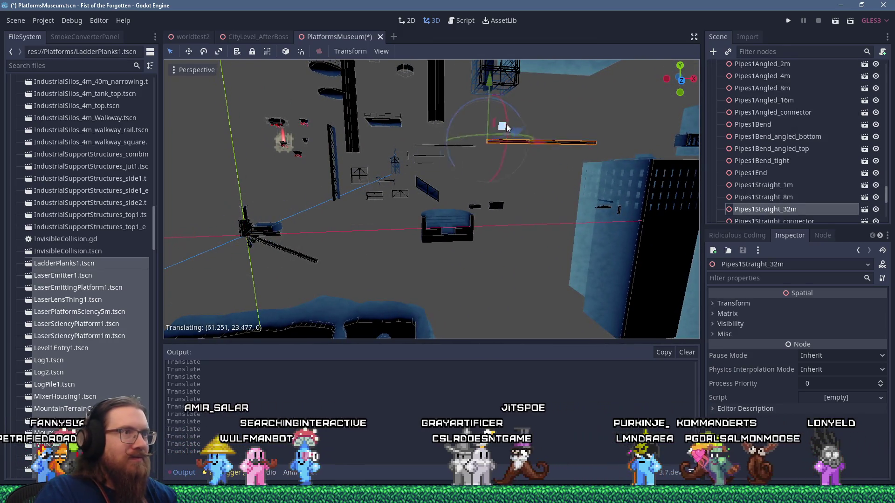
{"action": "left_click", "coordinate": [281, 239]}
{"action": "mouse_move", "coordinate": [281, 239]}
{"action": "left_mouse_down"}
{"action": "mouse_move", "coordinate": [401, 210]}
{"action": "mouse_move", "coordinate": [515, 135]}
{"action": "left_mouse_up"}
Move Pipes1Angled_4m and Pipes1Bend_angled_top from the origin toward the upper right
{"action": "left_click", "coordinate": [274, 245]}
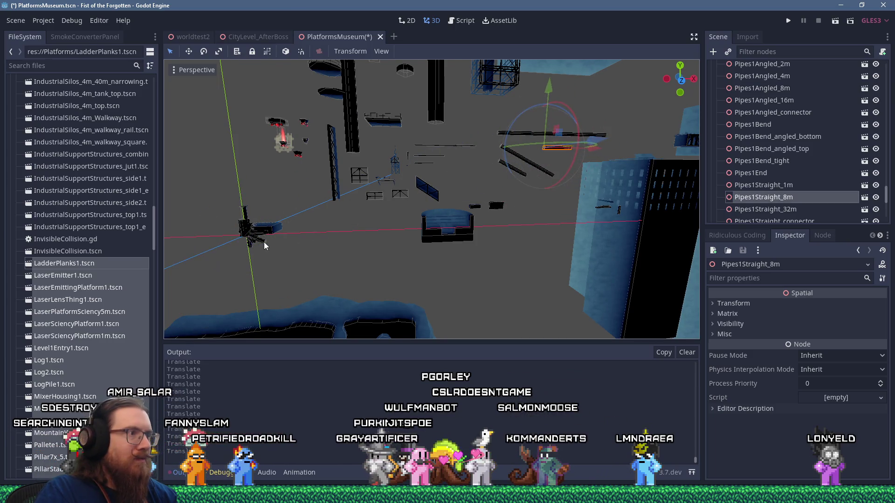
{"action": "left_click", "coordinate": [266, 245]}
{"action": "left_click_drag", "start_coordinate": [263, 240], "coordinate": [503, 179]}
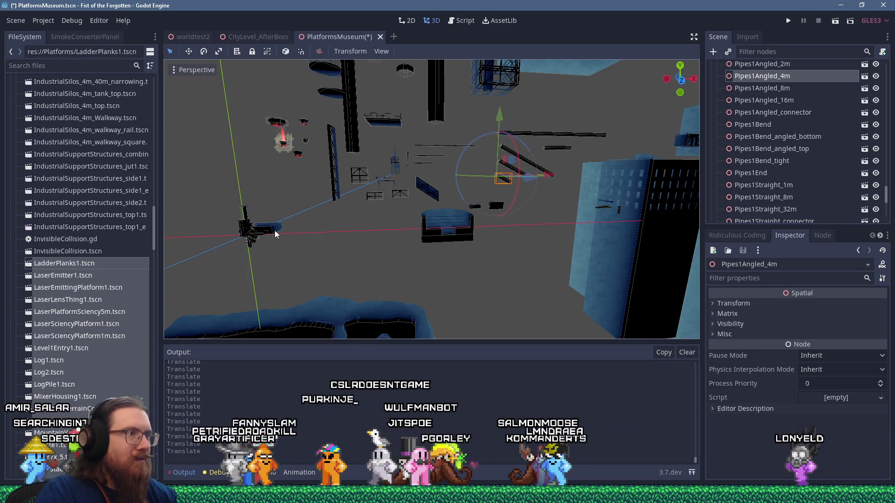
{"action": "left_click", "coordinate": [254, 238]}
{"action": "left_click_drag", "start_coordinate": [256, 226], "coordinate": [497, 182]}
{"action": "scroll", "coordinate": [497, 182], "scroll_direction": "up", "scroll_amount": 5}
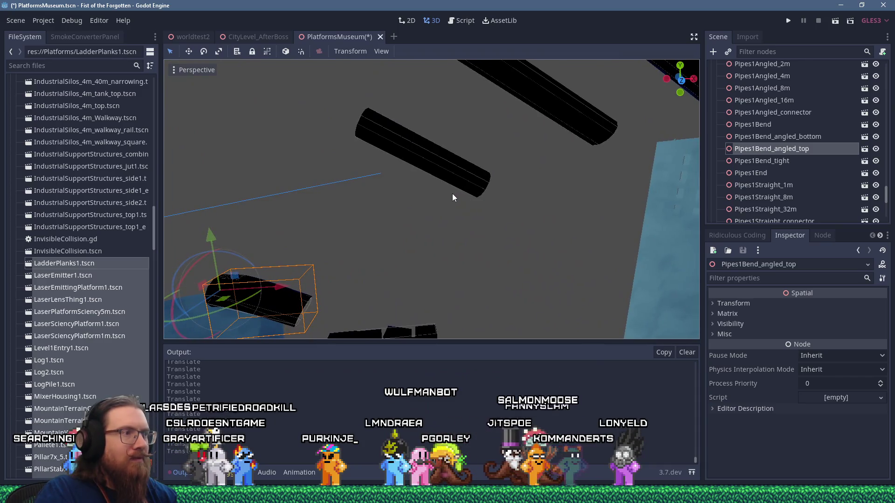
{"action": "scroll", "coordinate": [452, 194], "scroll_direction": "down", "scroll_amount": 6}
{"action": "mouse_move", "coordinate": [402, 200]}
{"action": "left_mouse_down"}
{"action": "mouse_move", "coordinate": [435, 192]}
{"action": "mouse_move", "coordinate": [437, 208]}
{"action": "mouse_move", "coordinate": [395, 228]}
{"action": "left_mouse_up"}
Move LogPile1 away from the origin and Pipes2m_vertical_4m out to the right
{"action": "left_click", "coordinate": [350, 252]}
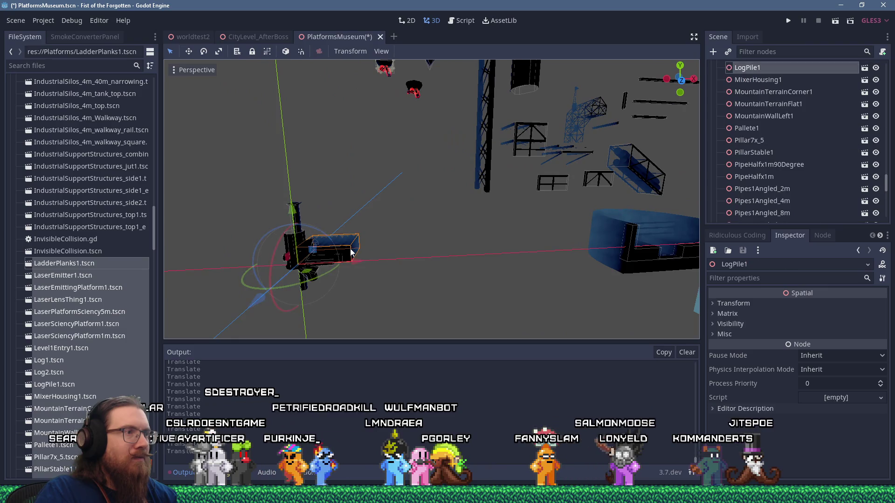
{"action": "mouse_move", "coordinate": [326, 250]}
{"action": "left_mouse_down"}
{"action": "mouse_move", "coordinate": [399, 248]}
{"action": "mouse_move", "coordinate": [453, 233]}
{"action": "mouse_move", "coordinate": [246, 189]}
{"action": "mouse_move", "coordinate": [259, 208]}
{"action": "left_mouse_up"}
{"action": "scroll", "coordinate": [370, 205], "scroll_direction": "down", "scroll_amount": 5}
{"action": "scroll", "coordinate": [391, 205], "scroll_direction": "up", "scroll_amount": 3}
{"action": "key", "text": "f"}
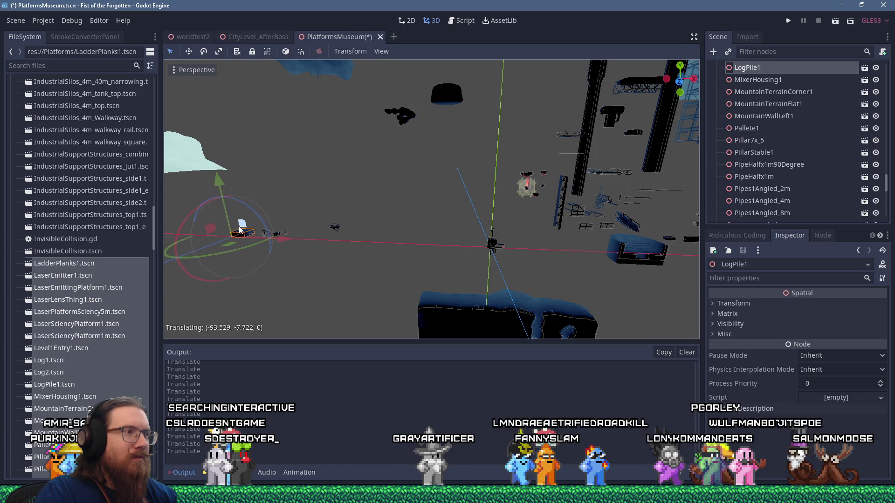
{"action": "scroll", "coordinate": [494, 247], "scroll_direction": "up", "scroll_amount": 5}
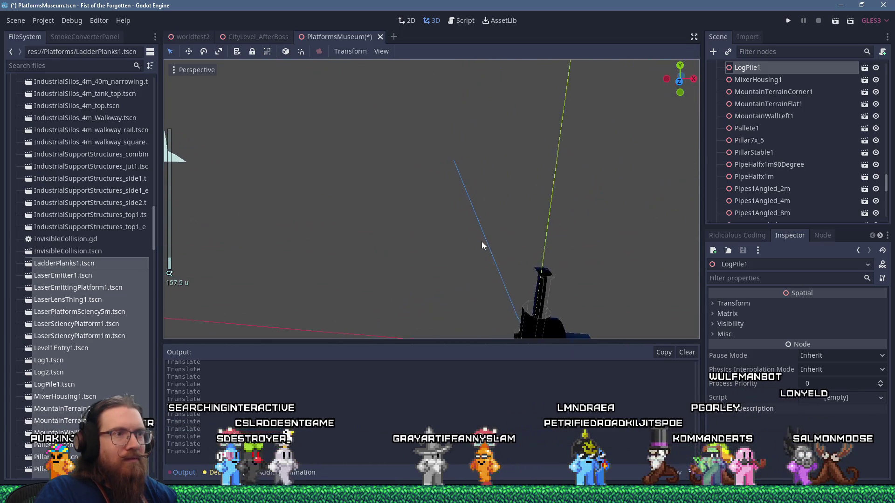
{"action": "mouse_move", "coordinate": [447, 236]}
{"action": "left_mouse_down"}
{"action": "mouse_move", "coordinate": [499, 247]}
{"action": "mouse_move", "coordinate": [614, 208]}
{"action": "left_mouse_up"}
{"action": "scroll", "coordinate": [614, 208], "scroll_direction": "down", "scroll_amount": 5}
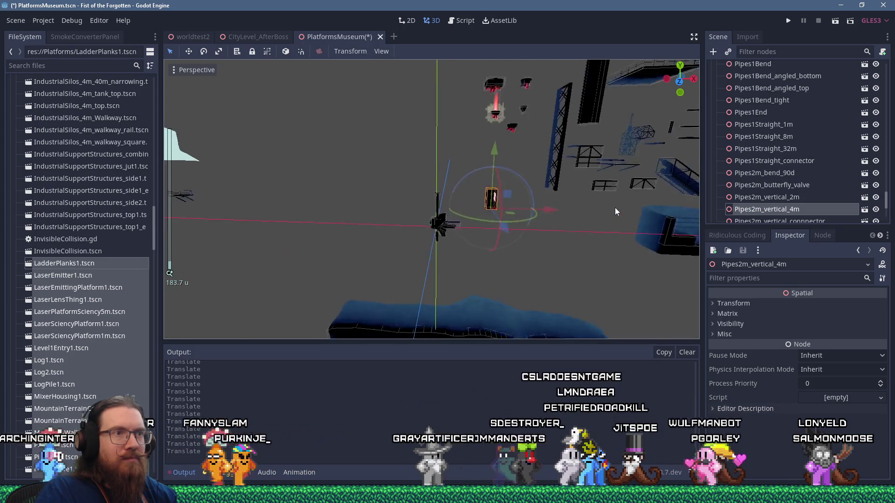
{"action": "left_click_drag", "start_coordinate": [424, 227], "coordinate": [448, 205]}
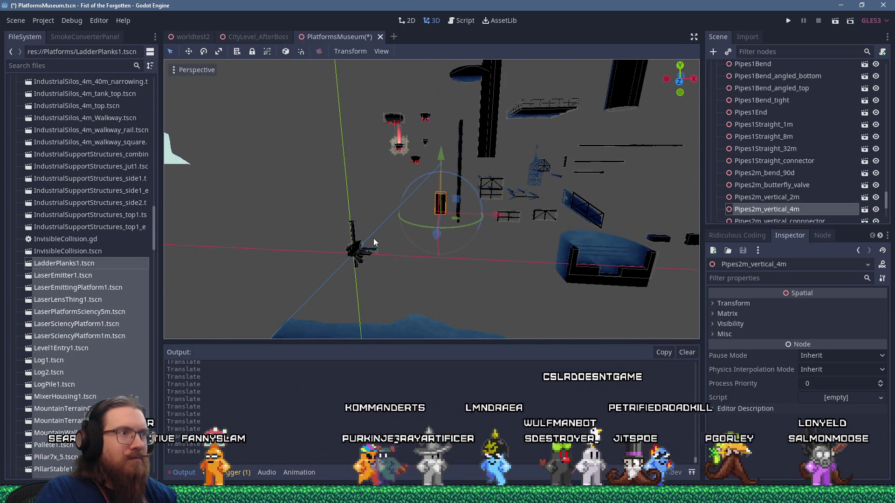
{"action": "left_click", "coordinate": [354, 234]}
{"action": "key", "text": "f"}
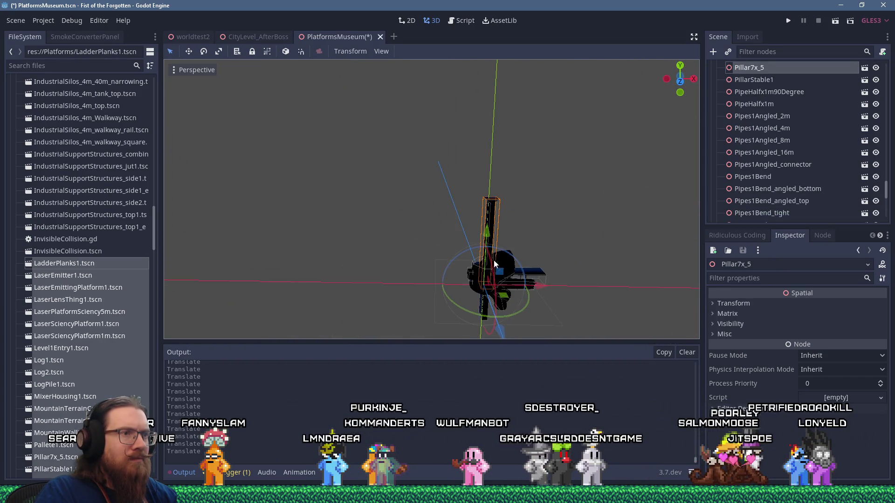
Orbit and zoom around Pillar7x_5 to view the origin cluster from a new angle
{"action": "scroll", "coordinate": [497, 201], "scroll_direction": "up", "scroll_amount": 3}
{"action": "scroll", "coordinate": [496, 200], "scroll_direction": "down", "scroll_amount": 3}
{"action": "left_click_drag", "start_coordinate": [496, 200], "coordinate": [488, 199]}
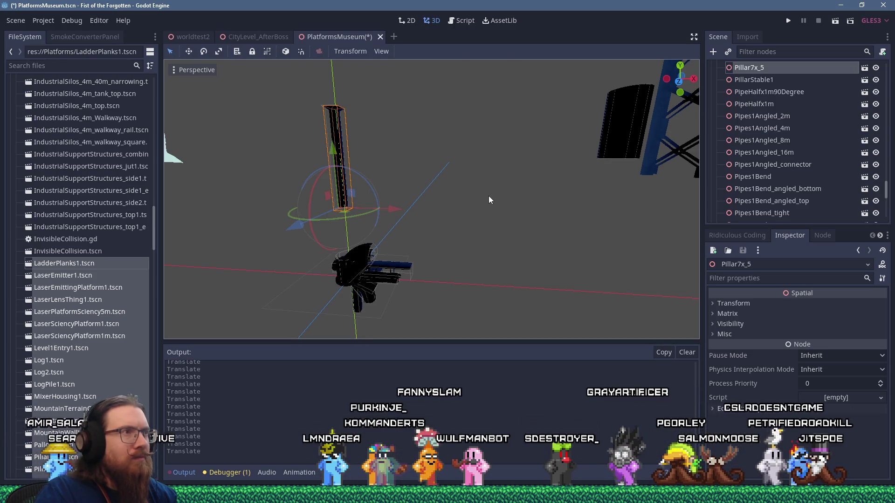
{"action": "scroll", "coordinate": [387, 187], "scroll_direction": "up", "scroll_amount": 3}
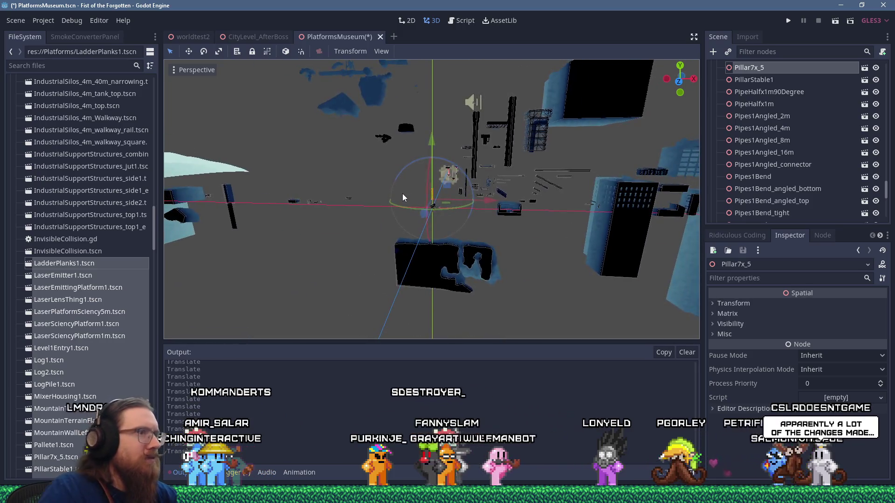
{"action": "scroll", "coordinate": [429, 196], "scroll_direction": "up", "scroll_amount": 5}
{"action": "scroll", "coordinate": [440, 197], "scroll_direction": "up", "scroll_amount": 3}
{"action": "mouse_move", "coordinate": [387, 191]}
{"action": "left_mouse_down"}
{"action": "mouse_move", "coordinate": [366, 168]}
{"action": "mouse_move", "coordinate": [401, 130]}
{"action": "mouse_move", "coordinate": [498, 127]}
{"action": "mouse_move", "coordinate": [569, 174]}
{"action": "mouse_move", "coordinate": [510, 205]}
{"action": "mouse_move", "coordinate": [275, 197]}
{"action": "mouse_move", "coordinate": [328, 171]}
{"action": "mouse_move", "coordinate": [485, 186]}
{"action": "mouse_move", "coordinate": [437, 191]}
{"action": "mouse_move", "coordinate": [447, 186]}
{"action": "mouse_move", "coordinate": [314, 180]}
{"action": "mouse_move", "coordinate": [454, 188]}
{"action": "mouse_move", "coordinate": [366, 186]}
{"action": "mouse_move", "coordinate": [479, 205]}
{"action": "mouse_move", "coordinate": [287, 183]}
{"action": "mouse_move", "coordinate": [412, 203]}
{"action": "mouse_move", "coordinate": [507, 195]}
{"action": "left_mouse_up"}
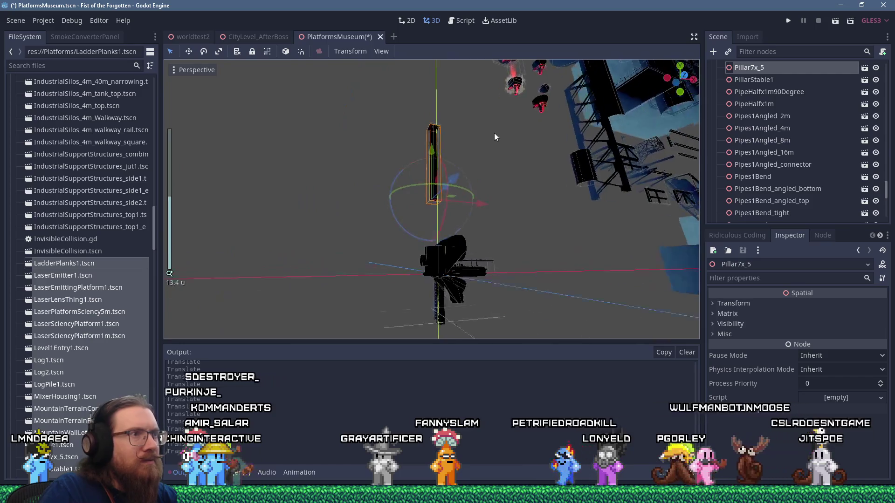
{"action": "scroll", "coordinate": [466, 129], "scroll_direction": "up", "scroll_amount": 3}
{"action": "scroll", "coordinate": [314, 179], "scroll_direction": "down", "scroll_amount": 5}
{"action": "mouse_move", "coordinate": [365, 201]}
{"action": "left_mouse_down"}
{"action": "mouse_move", "coordinate": [169, 180]}
{"action": "mouse_move", "coordinate": [381, 207]}
{"action": "left_mouse_up"}
{"action": "scroll", "coordinate": [401, 196], "scroll_direction": "up", "scroll_amount": 3}
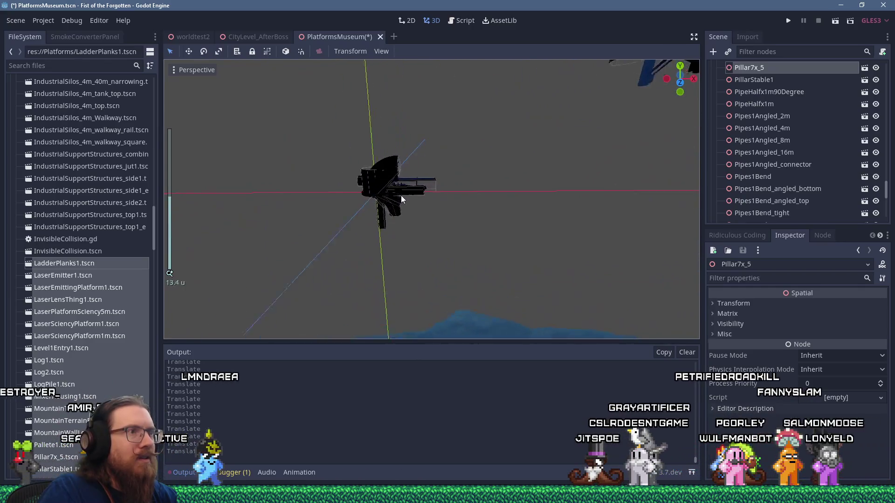
Move Pipes1Bend out to the right of the origin and centre the view on Log2
{"action": "left_click", "coordinate": [373, 187]}
{"action": "scroll", "coordinate": [308, 212], "scroll_direction": "down", "scroll_amount": 4}
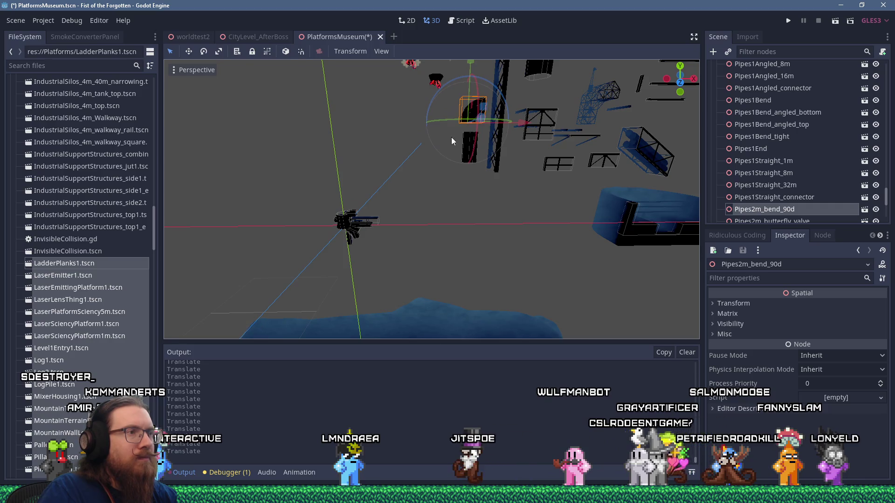
{"action": "scroll", "coordinate": [380, 185], "scroll_direction": "up", "scroll_amount": 3}
{"action": "left_click", "coordinate": [295, 238]}
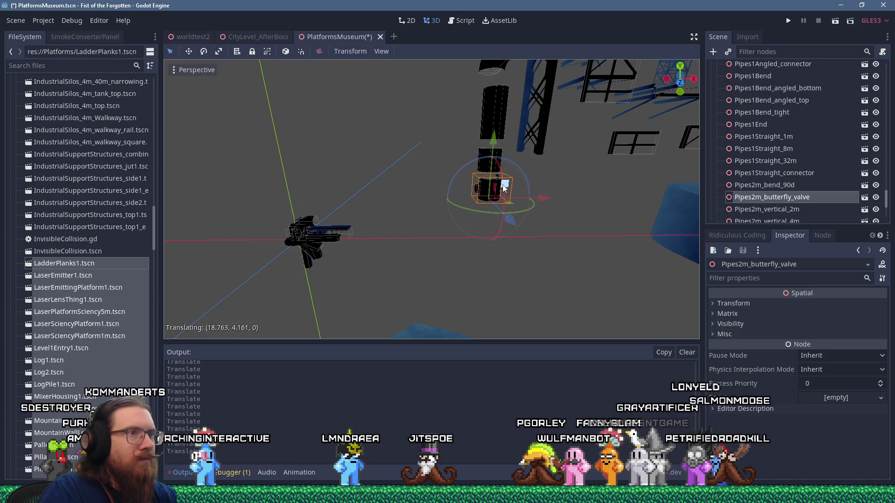
{"action": "left_click", "coordinate": [307, 230]}
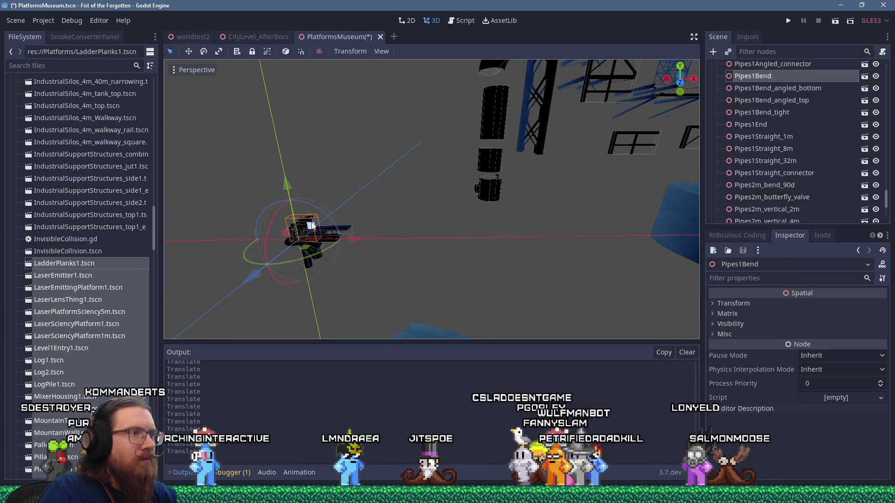
{"action": "mouse_move", "coordinate": [310, 226]}
{"action": "left_mouse_down"}
{"action": "mouse_move", "coordinate": [352, 225]}
{"action": "mouse_move", "coordinate": [329, 237]}
{"action": "mouse_move", "coordinate": [334, 228]}
{"action": "left_mouse_up"}
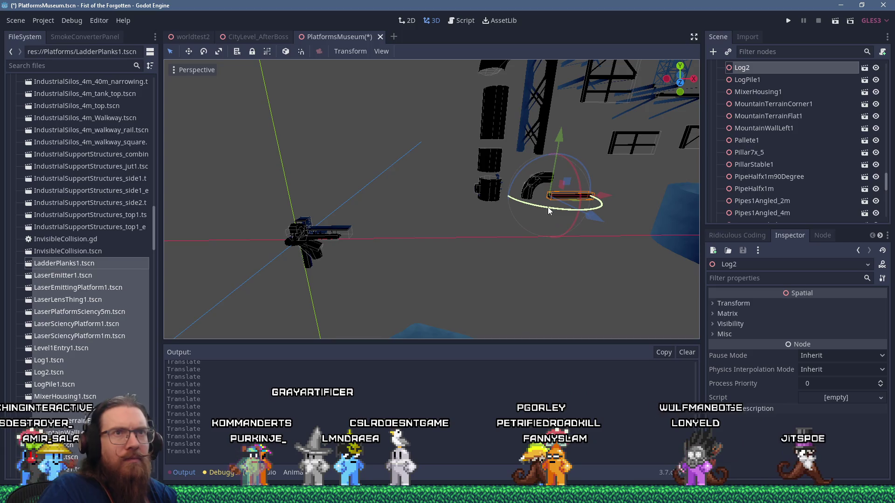
{"action": "scroll", "coordinate": [547, 207], "scroll_direction": "down", "scroll_amount": 6}
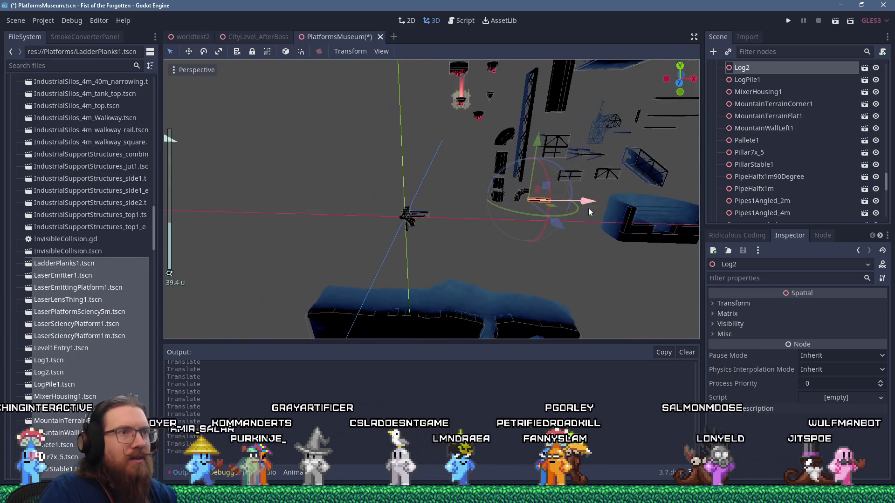
{"action": "key", "text": "f"}
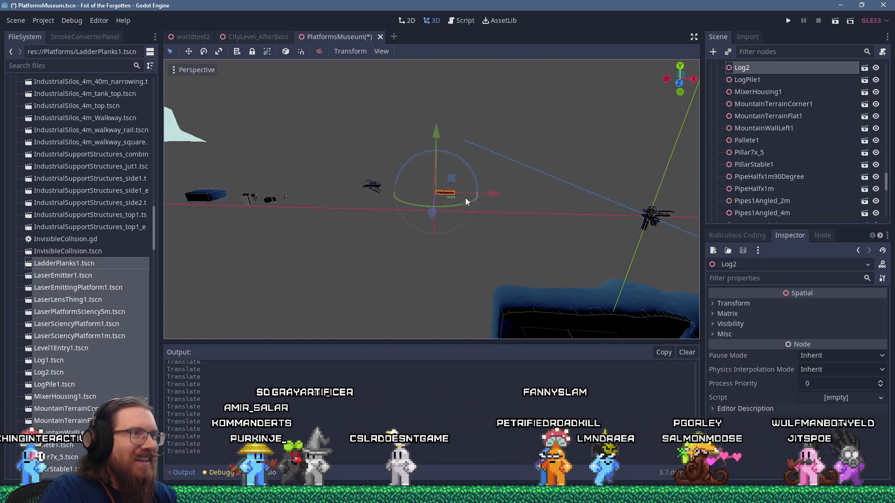
{"action": "key", "text": "f"}
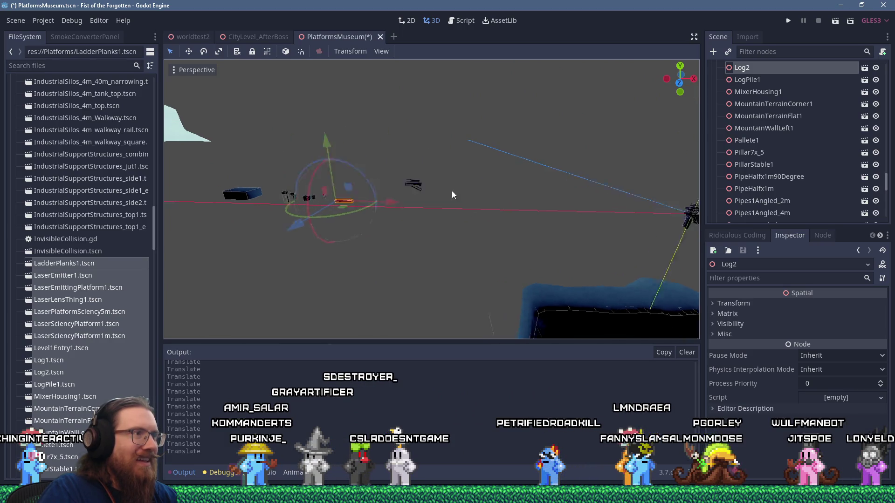
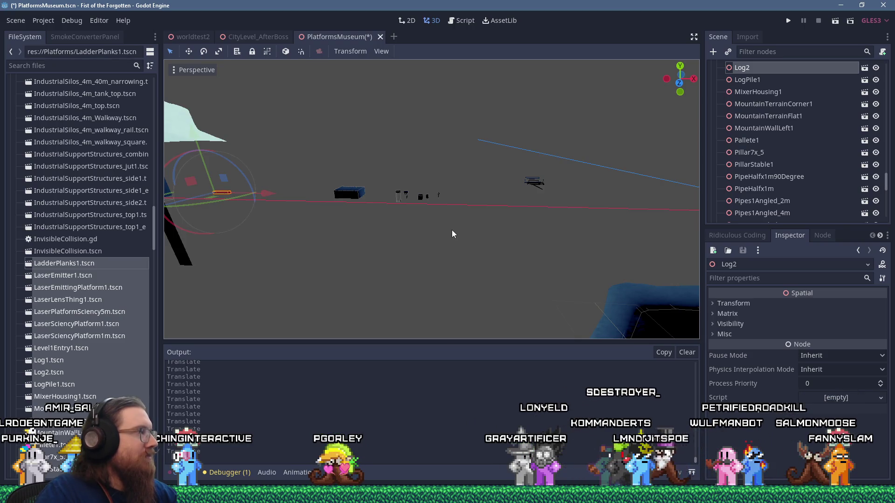
Move the Pipes1Bend_angled_bottom piece from the origin out beside the other pipes
{"action": "mouse_move", "coordinate": [526, 208]}
{"action": "left_mouse_down"}
{"action": "mouse_move", "coordinate": [248, 211]}
{"action": "mouse_move", "coordinate": [410, 199]}
{"action": "mouse_move", "coordinate": [367, 185]}
{"action": "mouse_move", "coordinate": [527, 221]}
{"action": "mouse_move", "coordinate": [342, 205]}
{"action": "mouse_move", "coordinate": [329, 230]}
{"action": "mouse_move", "coordinate": [253, 246]}
{"action": "mouse_move", "coordinate": [244, 281]}
{"action": "mouse_move", "coordinate": [291, 283]}
{"action": "mouse_move", "coordinate": [362, 263]}
{"action": "mouse_move", "coordinate": [397, 240]}
{"action": "mouse_move", "coordinate": [490, 211]}
{"action": "mouse_move", "coordinate": [490, 201]}
{"action": "left_mouse_up"}
{"action": "scroll", "coordinate": [526, 221], "scroll_direction": "up", "scroll_amount": 3}
{"action": "scroll", "coordinate": [343, 205], "scroll_direction": "down", "scroll_amount": 4}
{"action": "scroll", "coordinate": [362, 263], "scroll_direction": "down", "scroll_amount": 2}
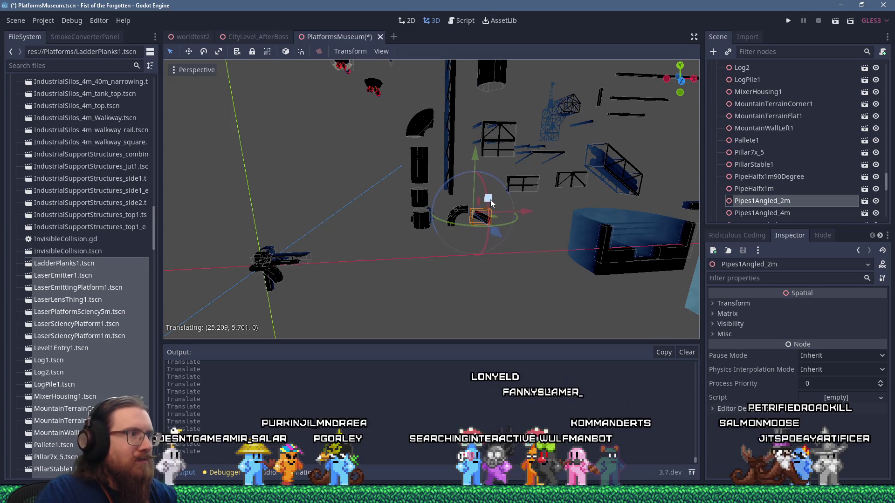
{"action": "left_click", "coordinate": [281, 279]}
{"action": "mouse_move", "coordinate": [281, 253]}
{"action": "left_mouse_down"}
{"action": "mouse_move", "coordinate": [382, 225]}
{"action": "mouse_move", "coordinate": [438, 227]}
{"action": "mouse_move", "coordinate": [519, 202]}
{"action": "left_mouse_up"}
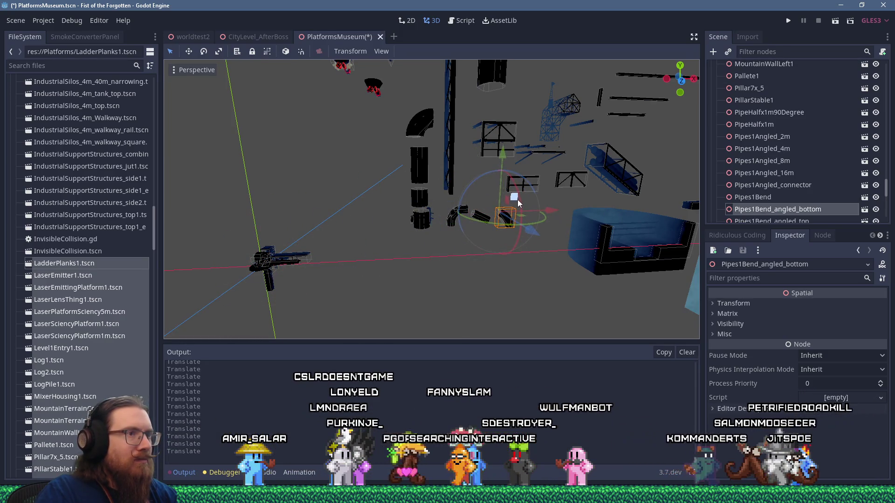
Drag PillarStable1 away from the origin pile and centre the view on it
{"action": "left_click", "coordinate": [268, 275]}
{"action": "mouse_move", "coordinate": [281, 270]}
{"action": "left_mouse_down"}
{"action": "mouse_move", "coordinate": [469, 219]}
{"action": "mouse_move", "coordinate": [524, 220]}
{"action": "mouse_move", "coordinate": [546, 206]}
{"action": "left_mouse_up"}
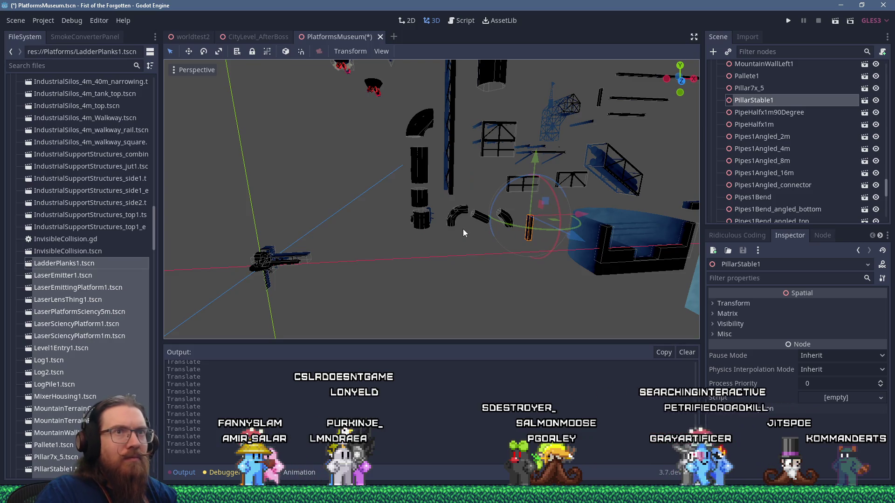
{"action": "scroll", "coordinate": [466, 220], "scroll_direction": "up", "scroll_amount": 5}
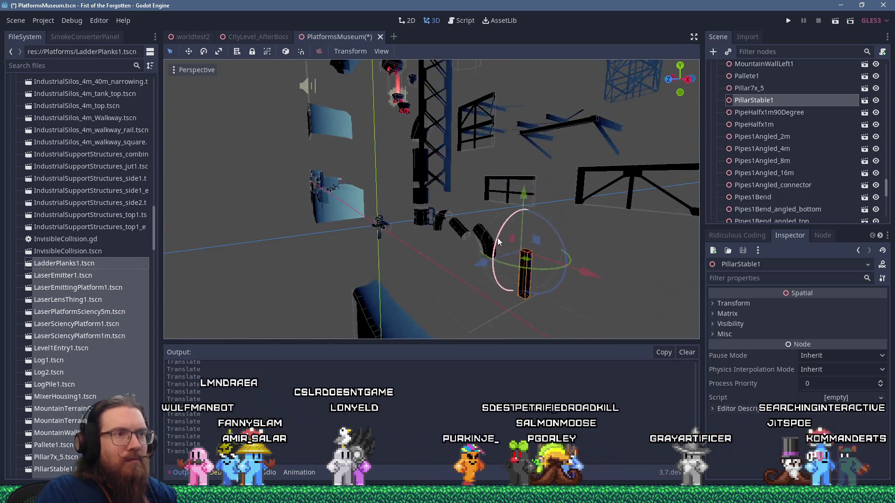
{"action": "scroll", "coordinate": [517, 225], "scroll_direction": "up", "scroll_amount": 5}
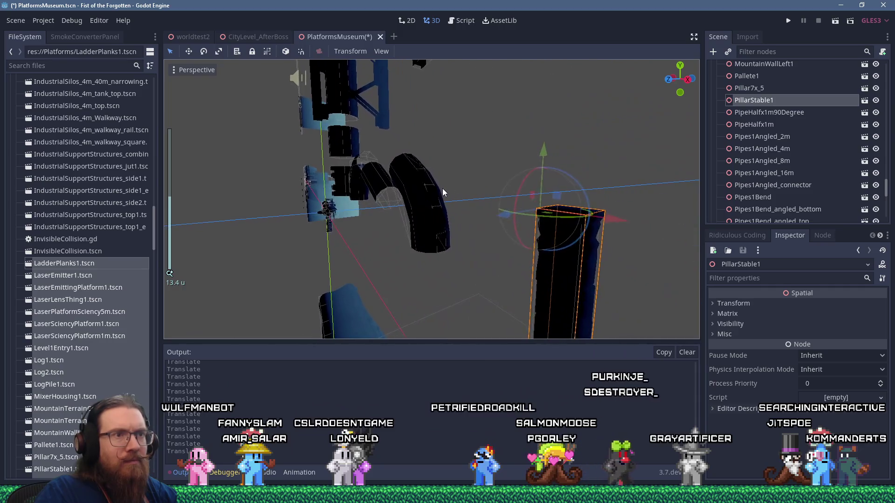
{"action": "key", "text": "f"}
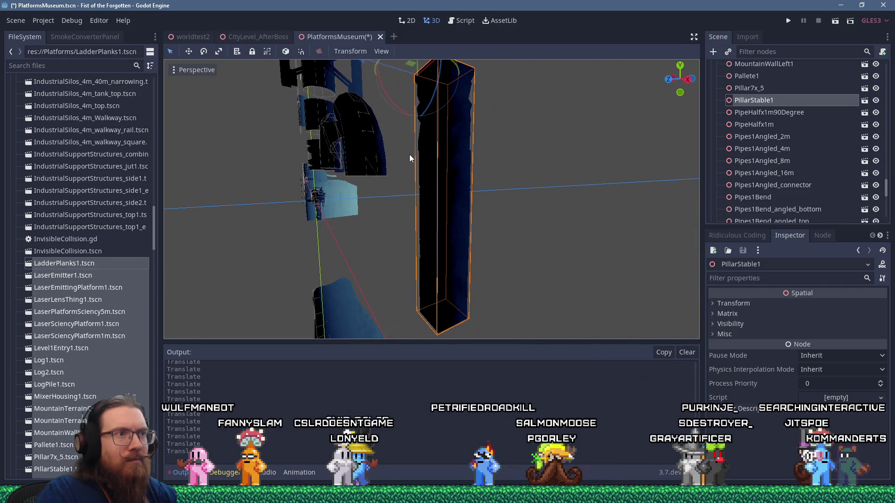
{"action": "scroll", "coordinate": [433, 172], "scroll_direction": "down", "scroll_amount": 10}
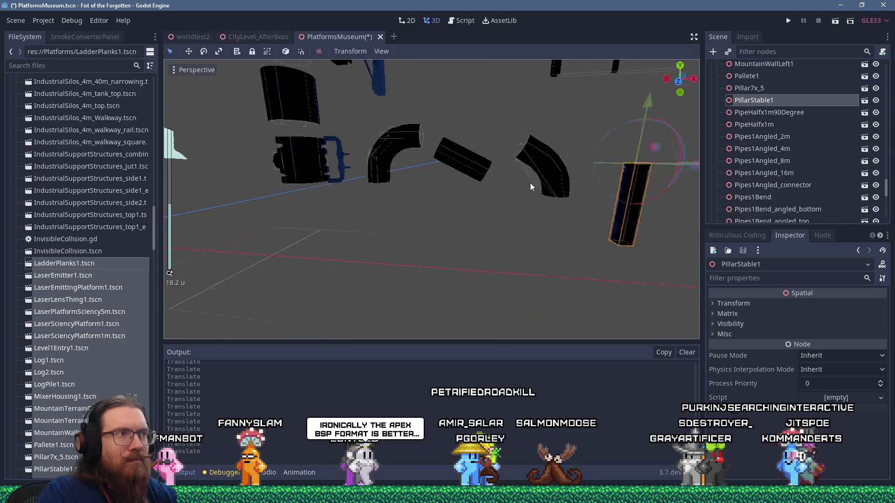
Shift the stable pillar further left and up, then select LaserPlatformSciency5m
{"action": "mouse_move", "coordinate": [477, 194]}
{"action": "left_mouse_down"}
{"action": "mouse_move", "coordinate": [517, 250]}
{"action": "mouse_move", "coordinate": [379, 245]}
{"action": "mouse_move", "coordinate": [420, 232]}
{"action": "left_mouse_up"}
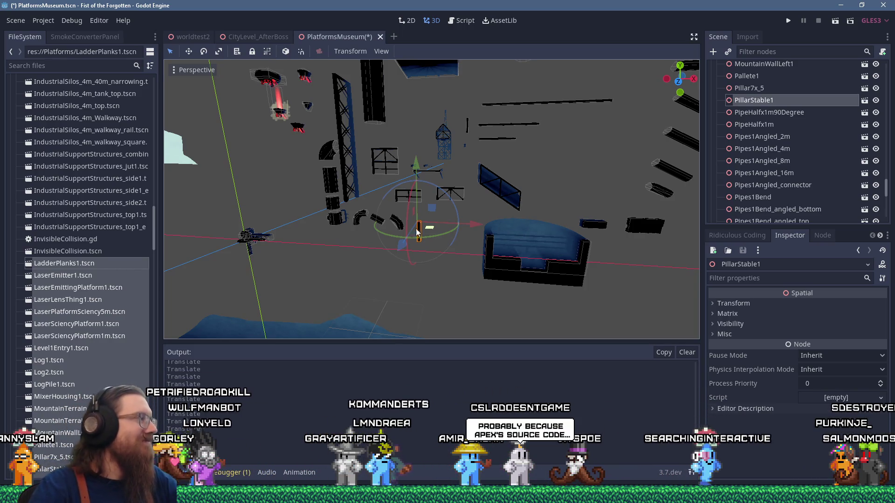
{"action": "mouse_move", "coordinate": [378, 233]}
{"action": "left_mouse_down"}
{"action": "mouse_move", "coordinate": [474, 228]}
{"action": "mouse_move", "coordinate": [486, 239]}
{"action": "mouse_move", "coordinate": [450, 251]}
{"action": "mouse_move", "coordinate": [580, 252]}
{"action": "mouse_move", "coordinate": [569, 272]}
{"action": "left_mouse_up"}
{"action": "scroll", "coordinate": [450, 250], "scroll_direction": "up", "scroll_amount": 3}
{"action": "left_click_drag", "start_coordinate": [579, 238], "coordinate": [405, 177]}
{"action": "scroll", "coordinate": [390, 239], "scroll_direction": "up", "scroll_amount": 5}
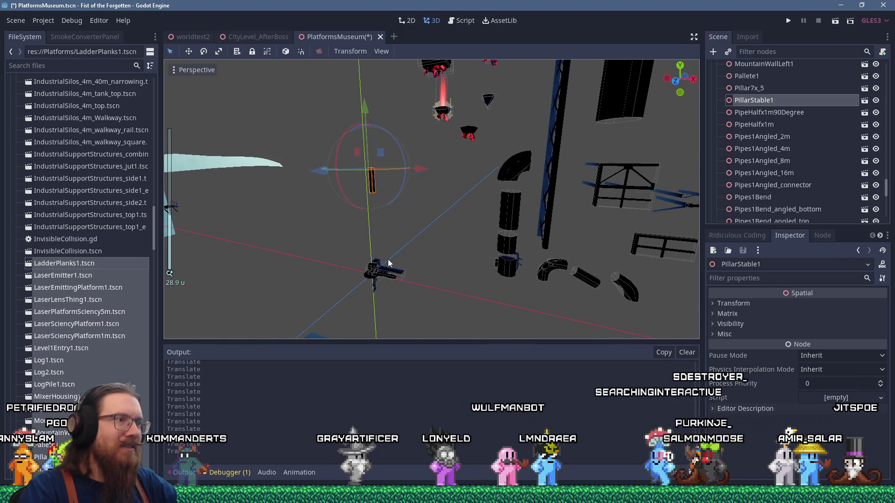
{"action": "left_click", "coordinate": [393, 275]}
{"action": "mouse_move", "coordinate": [393, 275]}
{"action": "left_mouse_down"}
{"action": "mouse_move", "coordinate": [435, 265]}
{"action": "mouse_move", "coordinate": [443, 214]}
{"action": "mouse_move", "coordinate": [395, 233]}
{"action": "left_mouse_up"}
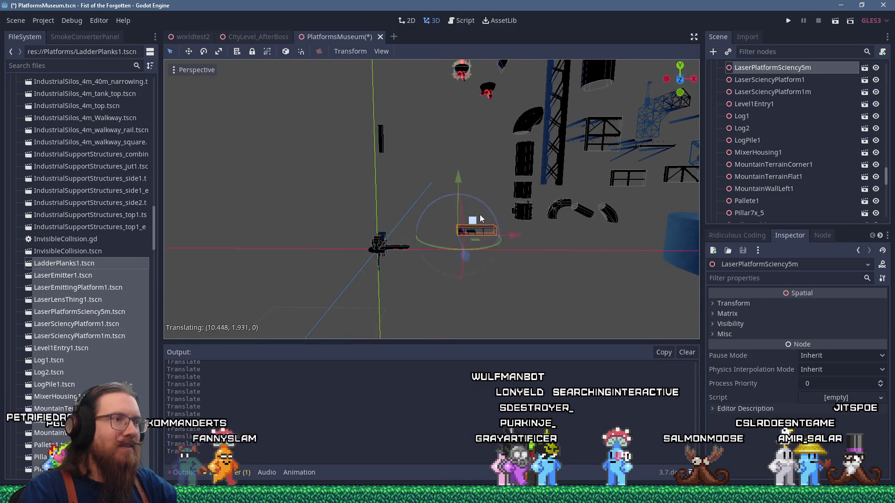
Move LaserPlatformSciency5m to the right and Log1 far left along the X axis
{"action": "left_click_drag", "start_coordinate": [476, 219], "coordinate": [582, 229]}
{"action": "left_click", "coordinate": [402, 247]}
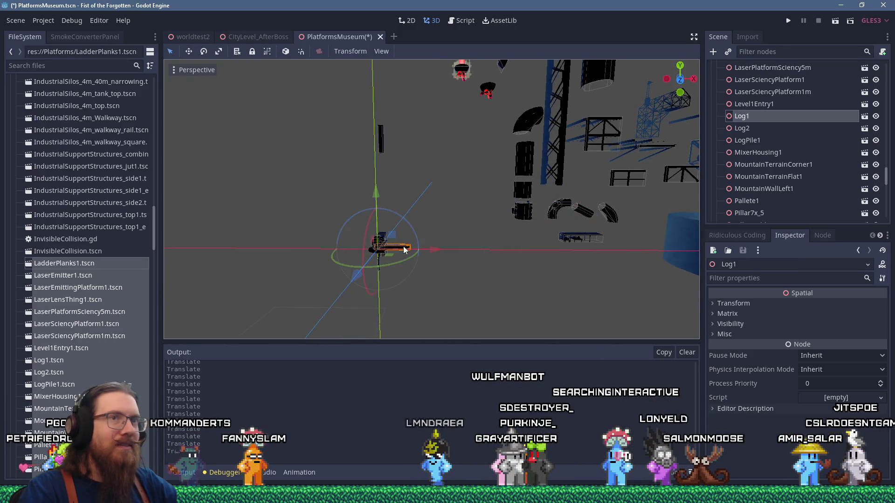
{"action": "left_click_drag", "start_coordinate": [248, 219], "coordinate": [452, 214]}
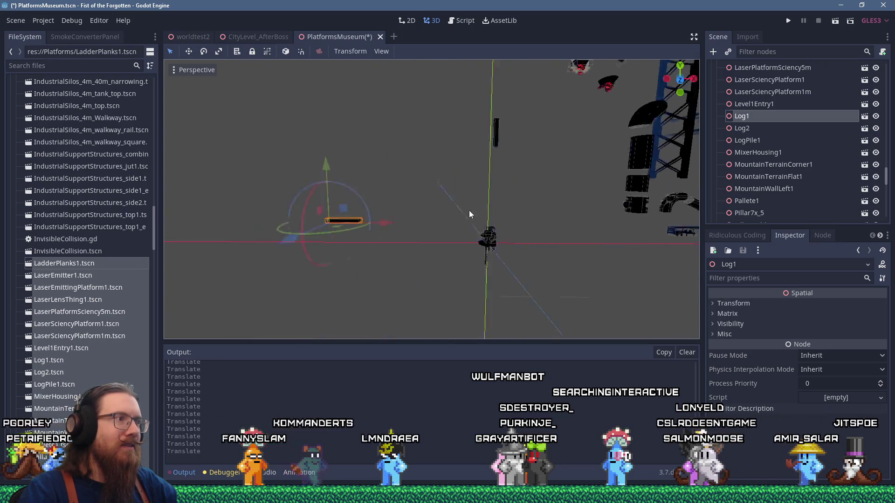
{"action": "scroll", "coordinate": [174, 233], "scroll_direction": "down", "scroll_amount": 4}
{"action": "scroll", "coordinate": [150, 238], "scroll_direction": "down", "scroll_amount": 3}
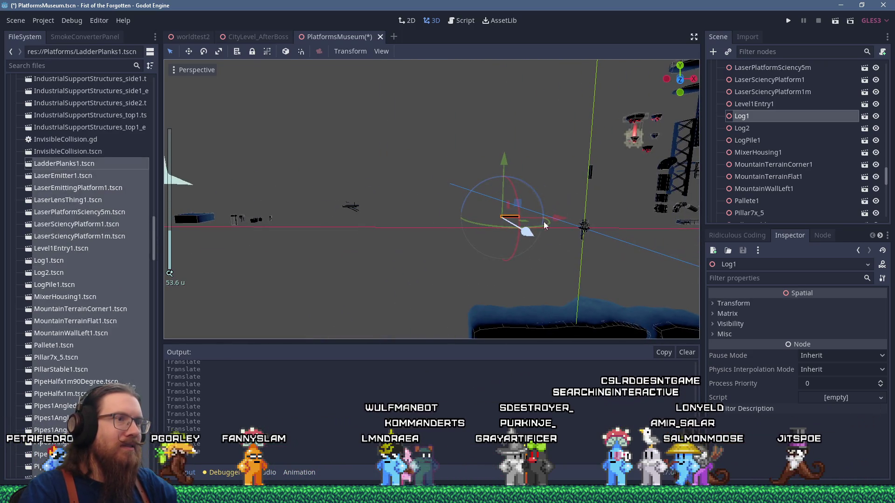
{"action": "mouse_move", "coordinate": [548, 218]}
{"action": "left_mouse_down"}
{"action": "mouse_move", "coordinate": [354, 234]}
{"action": "mouse_move", "coordinate": [553, 247]}
{"action": "mouse_move", "coordinate": [319, 241]}
{"action": "mouse_move", "coordinate": [268, 219]}
{"action": "mouse_move", "coordinate": [273, 224]}
{"action": "left_mouse_up"}
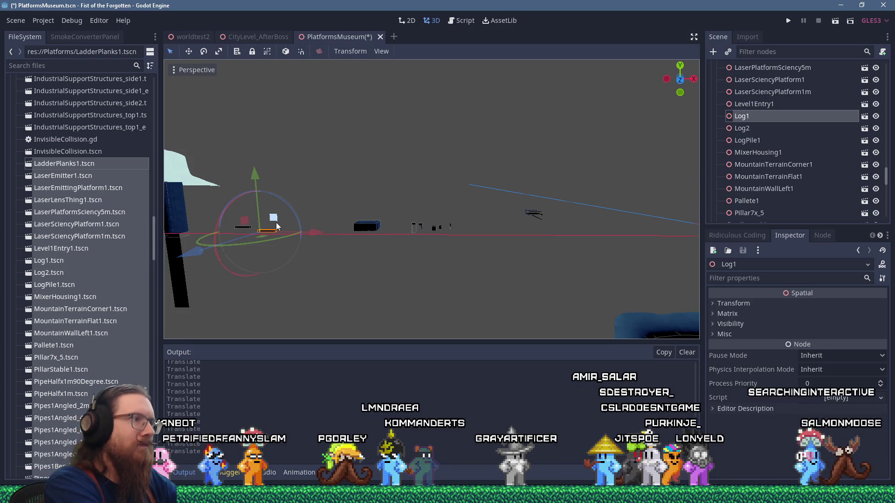
{"action": "key", "text": "f"}
{"action": "scroll", "coordinate": [446, 181], "scroll_direction": "up", "scroll_amount": 2}
{"action": "mouse_move", "coordinate": [446, 182]}
{"action": "left_mouse_down"}
{"action": "mouse_move", "coordinate": [347, 174]}
{"action": "mouse_move", "coordinate": [505, 220]}
{"action": "mouse_move", "coordinate": [283, 214]}
{"action": "left_mouse_up"}
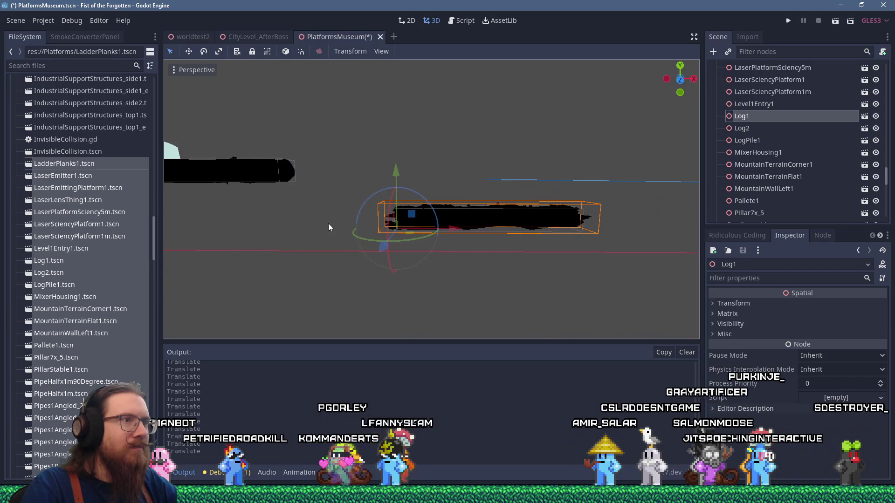
Move LaserEmitter1 out of the origin pile to the right, below the pipes
{"action": "scroll", "coordinate": [323, 229], "scroll_direction": "down", "scroll_amount": 5}
{"action": "mouse_move", "coordinate": [447, 223]}
{"action": "left_mouse_down"}
{"action": "mouse_move", "coordinate": [228, 207]}
{"action": "mouse_move", "coordinate": [541, 202]}
{"action": "mouse_move", "coordinate": [351, 201]}
{"action": "mouse_move", "coordinate": [430, 202]}
{"action": "mouse_move", "coordinate": [493, 222]}
{"action": "left_mouse_up"}
{"action": "scroll", "coordinate": [370, 206], "scroll_direction": "up", "scroll_amount": 3}
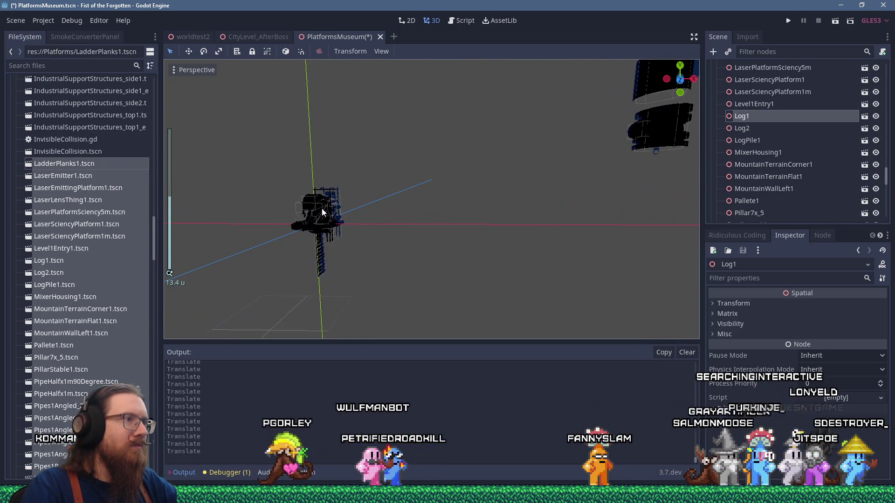
{"action": "left_click", "coordinate": [336, 209]}
{"action": "mouse_move", "coordinate": [335, 209]}
{"action": "left_mouse_down"}
{"action": "mouse_move", "coordinate": [415, 181]}
{"action": "mouse_move", "coordinate": [526, 192]}
{"action": "mouse_move", "coordinate": [358, 201]}
{"action": "left_mouse_up"}
{"action": "scroll", "coordinate": [358, 201], "scroll_direction": "down", "scroll_amount": 2}
{"action": "left_click_drag", "start_coordinate": [292, 186], "coordinate": [591, 180]}
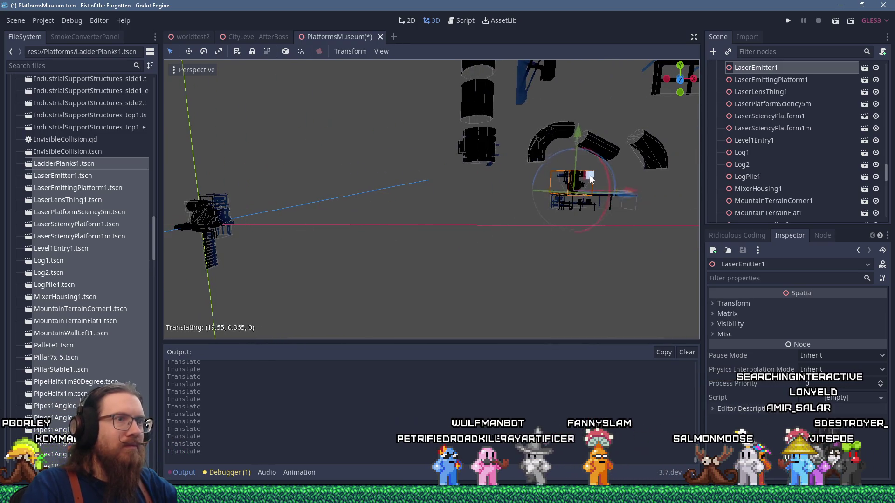
Move LaserLensThing1 and LaserEmittingPlatform1 out of the pile to the right
{"action": "left_click", "coordinate": [222, 213]}
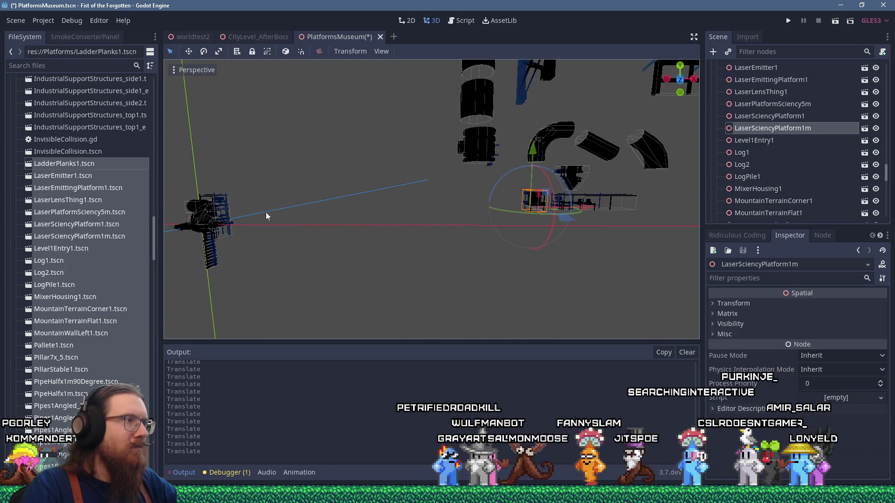
{"action": "left_click", "coordinate": [198, 208]}
{"action": "left_click_drag", "start_coordinate": [198, 208], "coordinate": [523, 199]}
{"action": "left_click", "coordinate": [221, 218]}
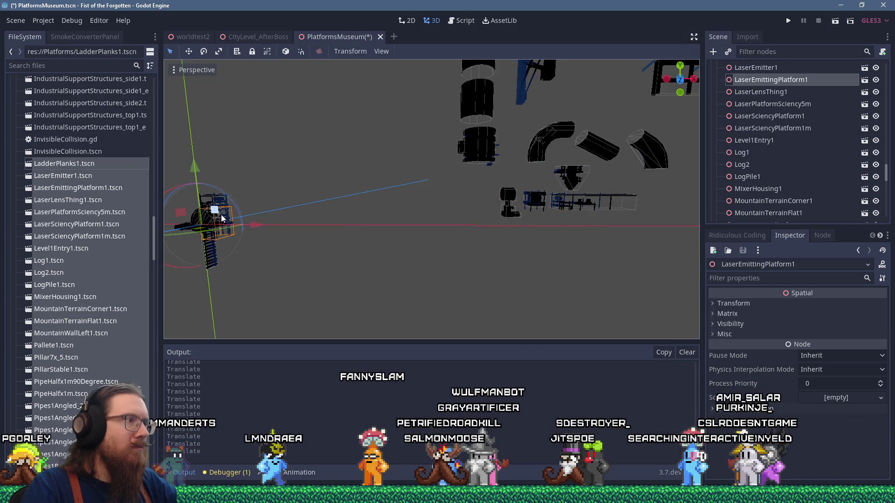
{"action": "mouse_move", "coordinate": [291, 197]}
{"action": "left_mouse_down"}
{"action": "mouse_move", "coordinate": [654, 180]}
{"action": "mouse_move", "coordinate": [672, 198]}
{"action": "left_mouse_up"}
Place Pipes1Bend_tight, Pipes2m_vertical_connnector and Pipes1End among the pipe bends
{"action": "left_click", "coordinate": [216, 212]}
{"action": "mouse_move", "coordinate": [220, 212]}
{"action": "left_mouse_down"}
{"action": "mouse_move", "coordinate": [352, 191]}
{"action": "mouse_move", "coordinate": [499, 150]}
{"action": "mouse_move", "coordinate": [603, 105]}
{"action": "left_mouse_up"}
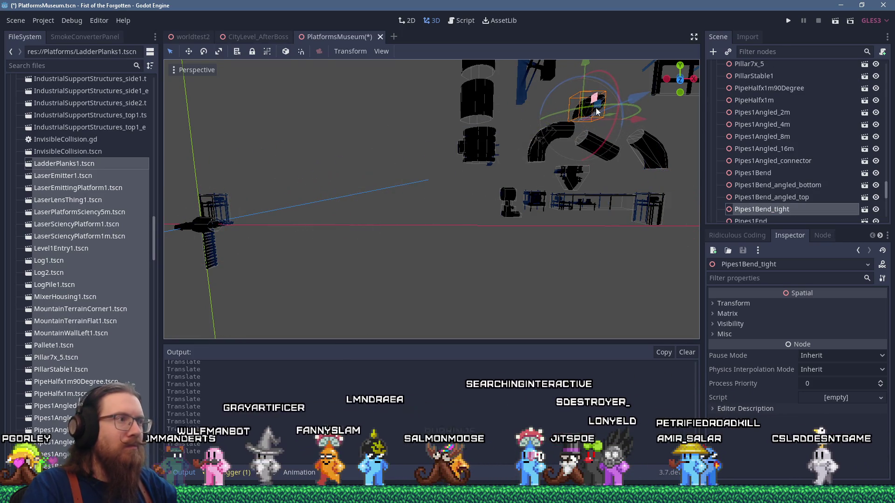
{"action": "left_click", "coordinate": [220, 226]}
{"action": "mouse_move", "coordinate": [221, 226]}
{"action": "left_mouse_down"}
{"action": "mouse_move", "coordinate": [279, 202]}
{"action": "mouse_move", "coordinate": [362, 196]}
{"action": "mouse_move", "coordinate": [372, 204]}
{"action": "left_mouse_up"}
{"action": "scroll", "coordinate": [379, 247], "scroll_direction": "up", "scroll_amount": 3}
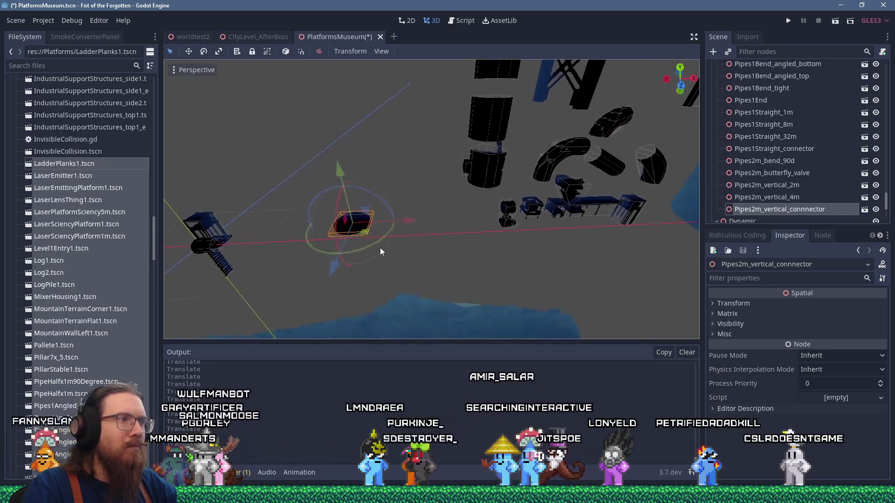
{"action": "scroll", "coordinate": [378, 211], "scroll_direction": "down", "scroll_amount": 3}
{"action": "left_click_drag", "start_coordinate": [379, 211], "coordinate": [477, 103]}
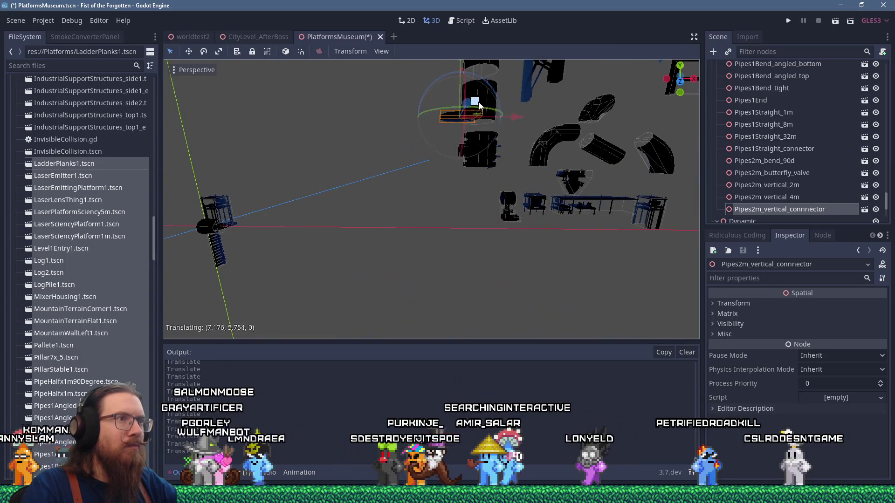
{"action": "left_click_drag", "start_coordinate": [530, 110], "coordinate": [484, 115]}
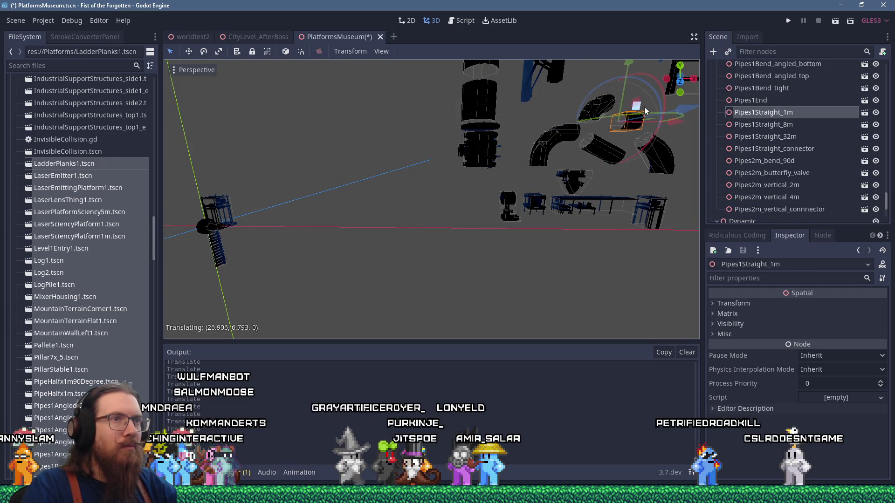
{"action": "mouse_move", "coordinate": [328, 175]}
{"action": "left_mouse_down"}
{"action": "mouse_move", "coordinate": [513, 121]}
{"action": "mouse_move", "coordinate": [651, 94]}
{"action": "mouse_move", "coordinate": [678, 102]}
{"action": "left_mouse_up"}
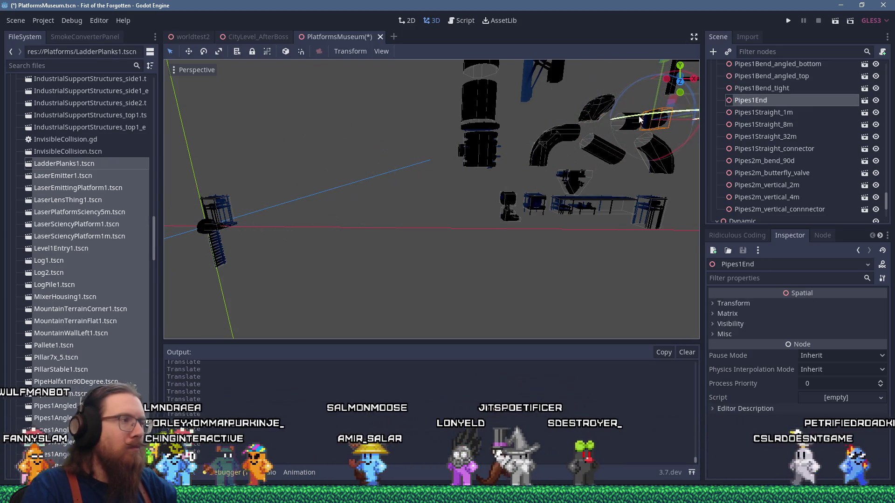
{"action": "left_click", "coordinate": [205, 228]}
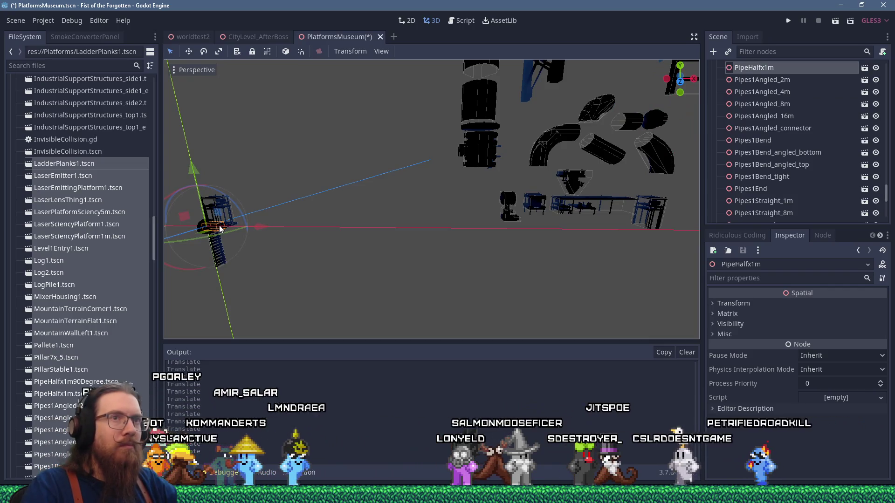
Move LaserSciencyPlatform1 to the right, out of the origin pile
{"action": "mouse_move", "coordinate": [676, 138]}
{"action": "left_mouse_down"}
{"action": "mouse_move", "coordinate": [417, 191]}
{"action": "mouse_move", "coordinate": [466, 200]}
{"action": "mouse_move", "coordinate": [427, 209]}
{"action": "mouse_move", "coordinate": [406, 188]}
{"action": "mouse_move", "coordinate": [608, 189]}
{"action": "mouse_move", "coordinate": [437, 206]}
{"action": "left_mouse_up"}
{"action": "scroll", "coordinate": [421, 192], "scroll_direction": "up", "scroll_amount": 5}
{"action": "scroll", "coordinate": [406, 188], "scroll_direction": "down", "scroll_amount": 3}
{"action": "scroll", "coordinate": [446, 197], "scroll_direction": "down", "scroll_amount": 5}
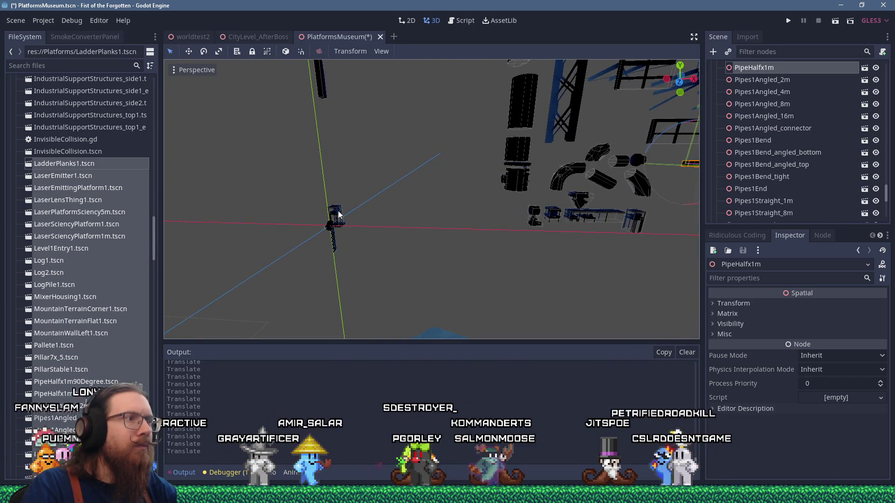
{"action": "left_click_drag", "start_coordinate": [339, 214], "coordinate": [534, 213]}
Position Pipes1Straight_connector within the pipe cluster
{"action": "mouse_move", "coordinate": [329, 227]}
{"action": "left_mouse_down"}
{"action": "mouse_move", "coordinate": [340, 213]}
{"action": "mouse_move", "coordinate": [490, 179]}
{"action": "left_mouse_up"}
{"action": "scroll", "coordinate": [490, 180], "scroll_direction": "up", "scroll_amount": 5}
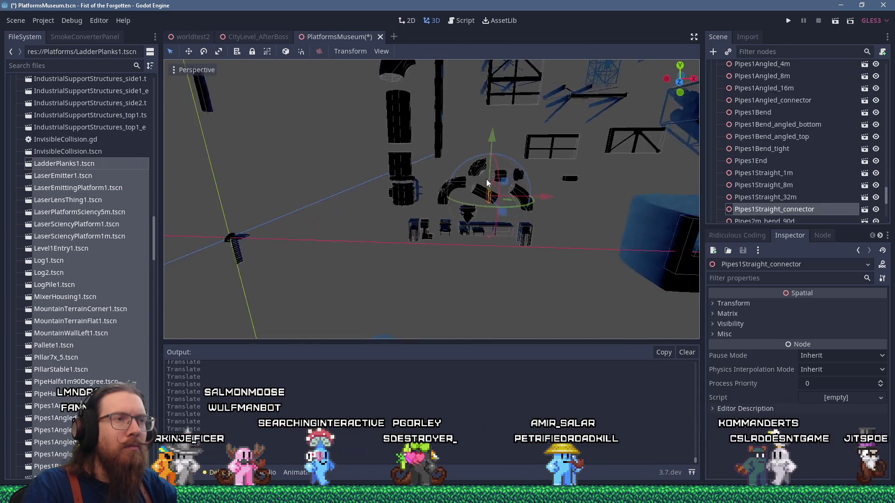
{"action": "left_click_drag", "start_coordinate": [404, 156], "coordinate": [407, 151]}
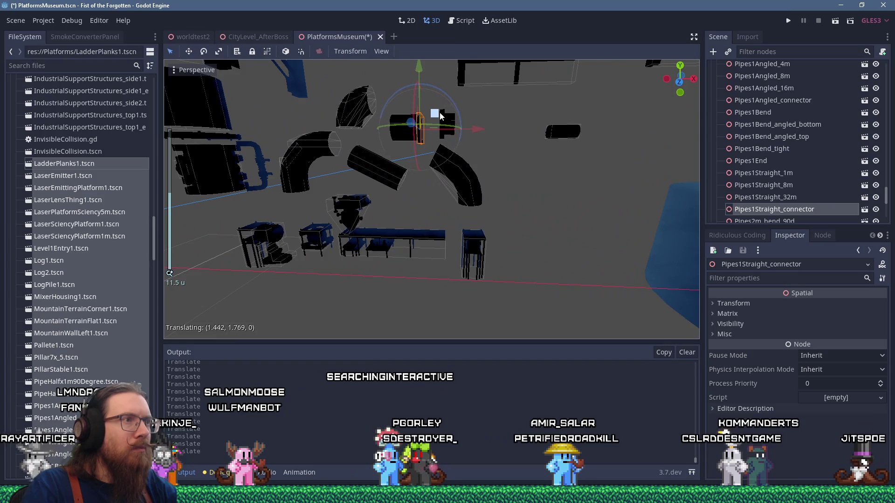
{"action": "left_click_drag", "start_coordinate": [440, 116], "coordinate": [476, 113]}
{"action": "mouse_move", "coordinate": [579, 115]}
{"action": "left_mouse_down"}
{"action": "mouse_move", "coordinate": [405, 116]}
{"action": "mouse_move", "coordinate": [441, 108]}
{"action": "mouse_move", "coordinate": [439, 116]}
{"action": "mouse_move", "coordinate": [431, 92]}
{"action": "mouse_move", "coordinate": [415, 94]}
{"action": "mouse_move", "coordinate": [447, 91]}
{"action": "left_mouse_up"}
{"action": "scroll", "coordinate": [439, 116], "scroll_direction": "up", "scroll_amount": 3}
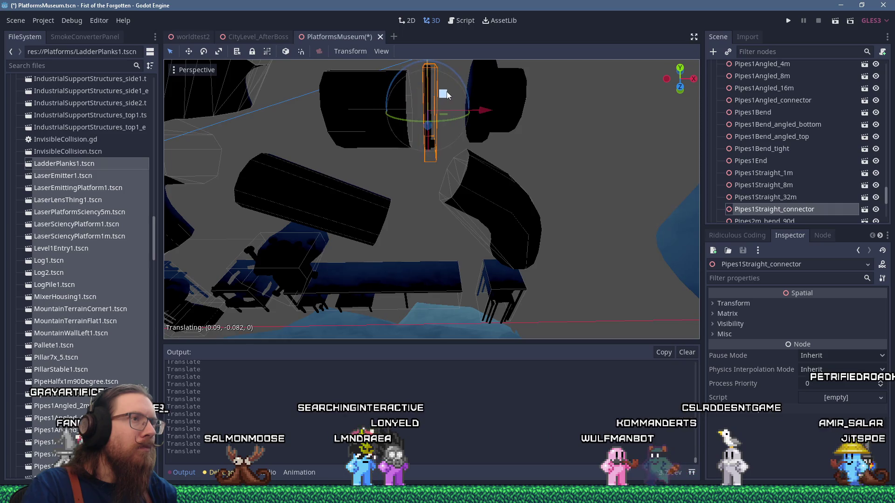
{"action": "scroll", "coordinate": [376, 173], "scroll_direction": "down", "scroll_amount": 6}
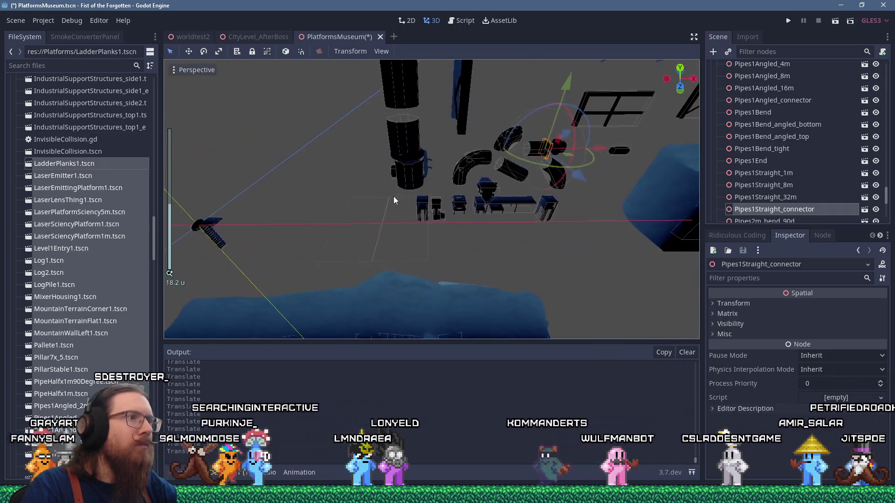
{"action": "scroll", "coordinate": [401, 197], "scroll_direction": "up", "scroll_amount": 4}
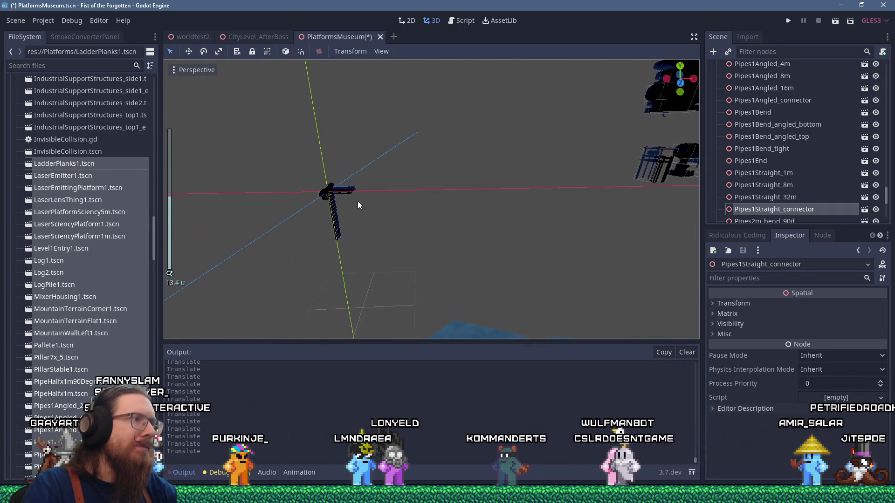
Move Pipes1Angled_connector toward the other pipes
{"action": "left_click", "coordinate": [327, 196]}
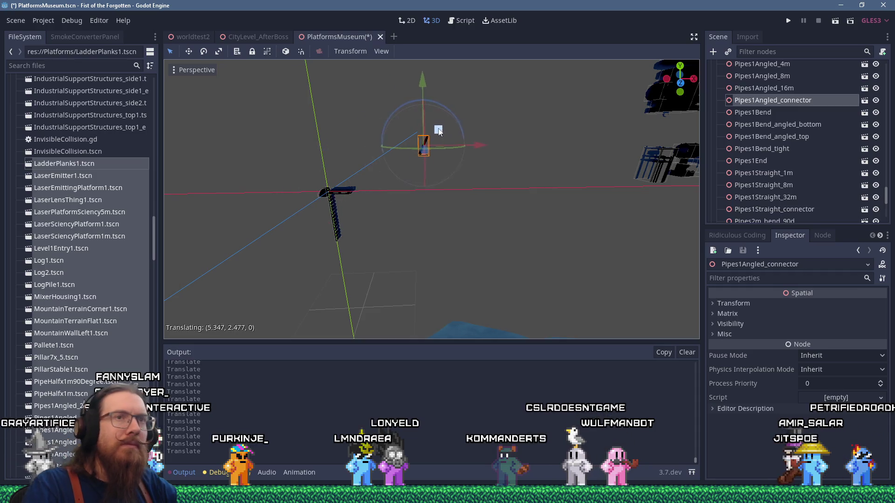
{"action": "mouse_move", "coordinate": [609, 139]}
{"action": "left_mouse_down"}
{"action": "mouse_move", "coordinate": [314, 173]}
{"action": "mouse_move", "coordinate": [560, 108]}
{"action": "left_mouse_up"}
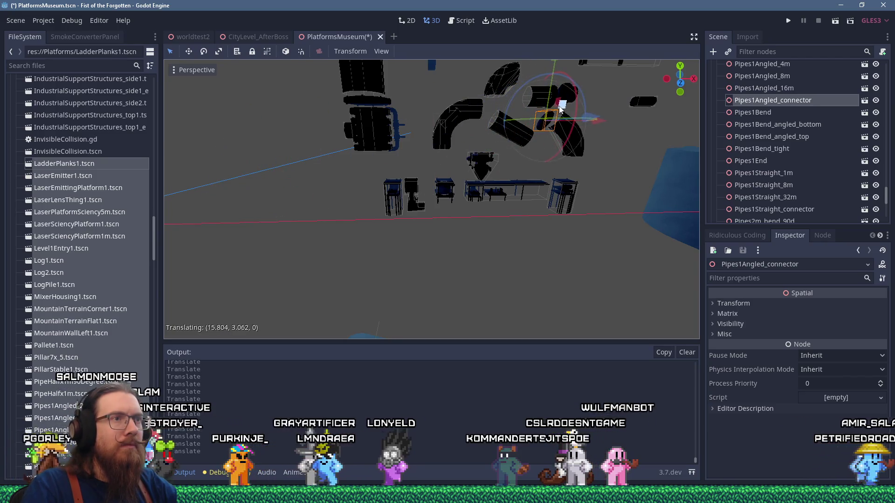
{"action": "left_click_drag", "start_coordinate": [302, 198], "coordinate": [581, 139]}
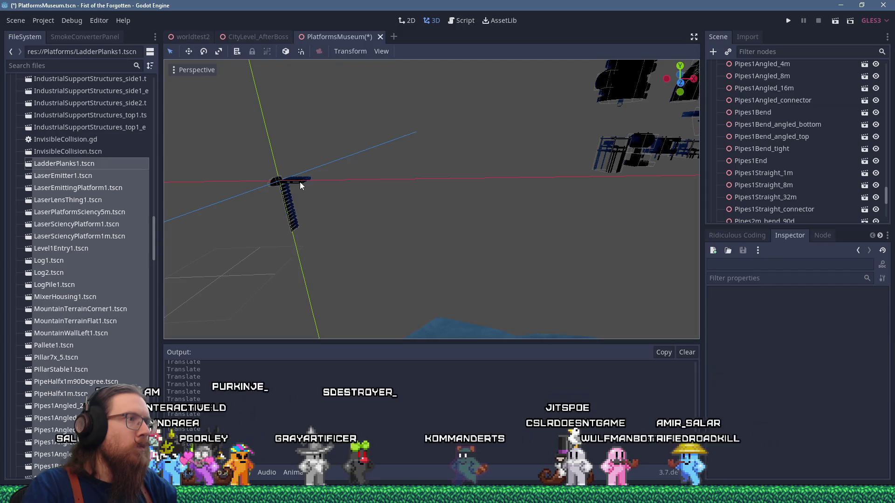
Move Pallete1 far left along the X axis
{"action": "left_click", "coordinate": [300, 182]}
{"action": "key", "text": "f"}
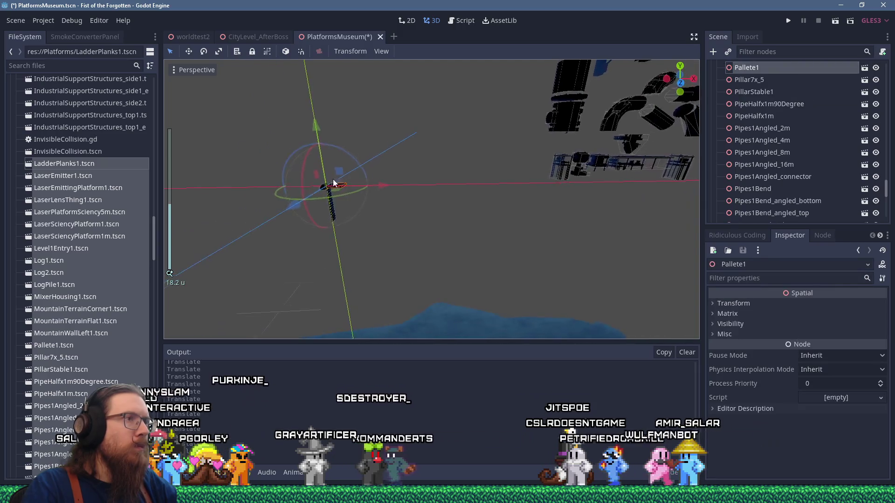
{"action": "scroll", "coordinate": [520, 190], "scroll_direction": "up", "scroll_amount": 3}
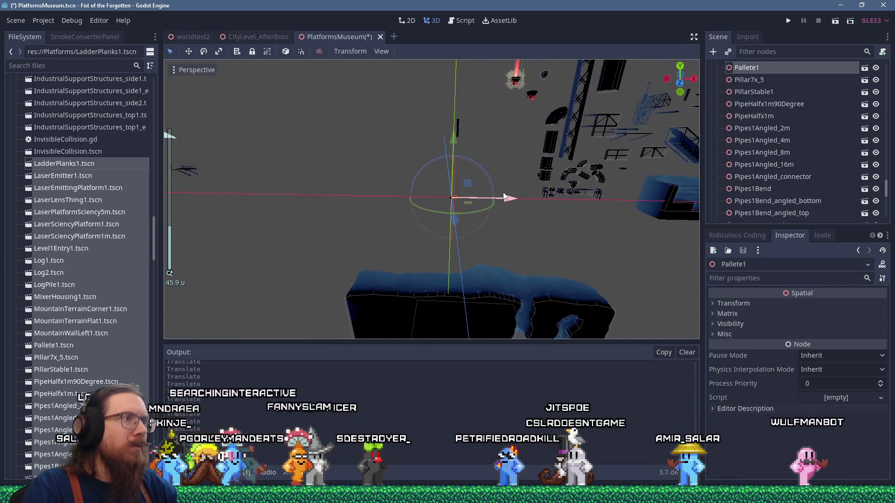
{"action": "mouse_move", "coordinate": [470, 184]}
{"action": "left_mouse_down"}
{"action": "mouse_move", "coordinate": [236, 171]}
{"action": "mouse_move", "coordinate": [243, 175]}
{"action": "left_mouse_up"}
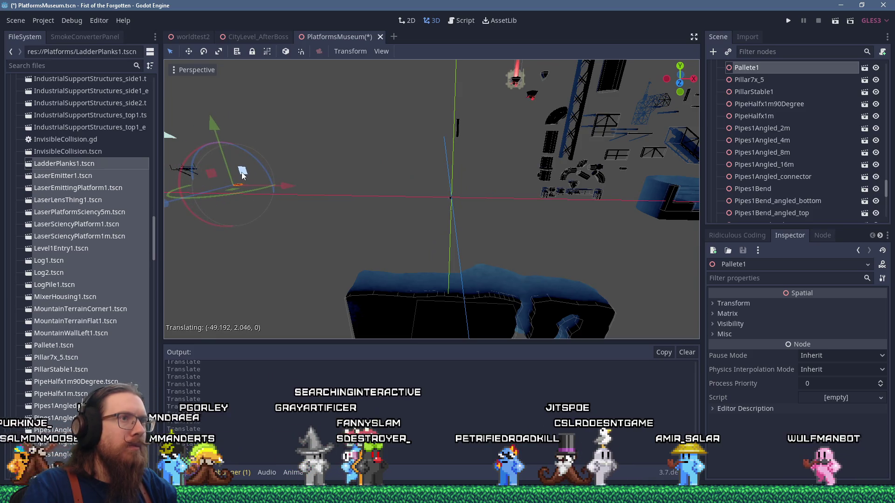
{"action": "scroll", "coordinate": [492, 205], "scroll_direction": "up", "scroll_amount": 5}
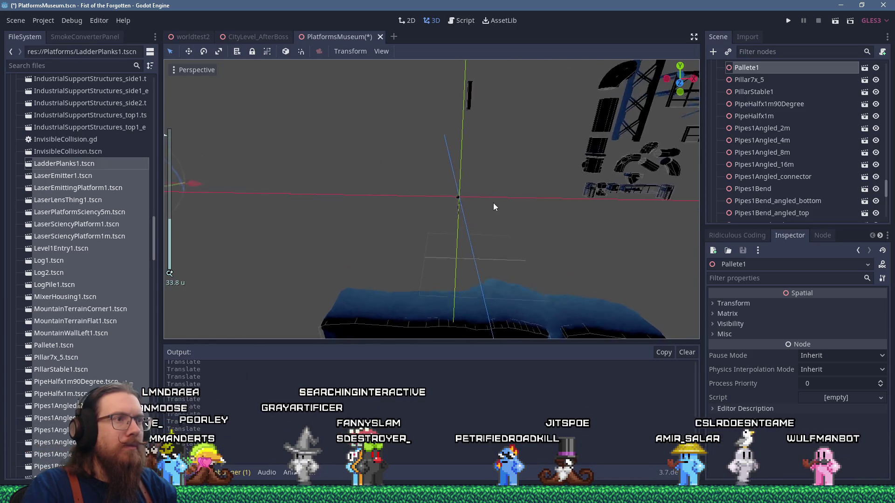
Move LadderPlanks1 left, away from the origin
{"action": "left_click", "coordinate": [570, 184]}
{"action": "scroll", "coordinate": [569, 185], "scroll_direction": "down", "scroll_amount": 5}
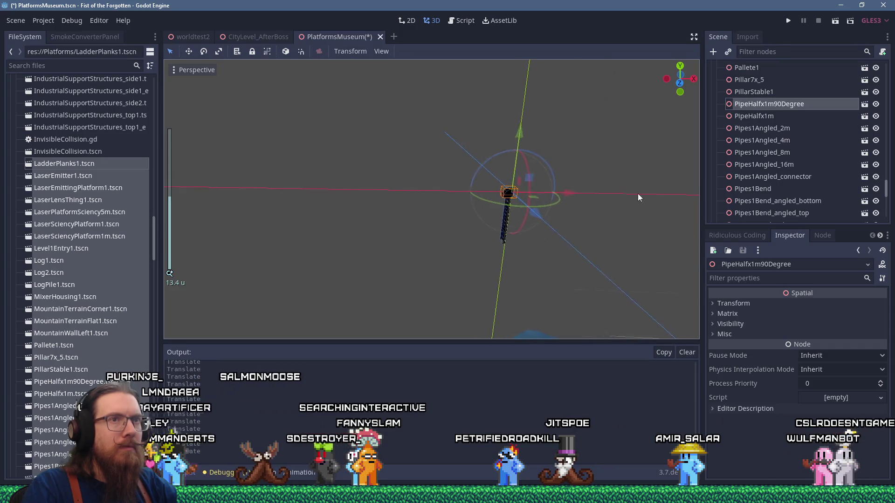
{"action": "left_click_drag", "start_coordinate": [479, 182], "coordinate": [435, 171]}
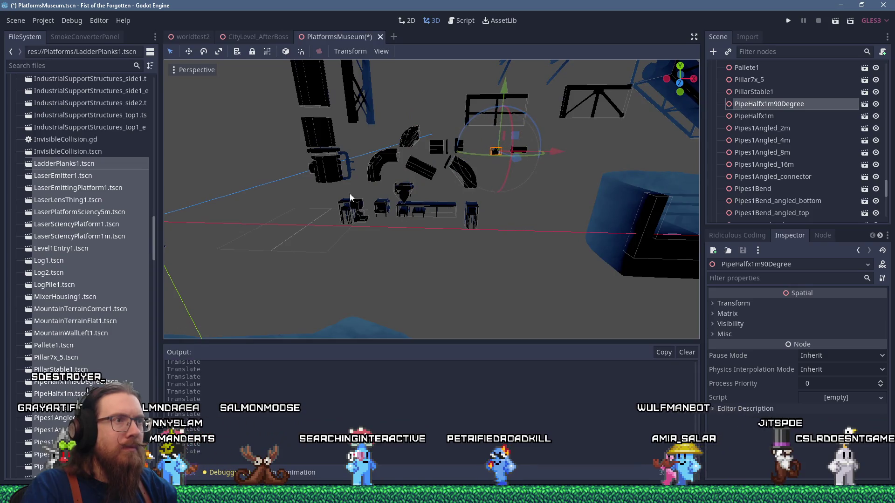
{"action": "key", "text": "f"}
{"action": "scroll", "coordinate": [405, 197], "scroll_direction": "up", "scroll_amount": 4}
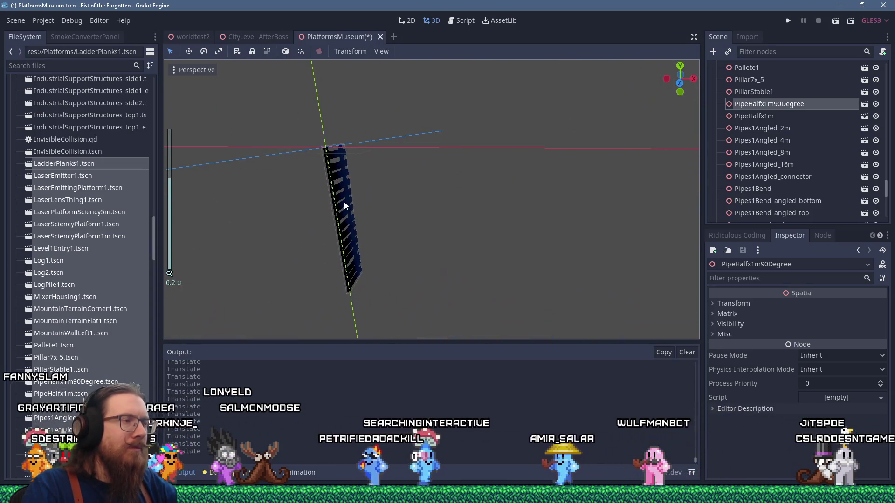
{"action": "left_click", "coordinate": [344, 202]}
{"action": "mouse_move", "coordinate": [356, 204]}
{"action": "left_mouse_down"}
{"action": "mouse_move", "coordinate": [295, 211]}
{"action": "mouse_move", "coordinate": [432, 208]}
{"action": "mouse_move", "coordinate": [427, 179]}
{"action": "left_mouse_up"}
{"action": "scroll", "coordinate": [432, 208], "scroll_direction": "down", "scroll_amount": 10}
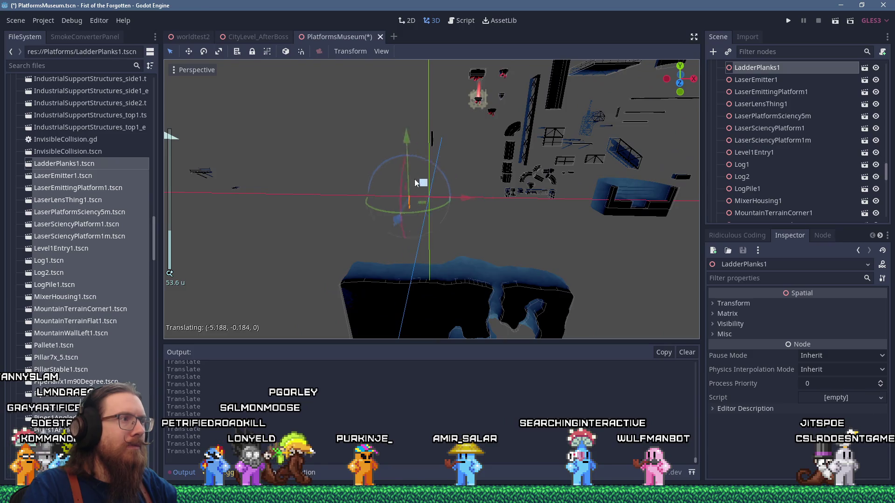
{"action": "mouse_move", "coordinate": [233, 166]}
{"action": "left_mouse_down"}
{"action": "mouse_move", "coordinate": [534, 144]}
{"action": "mouse_move", "coordinate": [292, 145]}
{"action": "left_mouse_up"}
Save the PlatformsMuseum scene with Ctrl+S
{"action": "left_click_drag", "start_coordinate": [474, 173], "coordinate": [327, 181]}
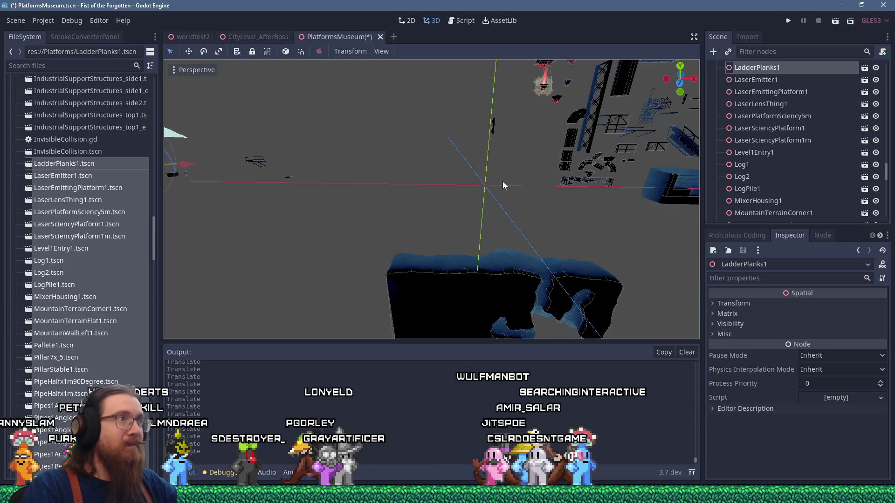
{"action": "key", "text": "ctrl+s"}
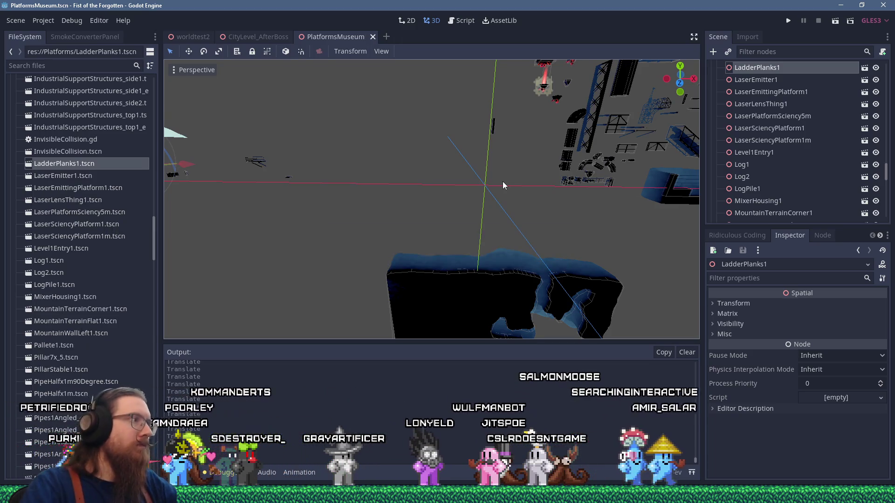
{"action": "scroll", "coordinate": [119, 369], "scroll_direction": "down", "scroll_amount": 5}
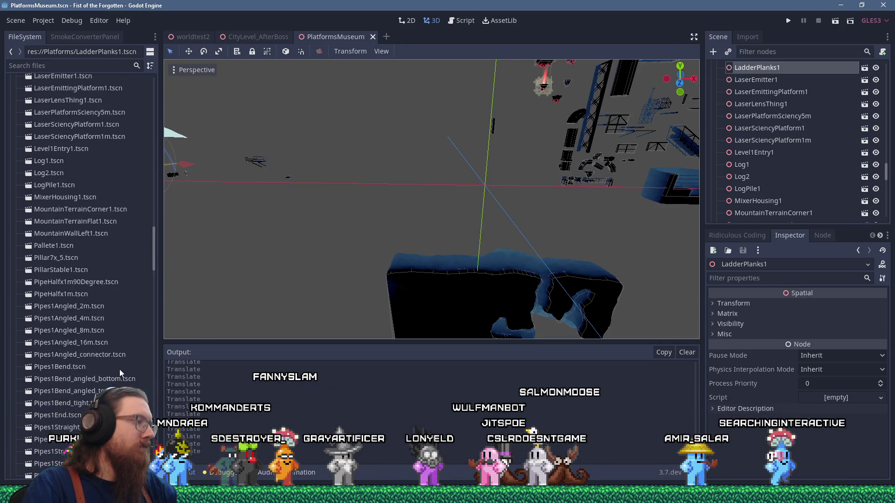
{"action": "scroll", "coordinate": [119, 369], "scroll_direction": "down", "scroll_amount": 1}
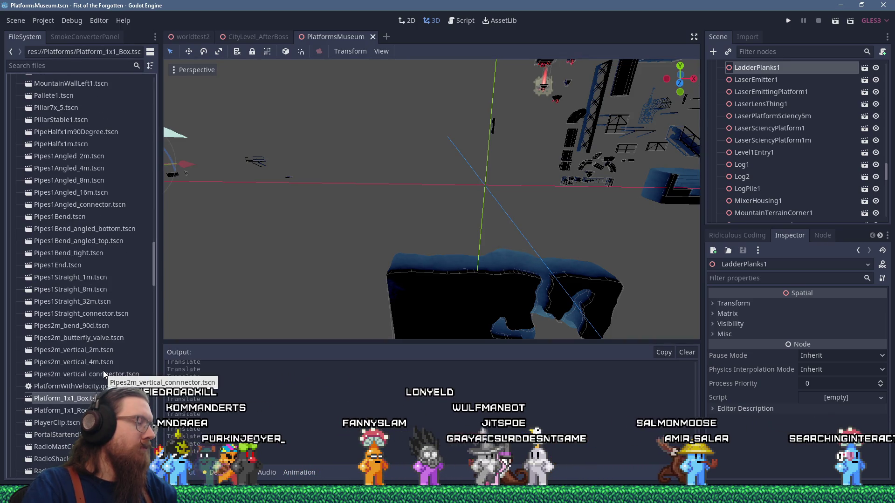
Scroll the FileSystem dock to the Platform scene files and select the WithCollision node
{"action": "scroll", "coordinate": [104, 373], "scroll_direction": "down", "scroll_amount": 4}
{"action": "scroll", "coordinate": [102, 370], "scroll_direction": "down", "scroll_amount": 11}
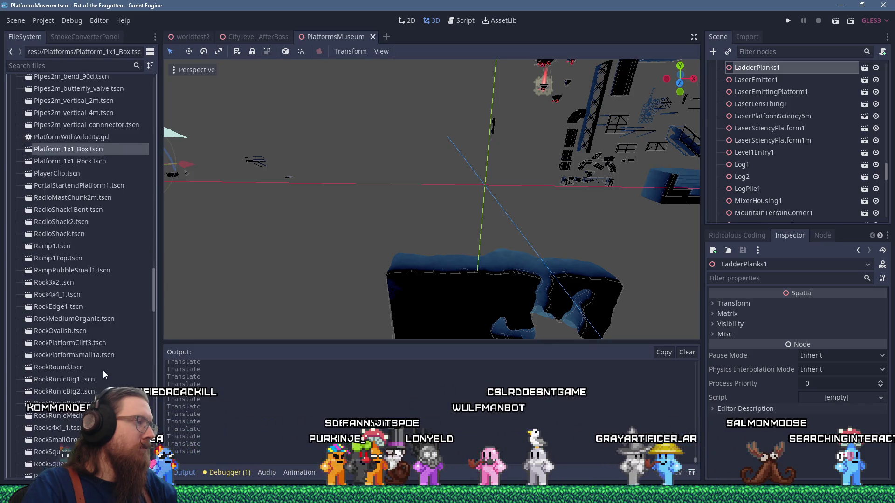
{"action": "scroll", "coordinate": [104, 372], "scroll_direction": "down", "scroll_amount": 10}
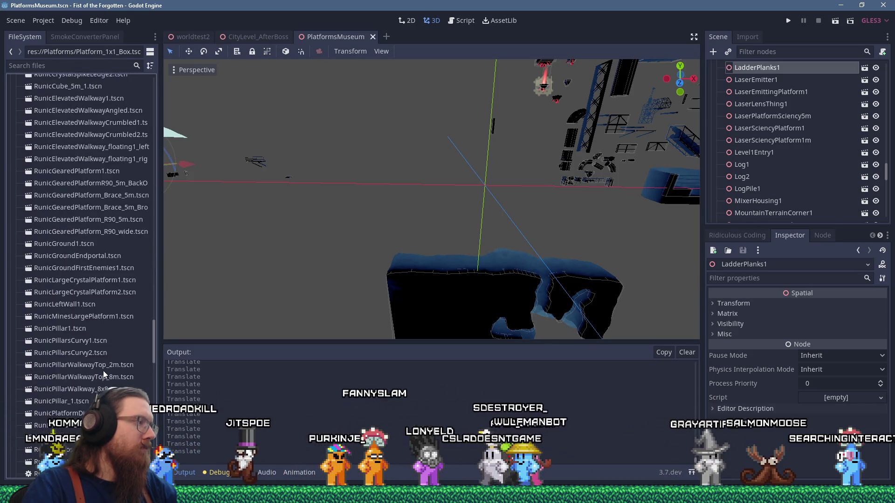
{"action": "scroll", "coordinate": [104, 373], "scroll_direction": "down", "scroll_amount": 2}
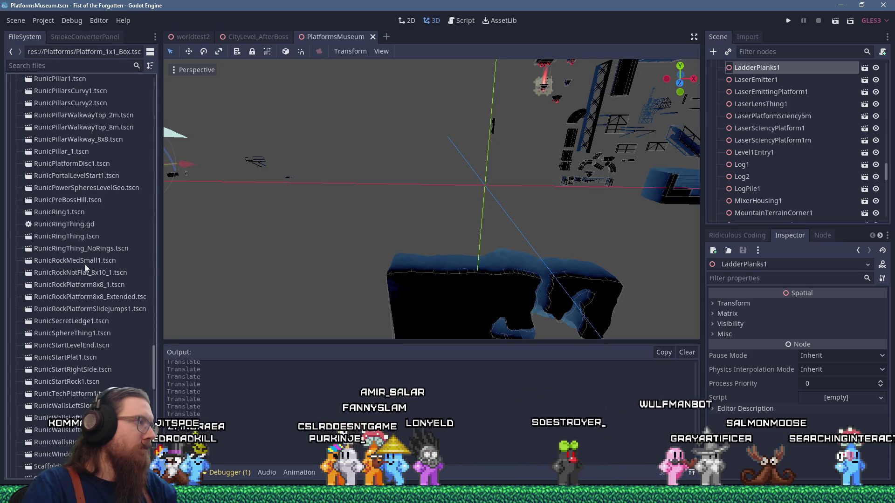
{"action": "scroll", "coordinate": [105, 259], "scroll_direction": "up", "scroll_amount": 15}
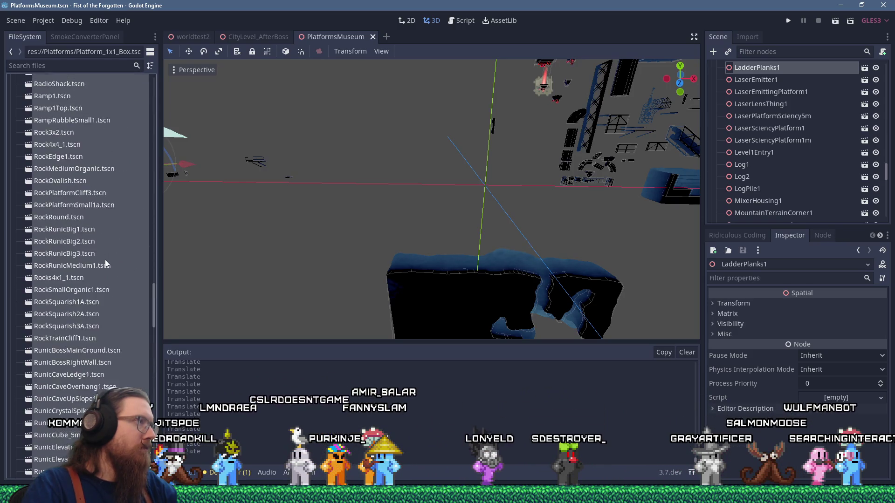
{"action": "scroll", "coordinate": [105, 259], "scroll_direction": "down", "scroll_amount": 20}
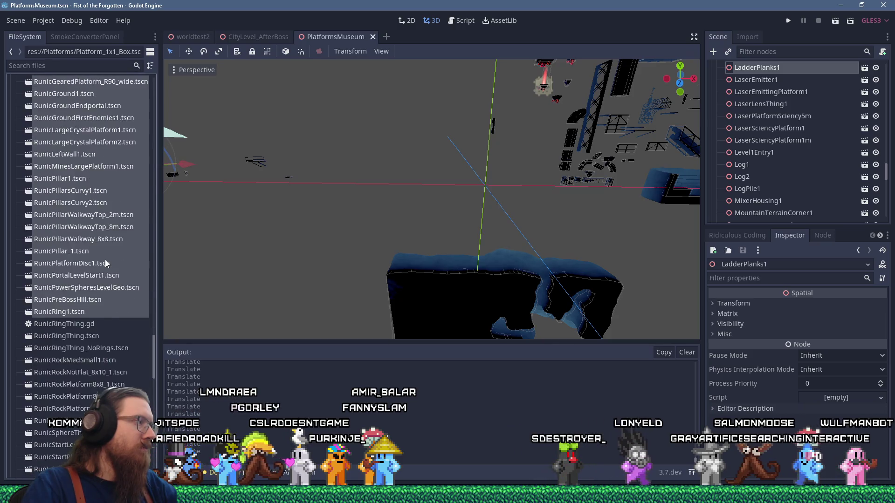
{"action": "scroll", "coordinate": [105, 262], "scroll_direction": "down", "scroll_amount": 5}
{"action": "scroll", "coordinate": [104, 262], "scroll_direction": "up", "scroll_amount": 10}
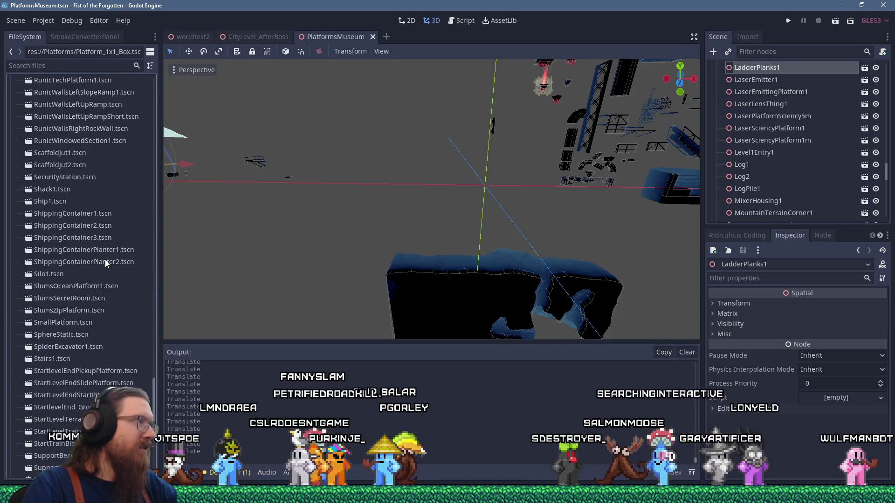
{"action": "scroll", "coordinate": [105, 260], "scroll_direction": "up", "scroll_amount": 15}
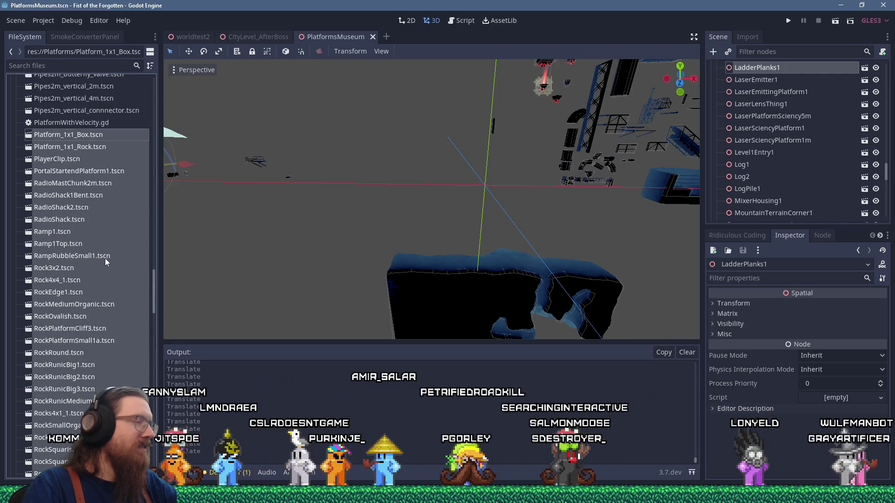
{"action": "scroll", "coordinate": [891, 70], "scroll_direction": "up", "scroll_amount": 15}
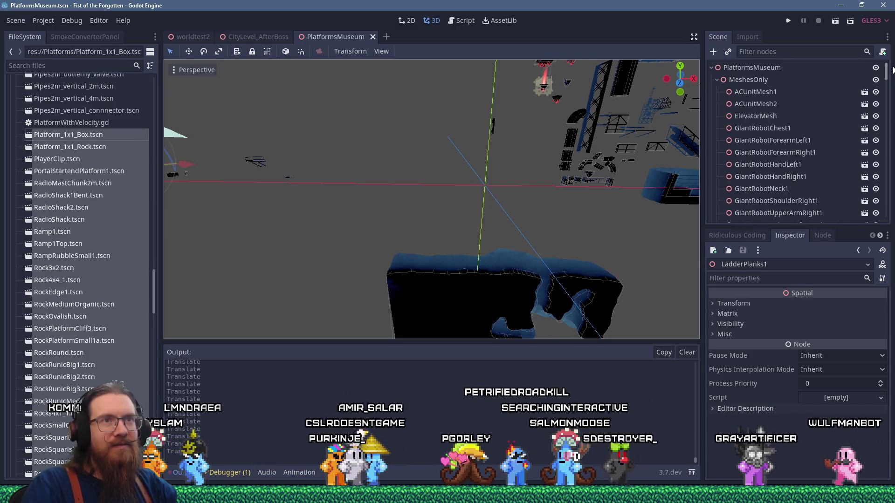
{"action": "scroll", "coordinate": [775, 104], "scroll_direction": "down", "scroll_amount": 5}
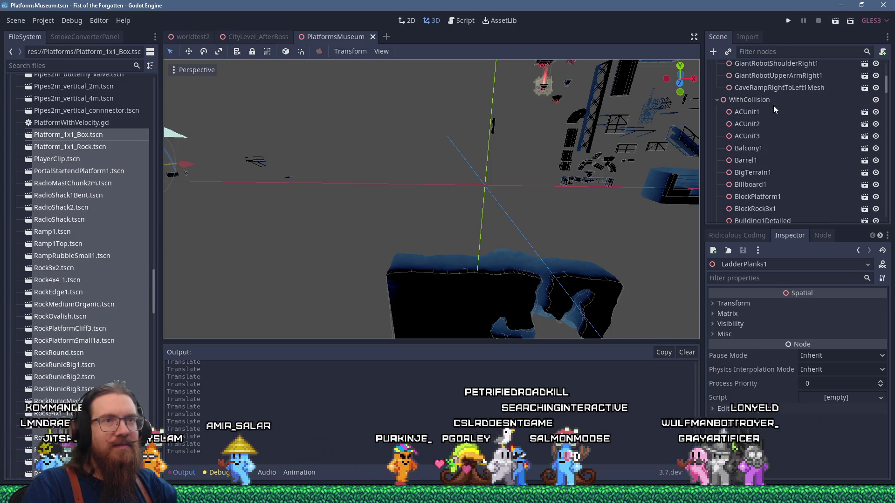
{"action": "left_click", "coordinate": [763, 101]}
{"action": "mouse_move", "coordinate": [68, 134]}
{"action": "left_mouse_down"}
{"action": "mouse_move", "coordinate": [326, 186]}
{"action": "mouse_move", "coordinate": [714, 142]}
{"action": "left_mouse_up"}
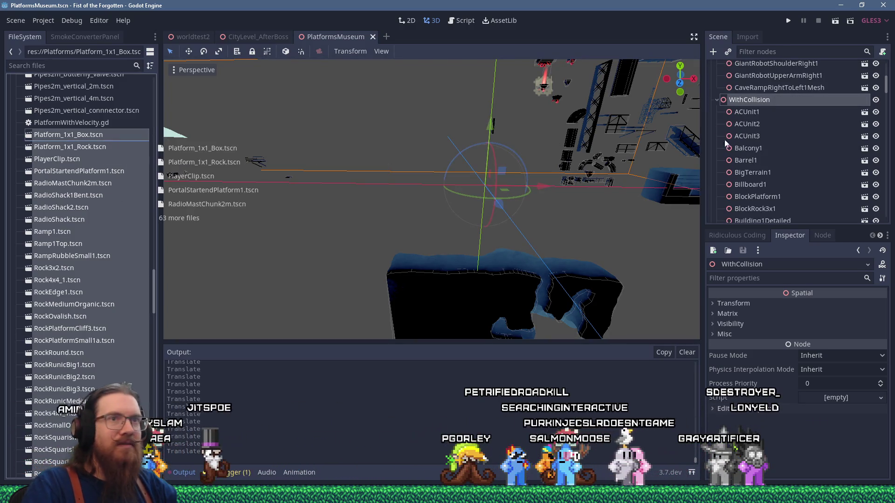
Drop the 68 prop scenes, Platform_1x1_Box onward, onto WithCollision and frame RunicRing1
{"action": "left_click_drag", "start_coordinate": [758, 103], "coordinate": [757, 104]}
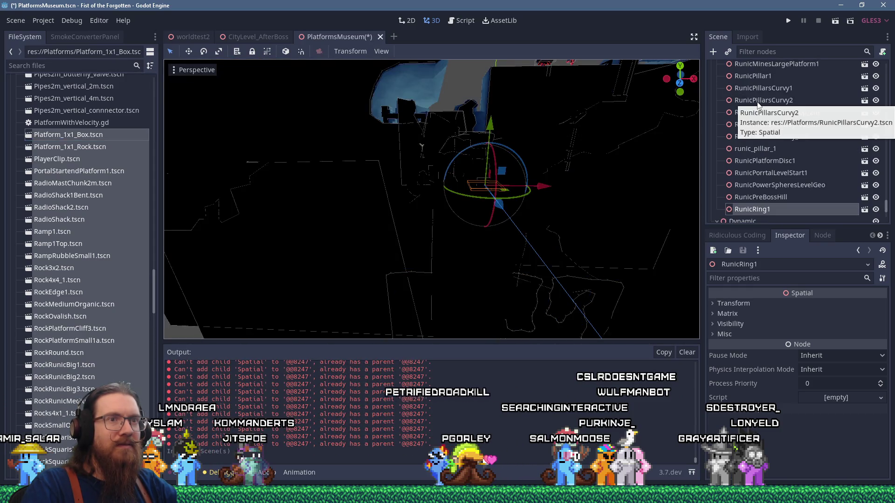
{"action": "key", "text": "f"}
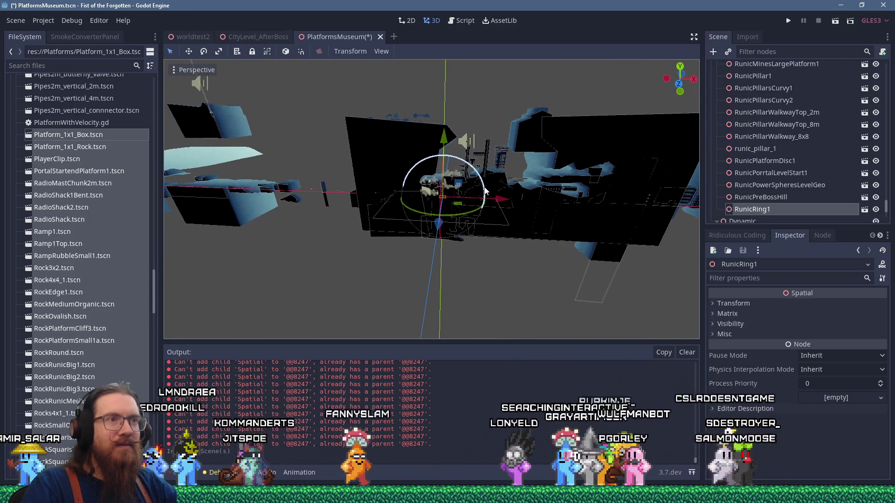
{"action": "scroll", "coordinate": [793, 172], "scroll_direction": "up", "scroll_amount": 8}
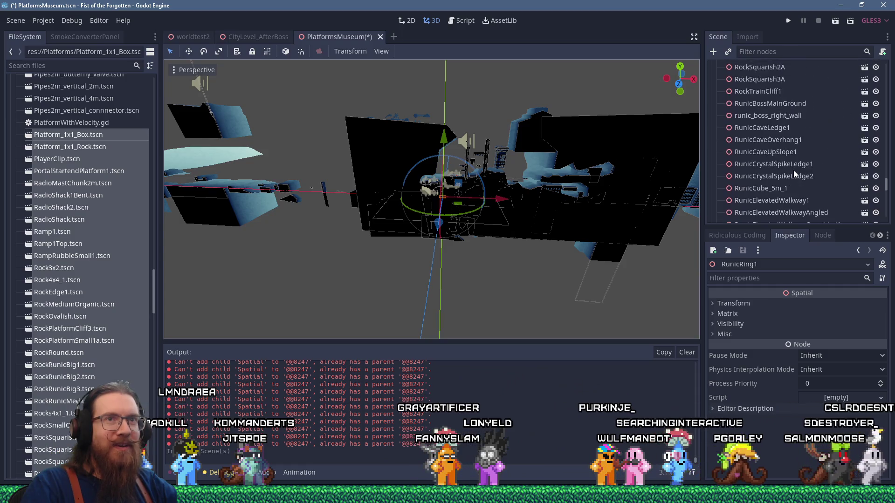
{"action": "scroll", "coordinate": [793, 169], "scroll_direction": "up", "scroll_amount": 10}
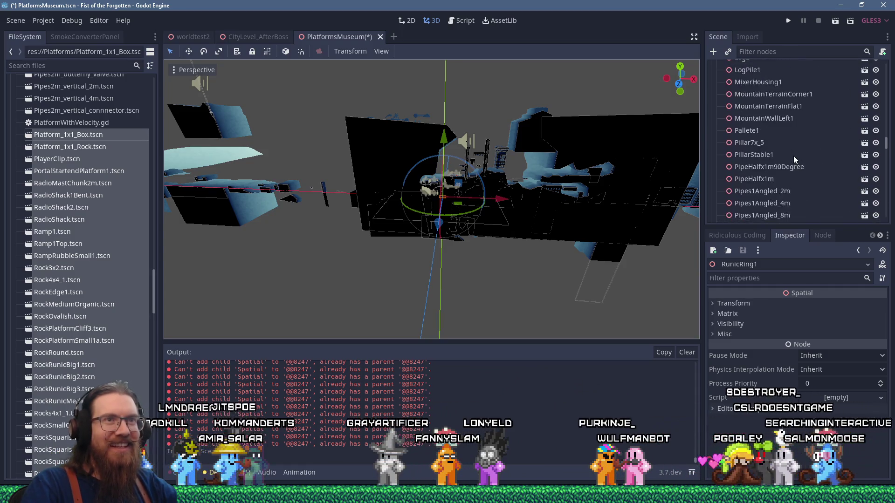
{"action": "scroll", "coordinate": [793, 156], "scroll_direction": "up", "scroll_amount": 10}
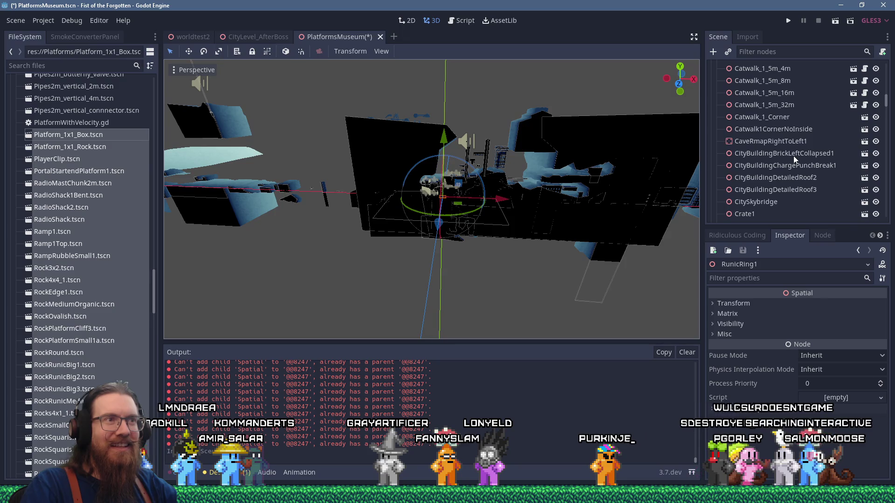
{"action": "scroll", "coordinate": [468, 184], "scroll_direction": "up", "scroll_amount": 5}
{"action": "scroll", "coordinate": [469, 182], "scroll_direction": "down", "scroll_amount": 4}
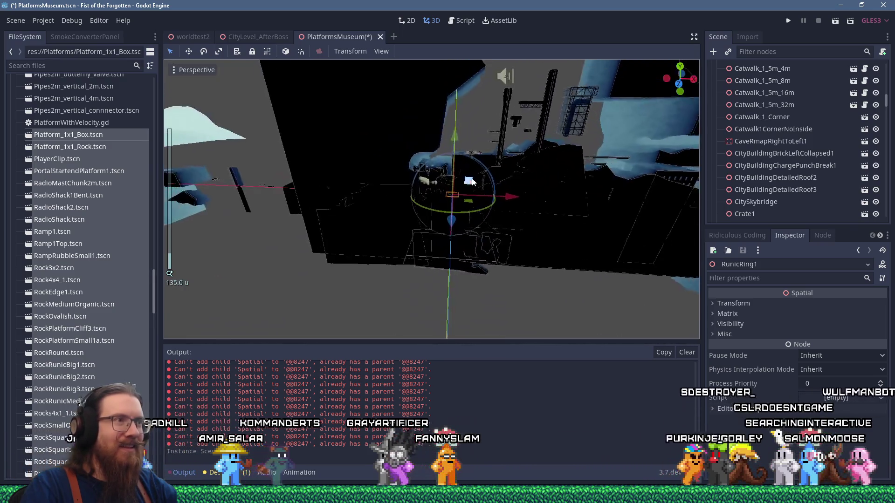
Move RunicPowerSpheresLevelGeo far left, out of the central pile
{"action": "left_click", "coordinate": [420, 134]}
{"action": "mouse_move", "coordinate": [423, 130]}
{"action": "left_mouse_down"}
{"action": "mouse_move", "coordinate": [641, 144]}
{"action": "mouse_move", "coordinate": [597, 136]}
{"action": "mouse_move", "coordinate": [667, 196]}
{"action": "left_mouse_up"}
{"action": "left_click_drag", "start_coordinate": [602, 195], "coordinate": [228, 177]}
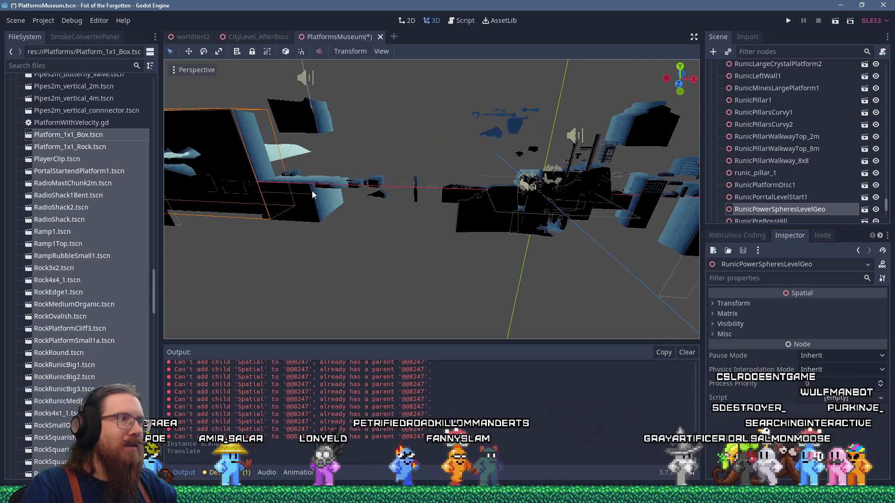
{"action": "key", "text": "f"}
{"action": "mouse_move", "coordinate": [405, 158]}
{"action": "left_mouse_down"}
{"action": "mouse_move", "coordinate": [578, 254]}
{"action": "mouse_move", "coordinate": [685, 240]}
{"action": "left_mouse_up"}
{"action": "key", "text": "f"}
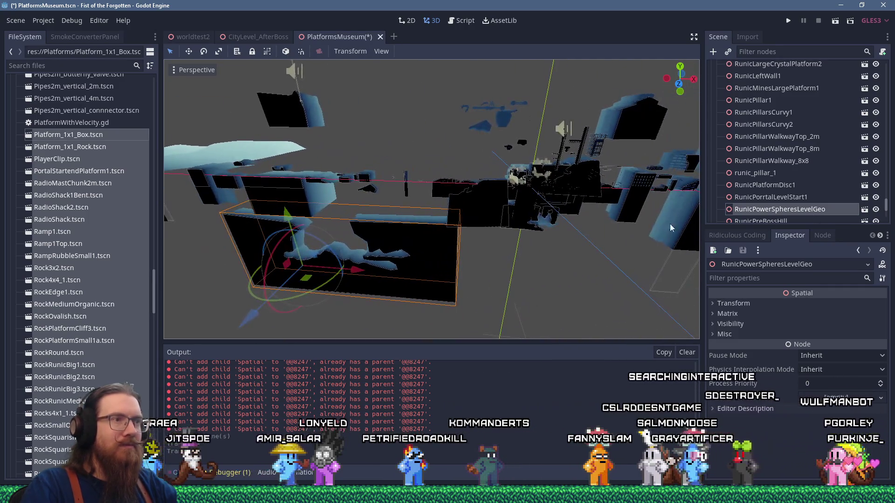
Move RunicPreBossHill down-left into open space
{"action": "left_click", "coordinate": [480, 230]}
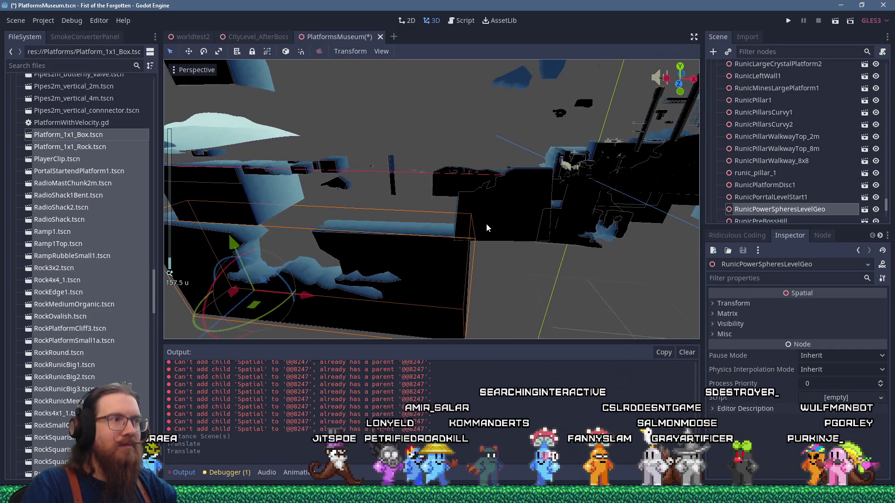
{"action": "scroll", "coordinate": [485, 223], "scroll_direction": "up", "scroll_amount": 2}
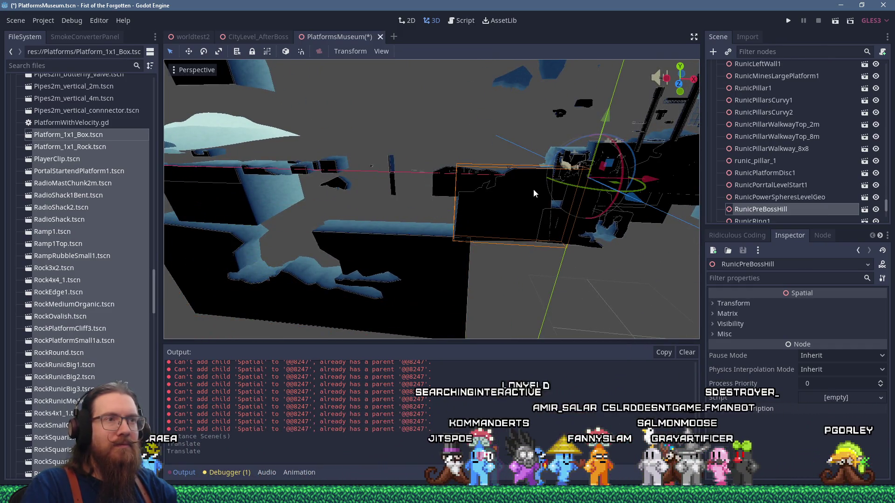
{"action": "mouse_move", "coordinate": [613, 166]}
{"action": "left_mouse_down"}
{"action": "mouse_move", "coordinate": [565, 83]}
{"action": "mouse_move", "coordinate": [540, 86]}
{"action": "left_mouse_up"}
{"action": "scroll", "coordinate": [479, 113], "scroll_direction": "down", "scroll_amount": 6}
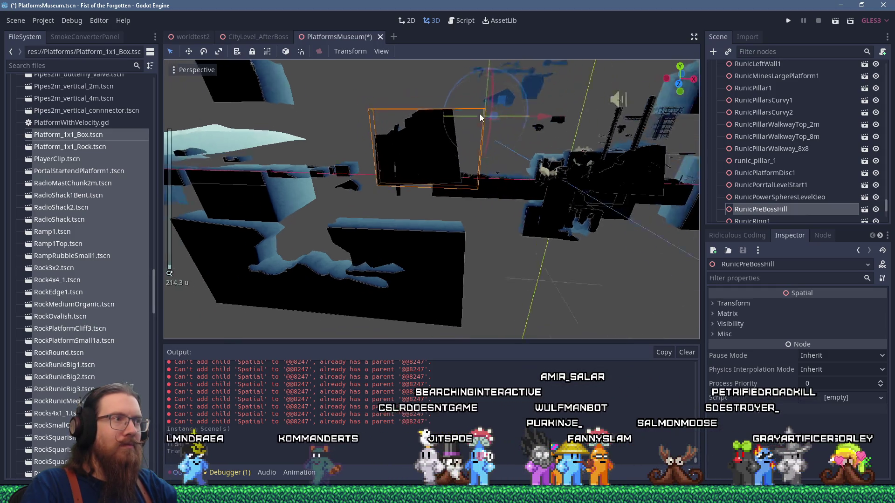
{"action": "left_click_drag", "start_coordinate": [535, 123], "coordinate": [279, 213]}
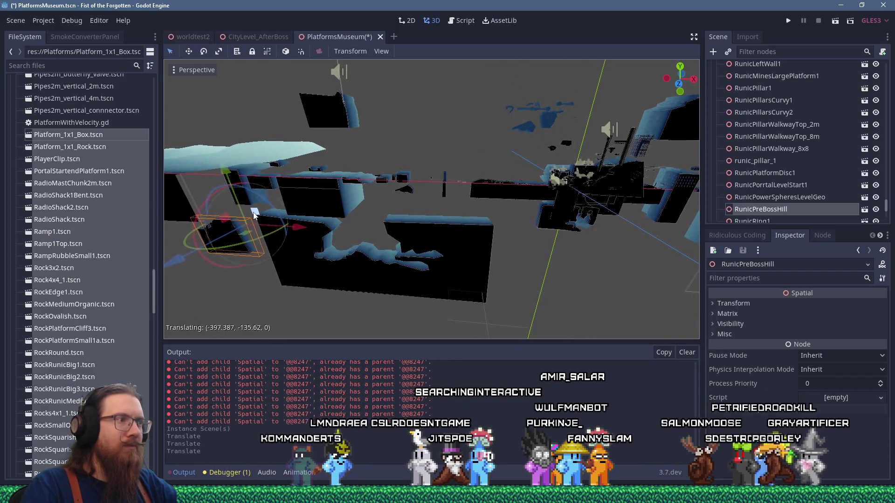
{"action": "scroll", "coordinate": [442, 219], "scroll_direction": "up", "scroll_amount": 6}
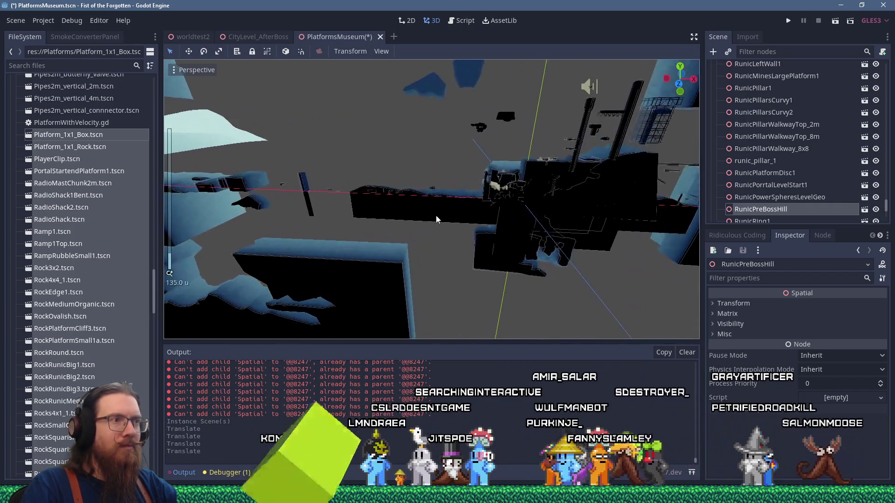
{"action": "scroll", "coordinate": [449, 211], "scroll_direction": "up", "scroll_amount": 10}
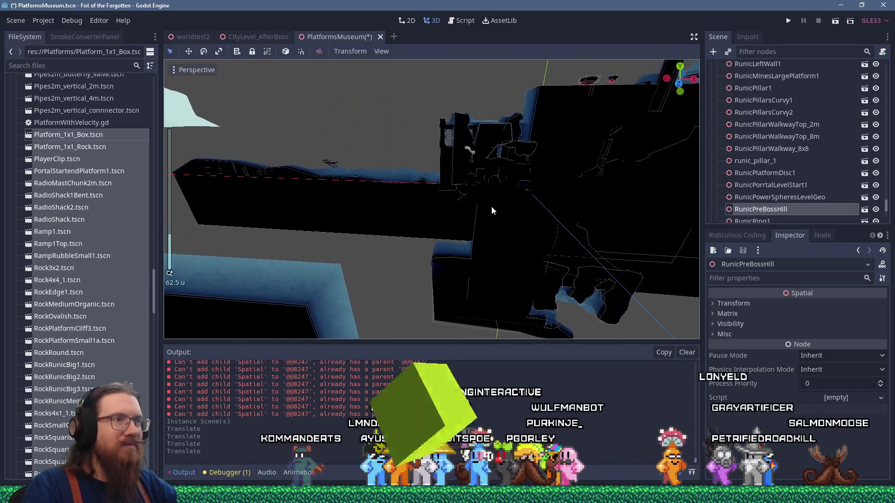
Place PortalStartendPlatform1 up-left, above the pile
{"action": "left_click", "coordinate": [492, 206]}
{"action": "scroll", "coordinate": [507, 217], "scroll_direction": "down", "scroll_amount": 6}
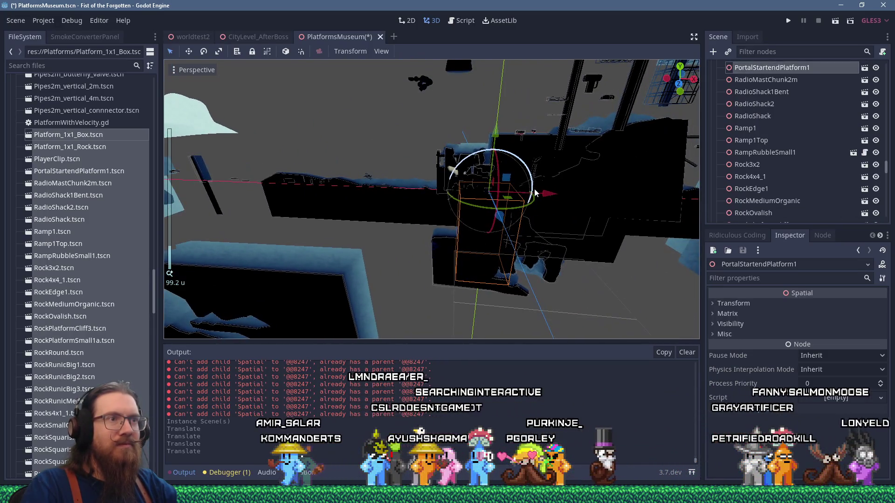
{"action": "left_click_drag", "start_coordinate": [509, 181], "coordinate": [375, 127]}
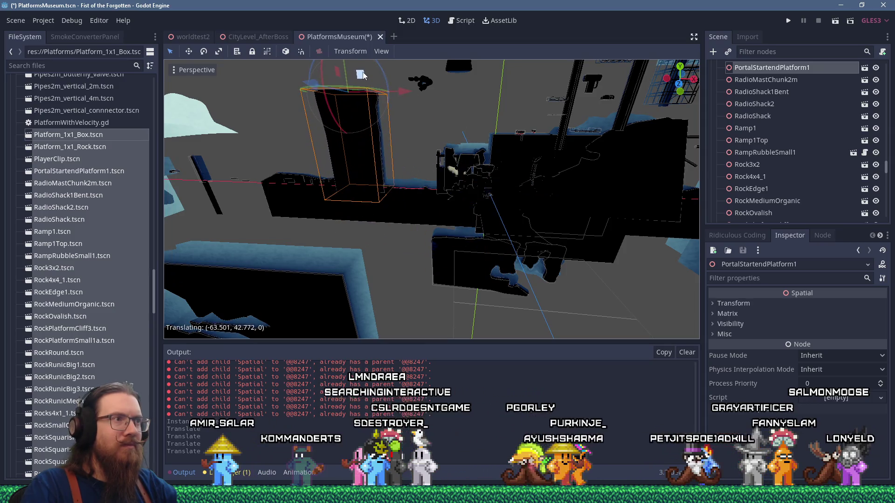
{"action": "left_click_drag", "start_coordinate": [362, 75], "coordinate": [368, 77]}
{"action": "scroll", "coordinate": [601, 142], "scroll_direction": "down", "scroll_amount": 8}
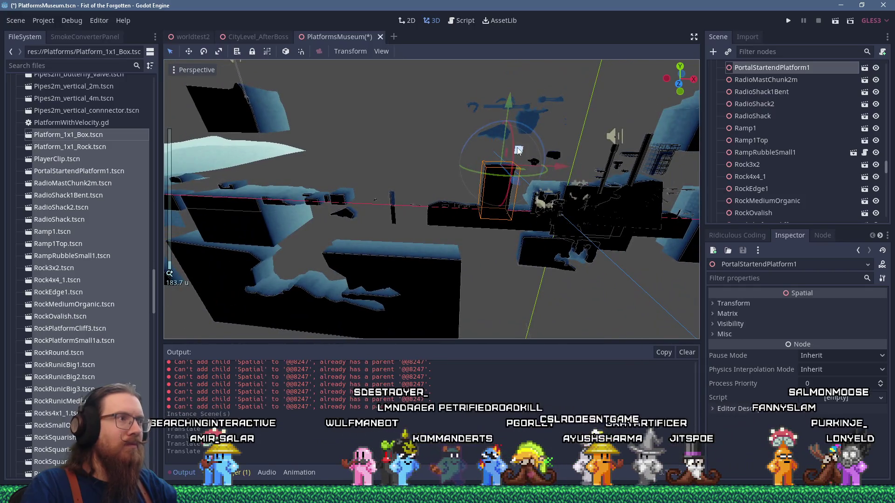
{"action": "scroll", "coordinate": [404, 133], "scroll_direction": "up", "scroll_amount": 5}
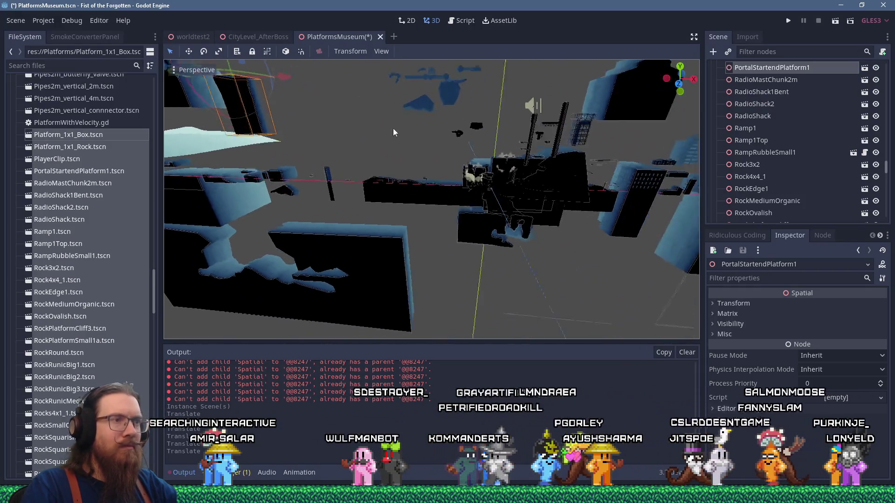
Move RunicGroundFirstEnemies1 to the lower left, then select Level1Entry1
{"action": "left_click", "coordinate": [398, 176]}
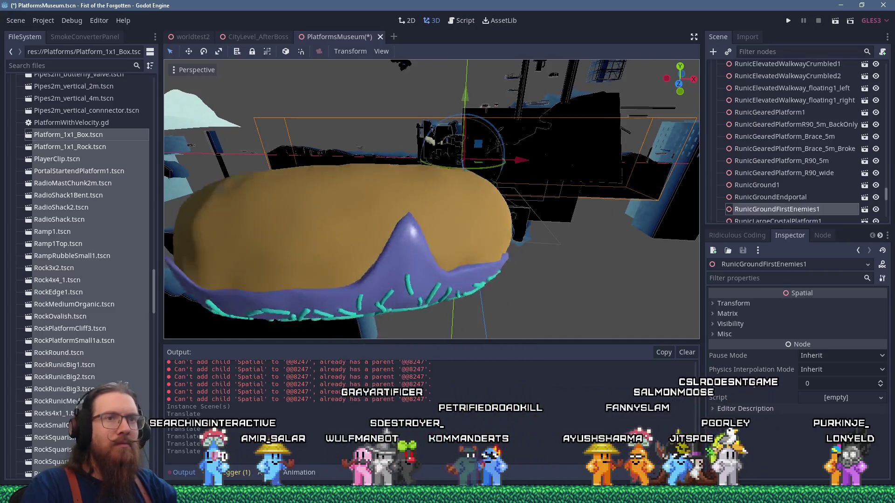
{"action": "scroll", "coordinate": [398, 171], "scroll_direction": "down", "scroll_amount": 3}
{"action": "mouse_move", "coordinate": [467, 168]}
{"action": "left_mouse_down"}
{"action": "mouse_move", "coordinate": [435, 127]}
{"action": "mouse_move", "coordinate": [652, 138]}
{"action": "left_mouse_up"}
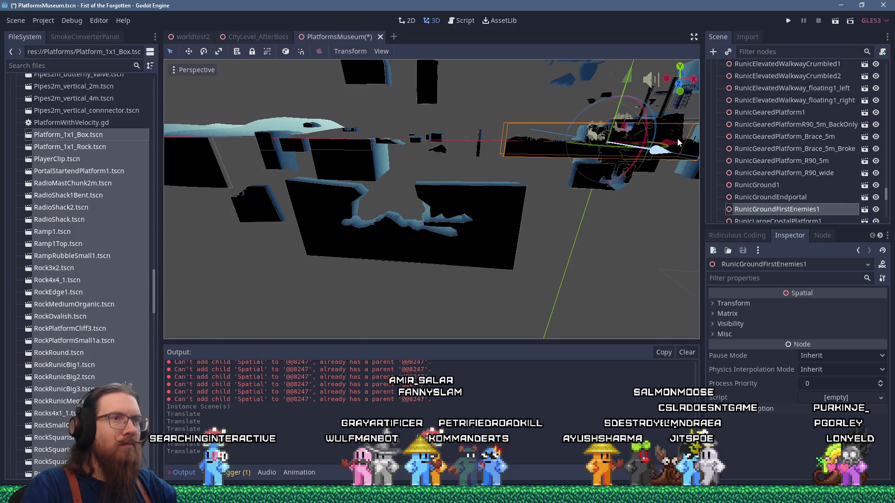
{"action": "left_click_drag", "start_coordinate": [637, 127], "coordinate": [243, 229]}
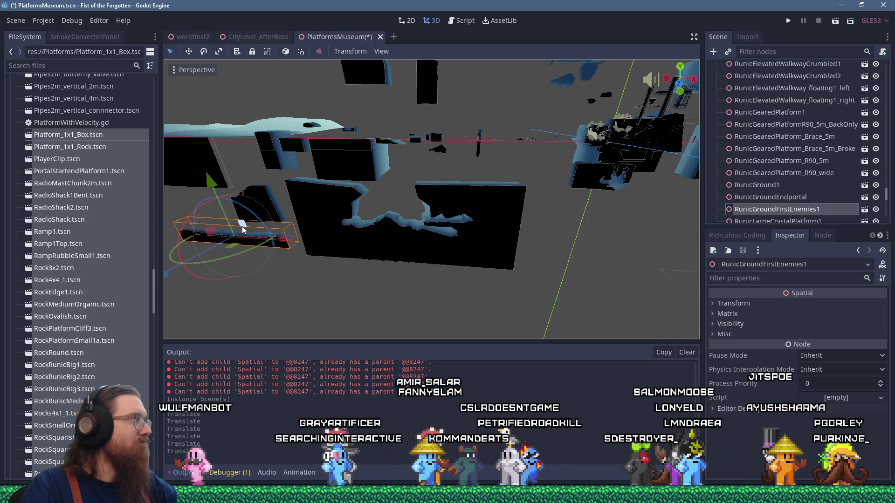
{"action": "scroll", "coordinate": [642, 167], "scroll_direction": "down", "scroll_amount": 5}
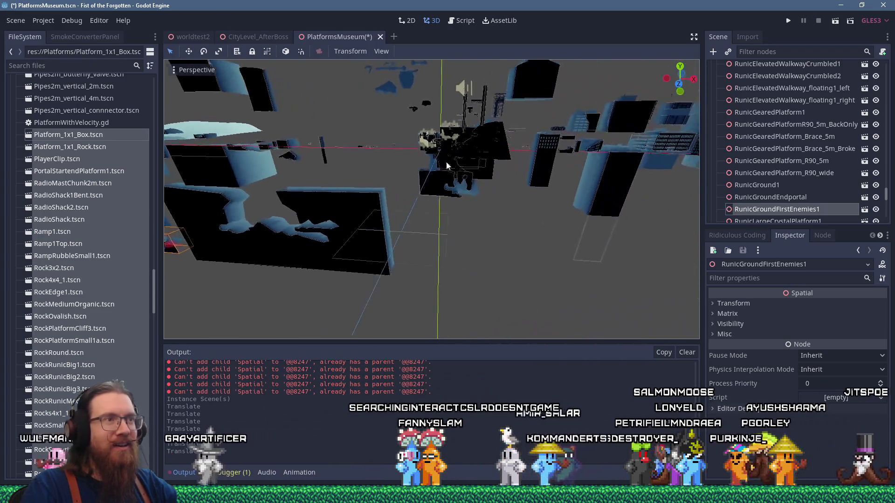
{"action": "left_click", "coordinate": [422, 158]}
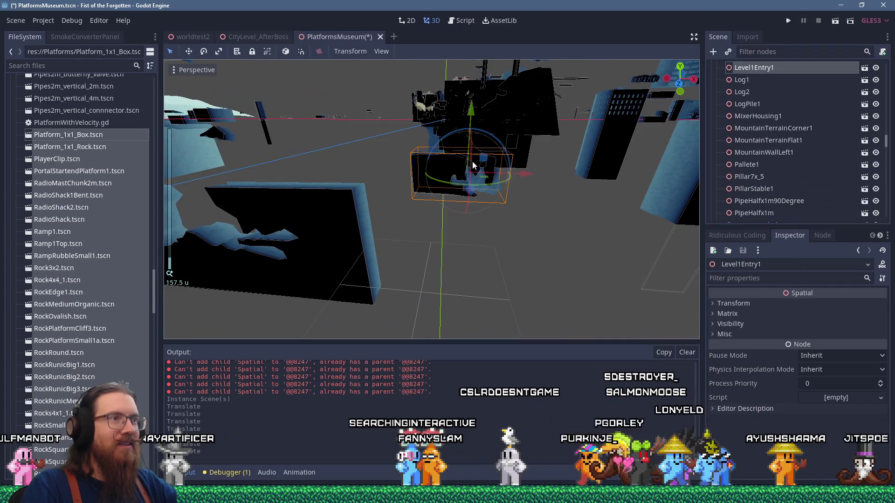
Move Level1Entry1 off to the left and RunicCaveOverhang1 up-left into clear space
{"action": "left_click_drag", "start_coordinate": [280, 151], "coordinate": [511, 135]}
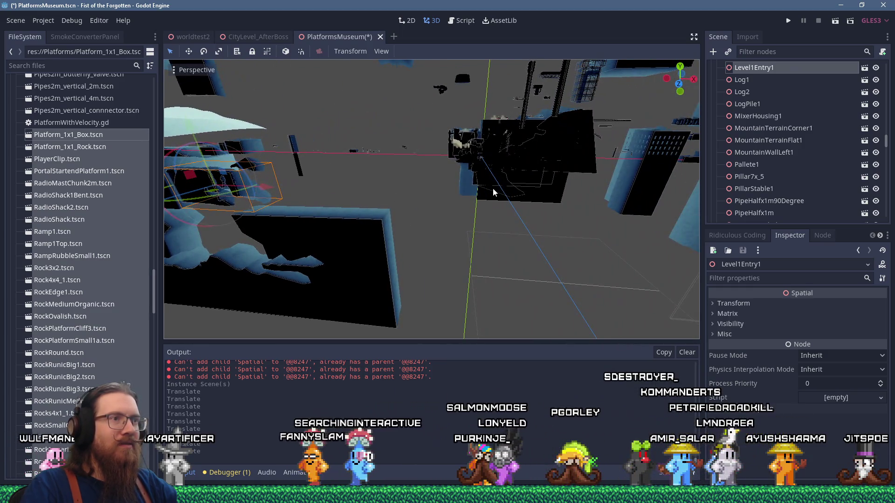
{"action": "left_click", "coordinate": [494, 192]}
{"action": "left_click_drag", "start_coordinate": [500, 150], "coordinate": [465, 222]}
{"action": "mouse_move", "coordinate": [444, 194]}
{"action": "left_mouse_down"}
{"action": "mouse_move", "coordinate": [425, 182]}
{"action": "mouse_move", "coordinate": [290, 177]}
{"action": "left_mouse_up"}
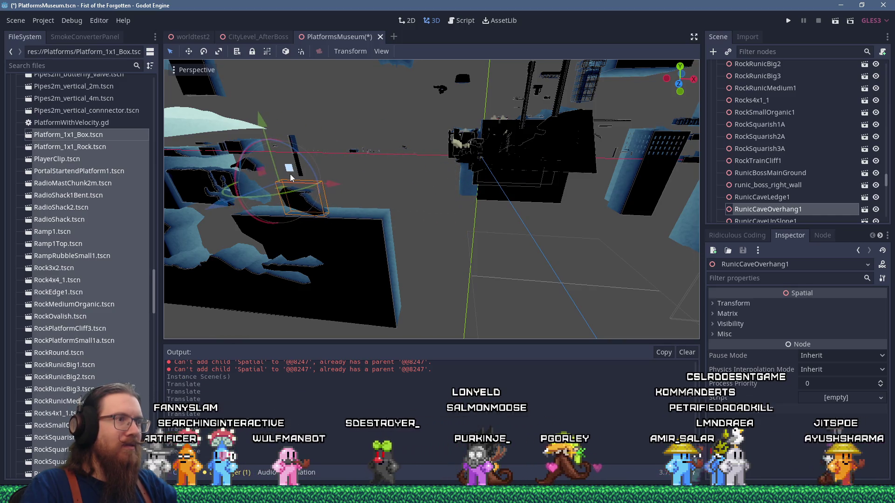
Move RunicBossMainGround down-left out of the pile and orbit around it to check it
{"action": "left_click", "coordinate": [509, 200]}
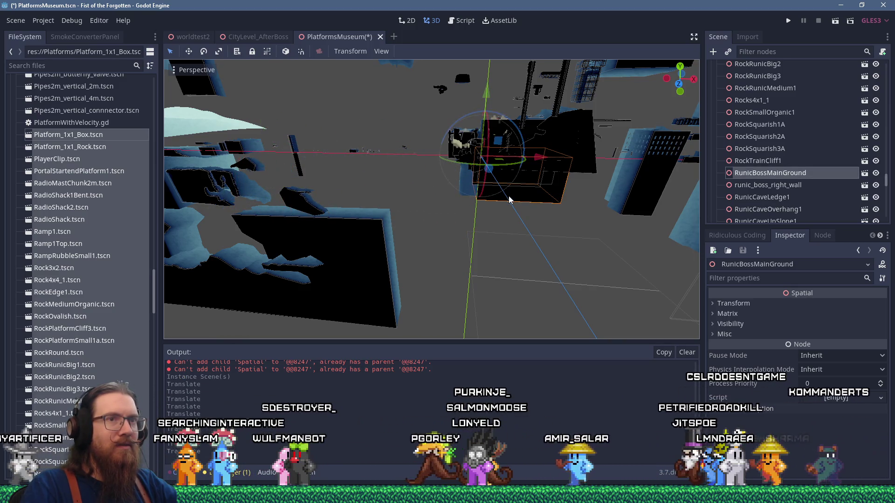
{"action": "mouse_move", "coordinate": [505, 153]}
{"action": "left_mouse_down"}
{"action": "mouse_move", "coordinate": [420, 150]}
{"action": "mouse_move", "coordinate": [405, 186]}
{"action": "mouse_move", "coordinate": [416, 210]}
{"action": "mouse_move", "coordinate": [466, 191]}
{"action": "mouse_move", "coordinate": [535, 192]}
{"action": "mouse_move", "coordinate": [550, 200]}
{"action": "mouse_move", "coordinate": [578, 183]}
{"action": "mouse_move", "coordinate": [476, 93]}
{"action": "left_mouse_up"}
{"action": "scroll", "coordinate": [416, 209], "scroll_direction": "down", "scroll_amount": 2}
{"action": "scroll", "coordinate": [472, 71], "scroll_direction": "up", "scroll_amount": 5}
{"action": "mouse_move", "coordinate": [448, 140]}
{"action": "left_mouse_down"}
{"action": "mouse_move", "coordinate": [460, 107]}
{"action": "mouse_move", "coordinate": [427, 157]}
{"action": "mouse_move", "coordinate": [418, 192]}
{"action": "left_mouse_up"}
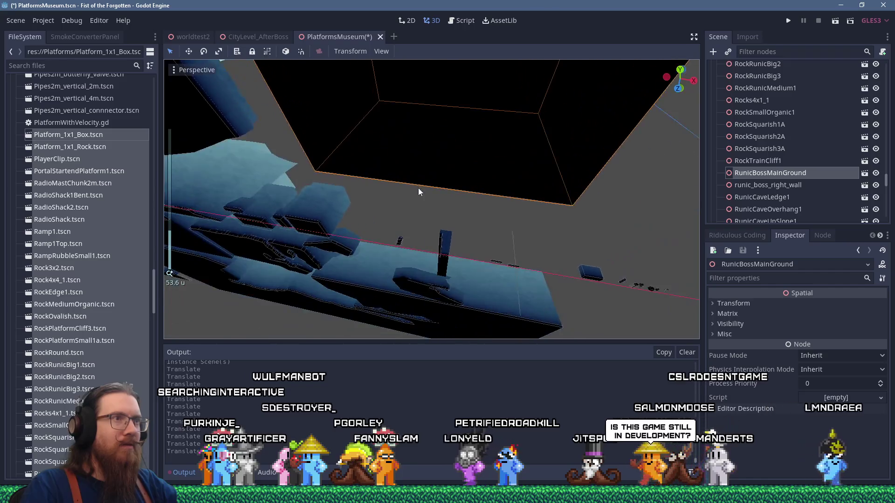
{"action": "scroll", "coordinate": [418, 191], "scroll_direction": "down", "scroll_amount": 10}
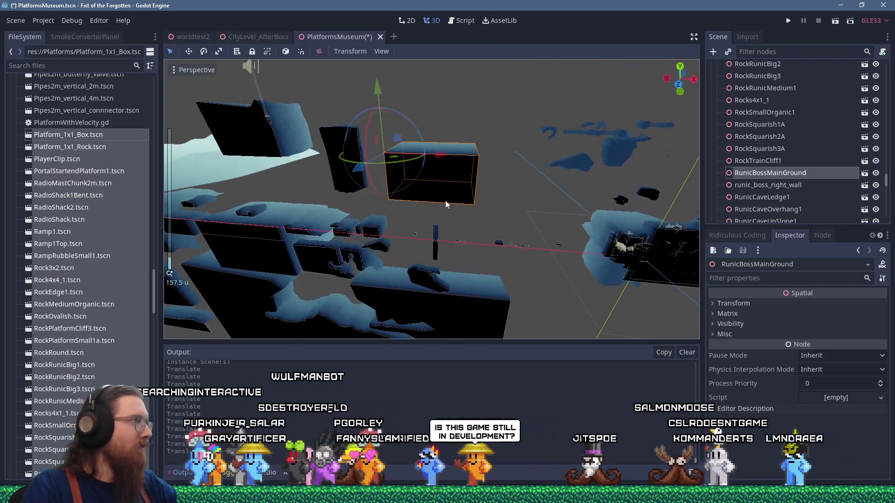
{"action": "left_click_drag", "start_coordinate": [445, 200], "coordinate": [377, 99]}
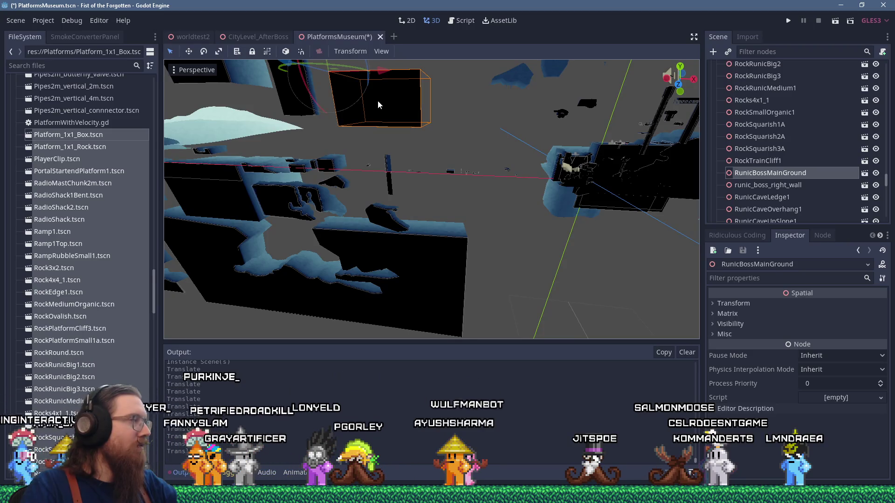
{"action": "left_click_drag", "start_coordinate": [525, 171], "coordinate": [466, 171]}
Select RockRunicBig2 and RunicCaveUpSlope1 while recentring the view on the pile
{"action": "left_click", "coordinate": [503, 145]}
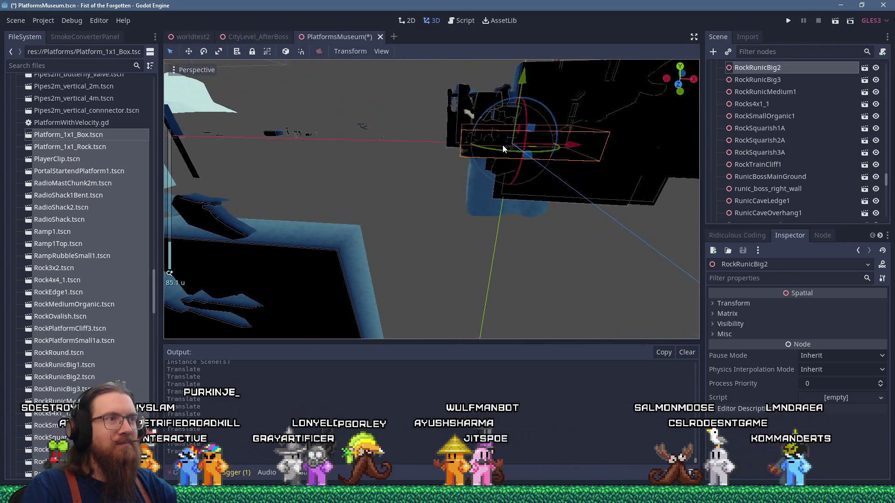
{"action": "scroll", "coordinate": [503, 148], "scroll_direction": "up", "scroll_amount": 2}
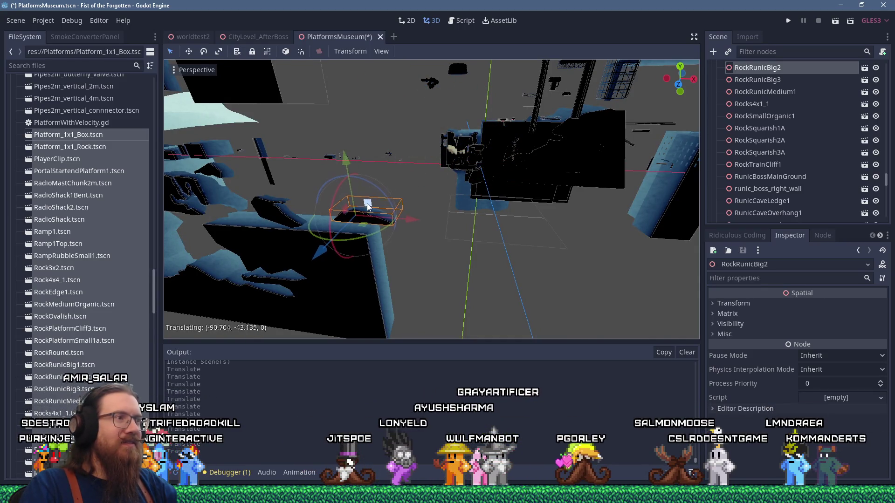
{"action": "scroll", "coordinate": [540, 182], "scroll_direction": "down", "scroll_amount": 5}
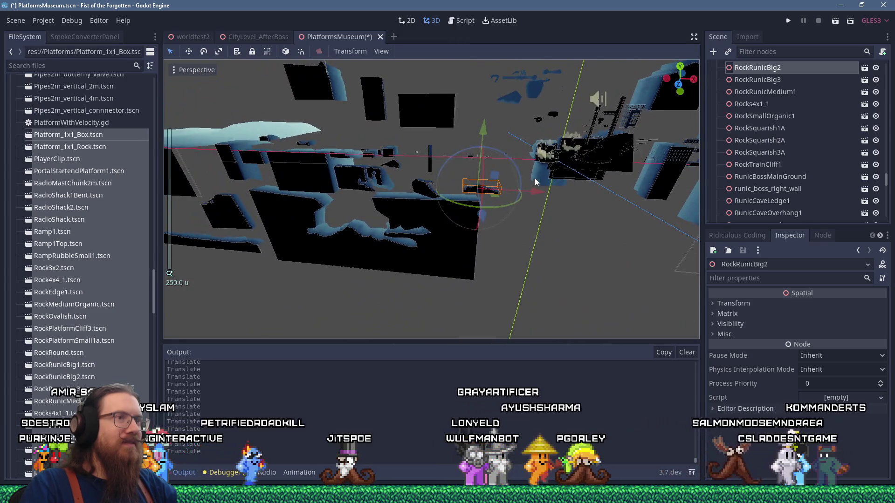
{"action": "mouse_move", "coordinate": [604, 163]}
{"action": "left_mouse_down"}
{"action": "mouse_move", "coordinate": [461, 171]}
{"action": "mouse_move", "coordinate": [429, 160]}
{"action": "mouse_move", "coordinate": [537, 155]}
{"action": "mouse_move", "coordinate": [460, 160]}
{"action": "mouse_move", "coordinate": [361, 120]}
{"action": "left_mouse_up"}
{"action": "left_click", "coordinate": [471, 173]}
{"action": "left_click_drag", "start_coordinate": [463, 163], "coordinate": [408, 163]}
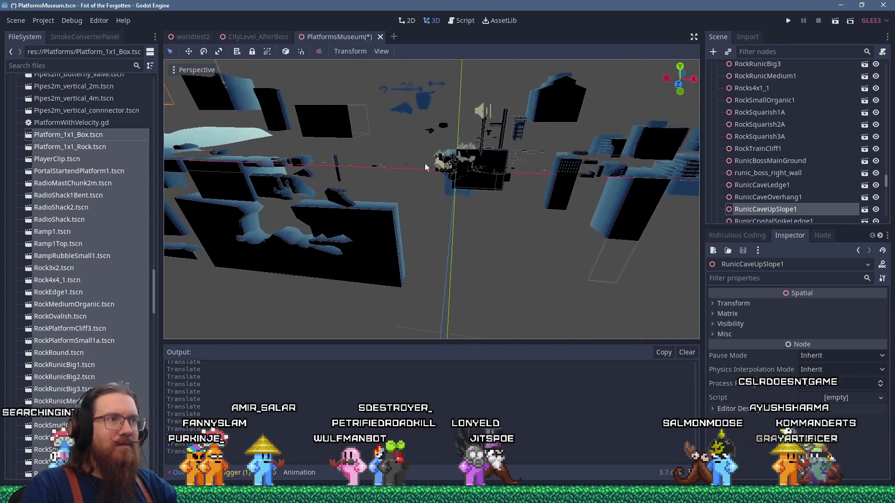
Raise RunicPillarsCurvy2 up and left above the pile
{"action": "left_click_drag", "start_coordinate": [471, 163], "coordinate": [412, 174]}
{"action": "scroll", "coordinate": [412, 173], "scroll_direction": "up", "scroll_amount": 3}
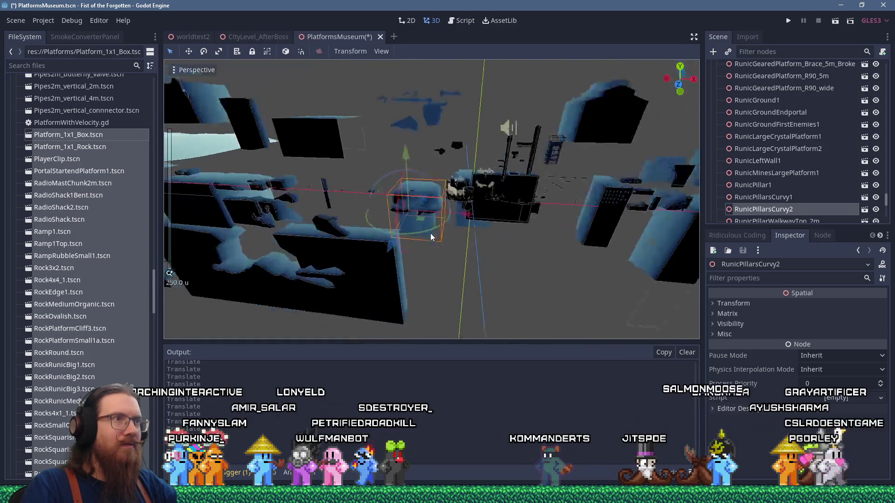
{"action": "scroll", "coordinate": [430, 237], "scroll_direction": "down", "scroll_amount": 3}
{"action": "mouse_move", "coordinate": [416, 196]}
{"action": "left_mouse_down"}
{"action": "mouse_move", "coordinate": [459, 140]}
{"action": "mouse_move", "coordinate": [486, 81]}
{"action": "mouse_move", "coordinate": [419, 93]}
{"action": "mouse_move", "coordinate": [395, 135]}
{"action": "left_mouse_up"}
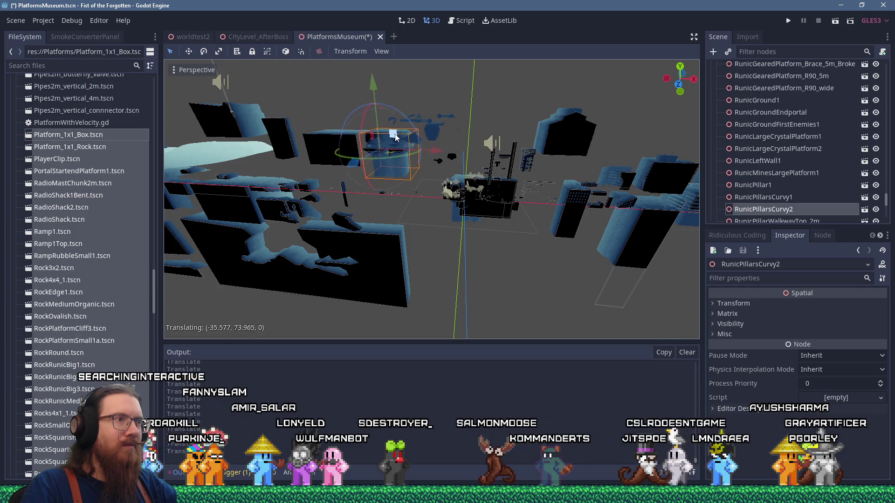
{"action": "left_click_drag", "start_coordinate": [482, 119], "coordinate": [487, 110]}
Focus and move runic_boss_right_wall below the pile, then RunicGround1 down-left away from it
{"action": "scroll", "coordinate": [500, 205], "scroll_direction": "up", "scroll_amount": 3}
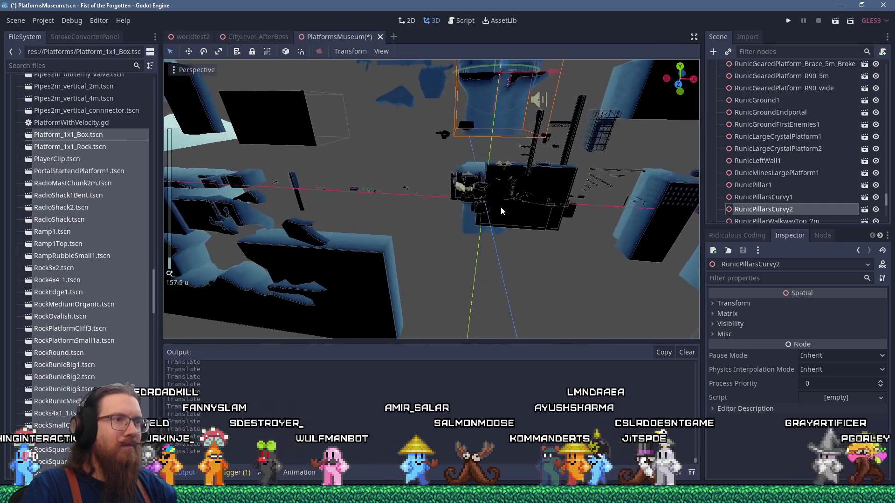
{"action": "left_click", "coordinate": [500, 207]}
{"action": "key", "text": "f"}
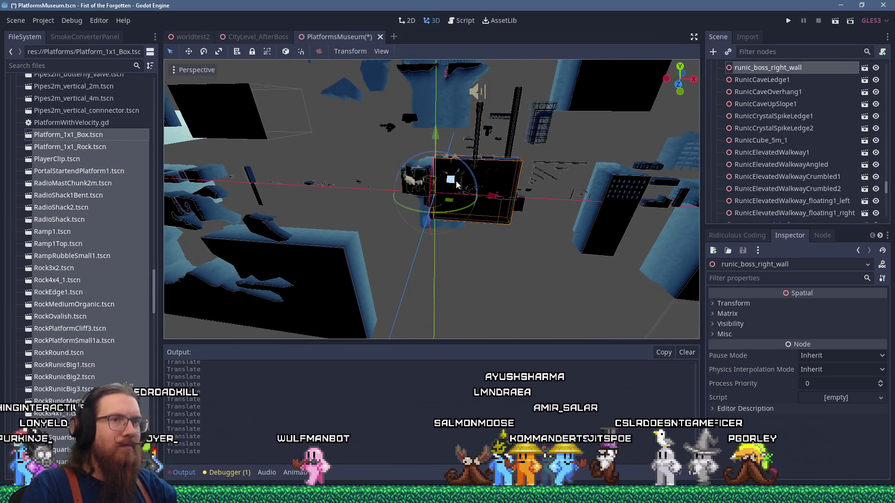
{"action": "mouse_move", "coordinate": [456, 184]}
{"action": "left_mouse_down"}
{"action": "mouse_move", "coordinate": [459, 252]}
{"action": "mouse_move", "coordinate": [469, 264]}
{"action": "mouse_move", "coordinate": [485, 262]}
{"action": "left_mouse_up"}
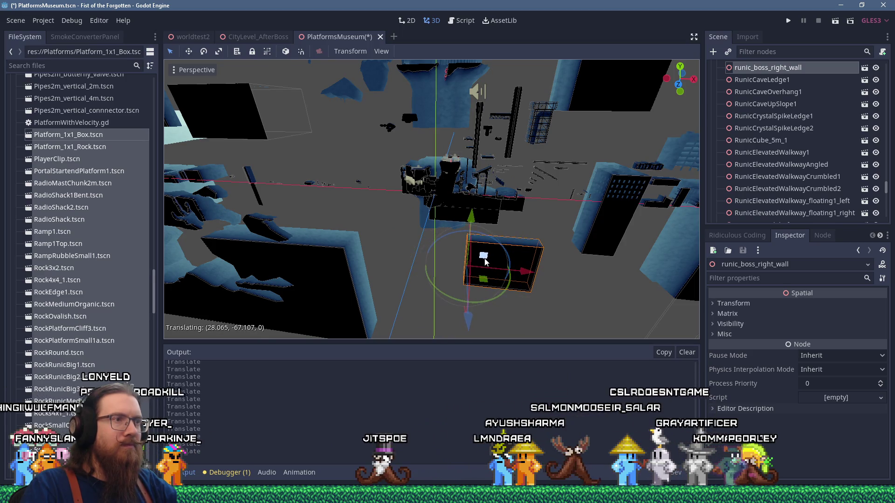
{"action": "left_click", "coordinate": [452, 215]}
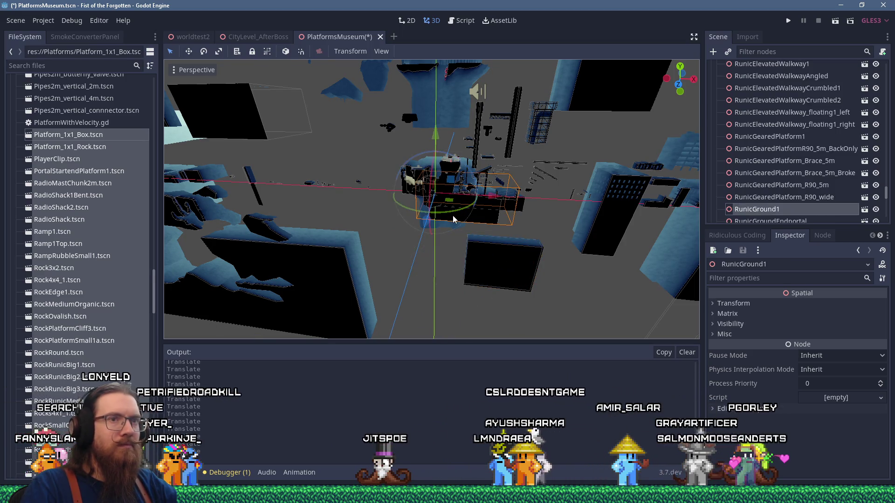
{"action": "key", "text": "f"}
{"action": "mouse_move", "coordinate": [455, 177]}
{"action": "left_mouse_down"}
{"action": "mouse_move", "coordinate": [409, 250]}
{"action": "mouse_move", "coordinate": [402, 296]}
{"action": "left_mouse_up"}
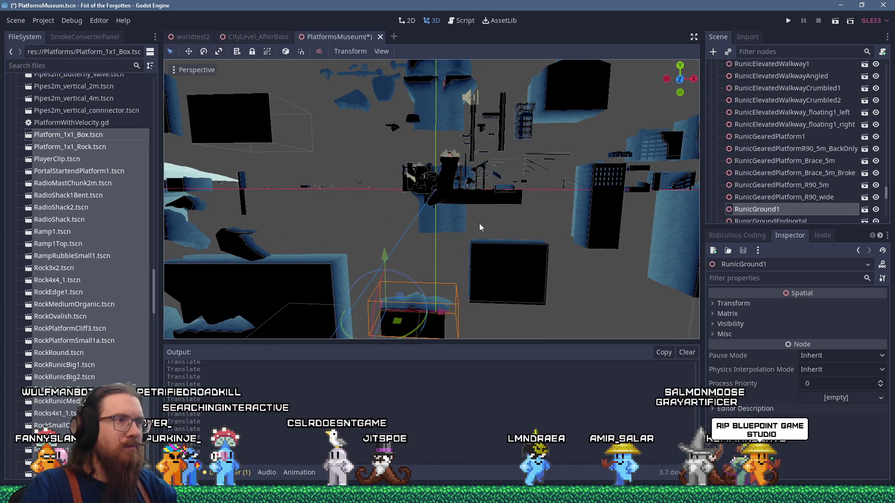
Move RunicGroundEndportal down from the pile and RunicPillarsCurvy1 up to about (0.553, 36.47, 0)
{"action": "left_click", "coordinate": [477, 207]}
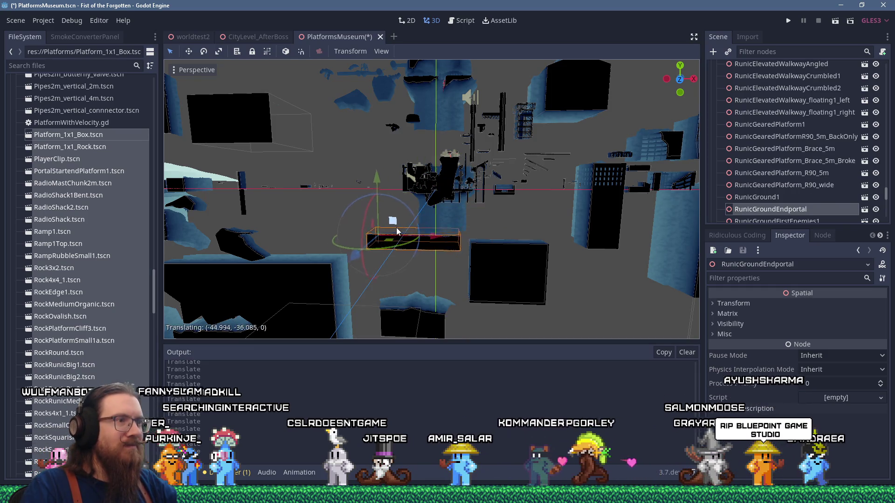
{"action": "key", "text": "f"}
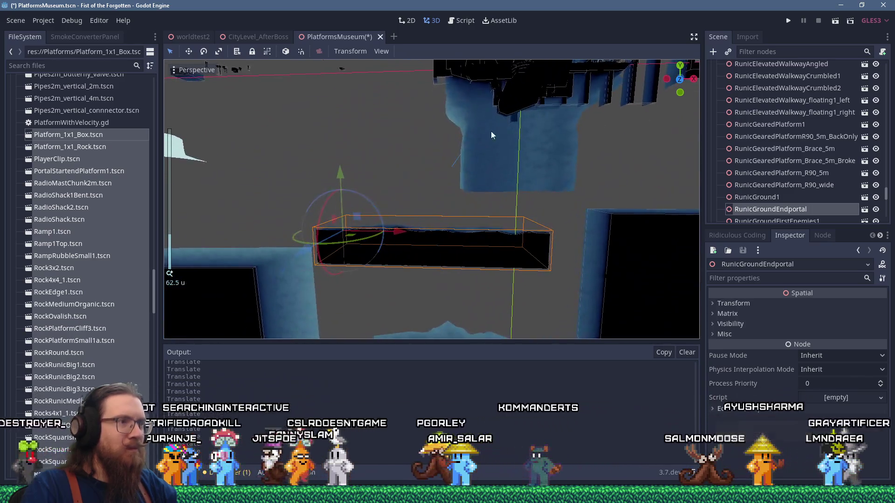
{"action": "left_click_drag", "start_coordinate": [476, 108], "coordinate": [455, 331]}
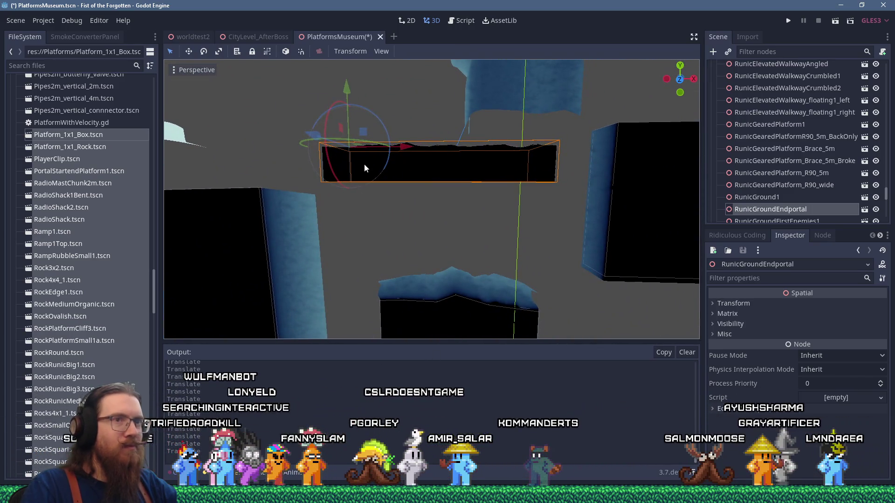
{"action": "mouse_move", "coordinate": [364, 130]}
{"action": "left_mouse_down"}
{"action": "mouse_move", "coordinate": [355, 193]}
{"action": "mouse_move", "coordinate": [392, 194]}
{"action": "left_mouse_up"}
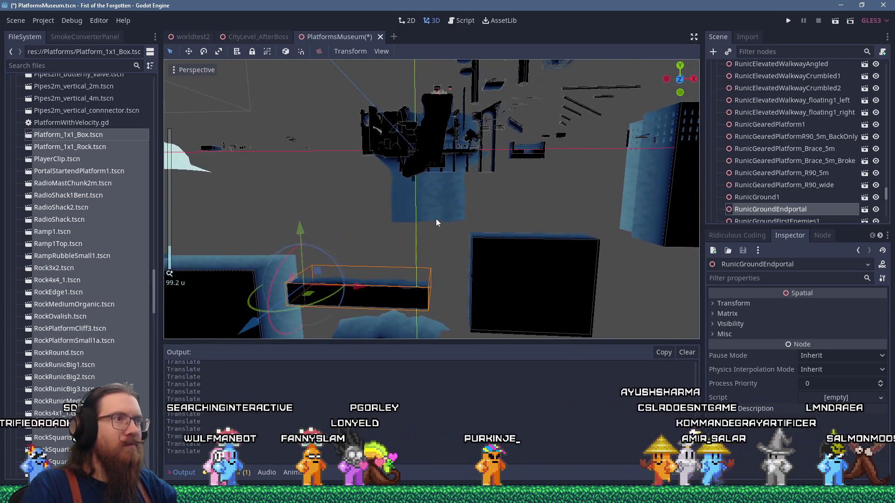
{"action": "left_click", "coordinate": [436, 225]}
{"action": "mouse_move", "coordinate": [435, 222]}
{"action": "left_mouse_down"}
{"action": "mouse_move", "coordinate": [303, 138]}
{"action": "mouse_move", "coordinate": [317, 136]}
{"action": "mouse_move", "coordinate": [366, 264]}
{"action": "mouse_move", "coordinate": [462, 292]}
{"action": "mouse_move", "coordinate": [400, 169]}
{"action": "mouse_move", "coordinate": [452, 174]}
{"action": "mouse_move", "coordinate": [436, 171]}
{"action": "left_mouse_up"}
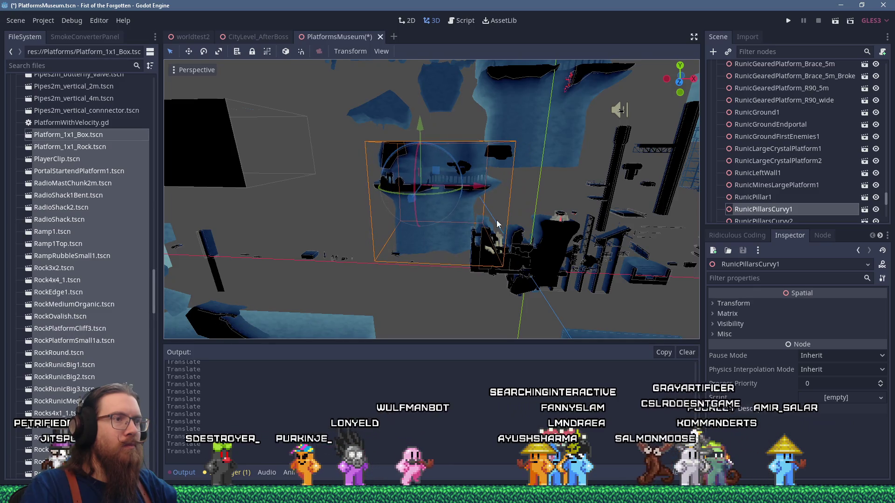
Move the RockRunicBig3 rock downward away from the pile
{"action": "scroll", "coordinate": [496, 220], "scroll_direction": "up", "scroll_amount": 5}
{"action": "left_click", "coordinate": [512, 220]}
{"action": "scroll", "coordinate": [512, 220], "scroll_direction": "down", "scroll_amount": 4}
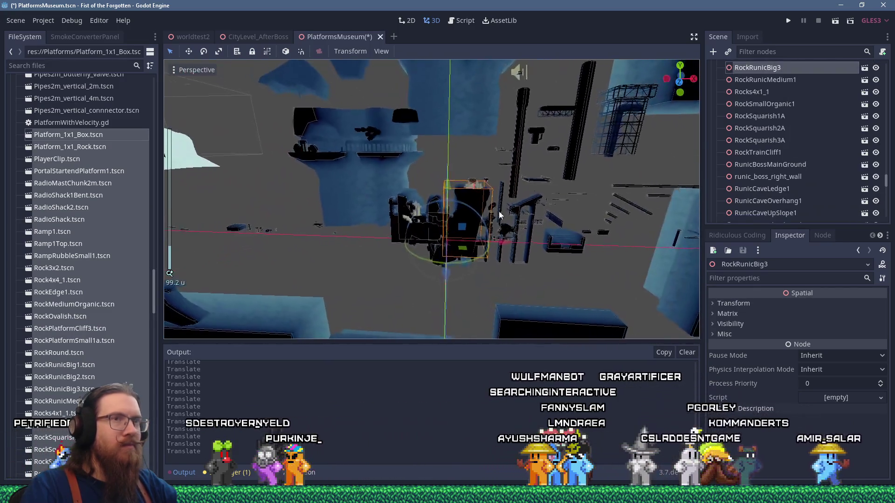
{"action": "scroll", "coordinate": [502, 214], "scroll_direction": "up", "scroll_amount": 2}
{"action": "left_click_drag", "start_coordinate": [421, 154], "coordinate": [433, 236]}
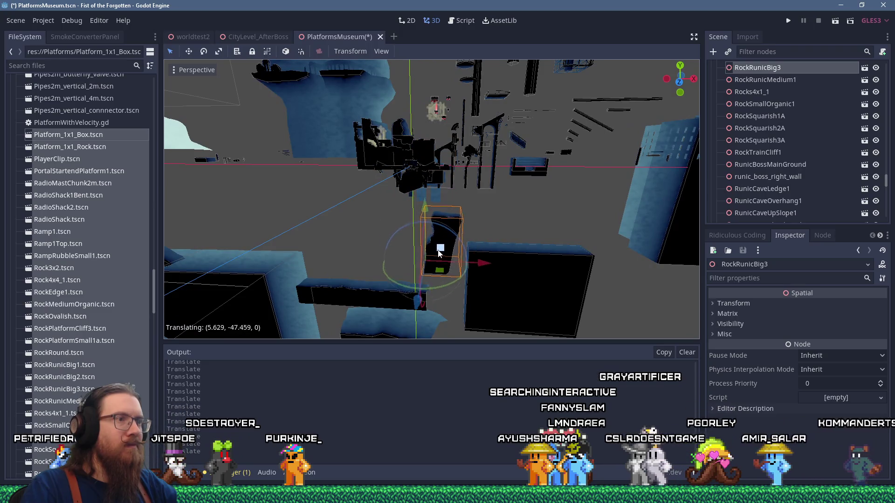
Move the RunicPorrtalLevelStart1 portal down-left and further from the pile
{"action": "left_click", "coordinate": [421, 154]}
{"action": "left_click_drag", "start_coordinate": [422, 154], "coordinate": [395, 240]}
{"action": "scroll", "coordinate": [381, 254], "scroll_direction": "up", "scroll_amount": 6}
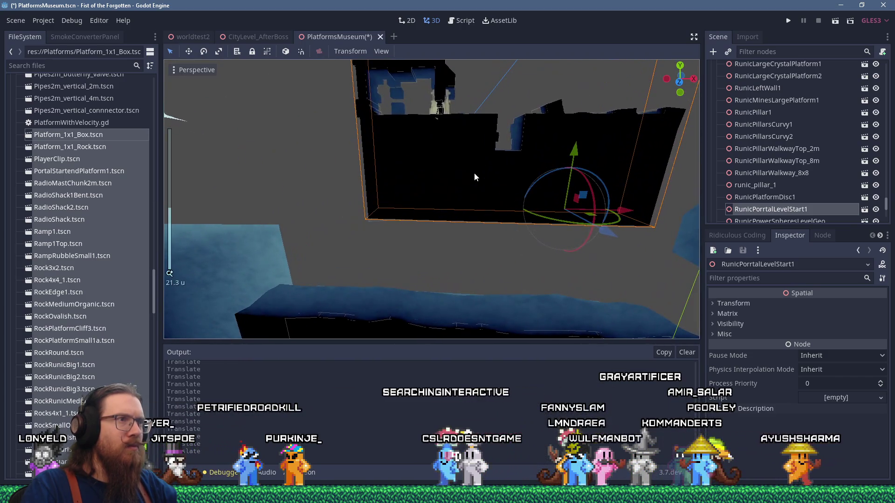
{"action": "scroll", "coordinate": [484, 163], "scroll_direction": "down", "scroll_amount": 4}
{"action": "mouse_move", "coordinate": [494, 158]}
{"action": "left_mouse_down"}
{"action": "mouse_move", "coordinate": [480, 205]}
{"action": "mouse_move", "coordinate": [513, 194]}
{"action": "left_mouse_up"}
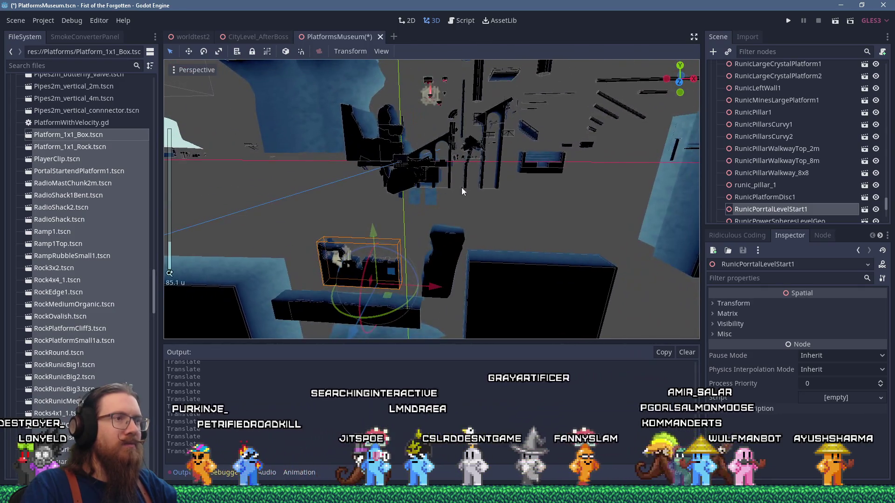
Select a crumbled walkway piece, then move RockRunicBig1 down-left off the pile
{"action": "left_click", "coordinate": [462, 193]}
{"action": "scroll", "coordinate": [464, 195], "scroll_direction": "down", "scroll_amount": 3}
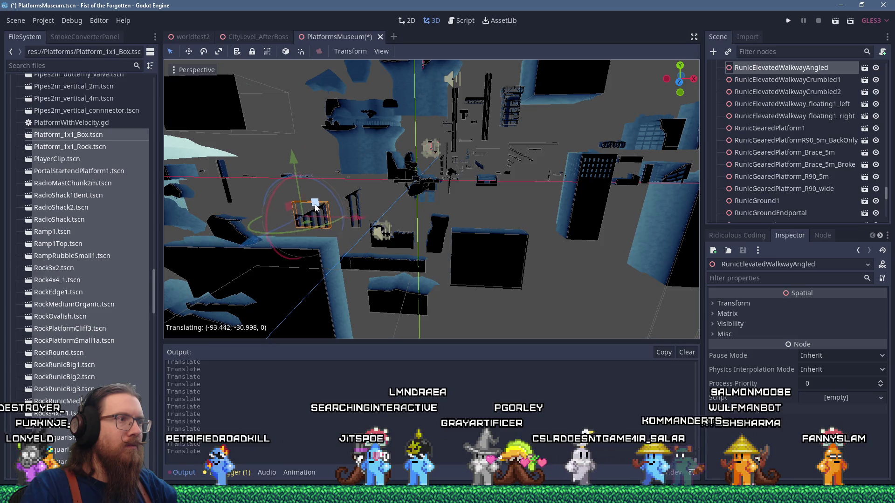
{"action": "scroll", "coordinate": [436, 175], "scroll_direction": "up", "scroll_amount": 5}
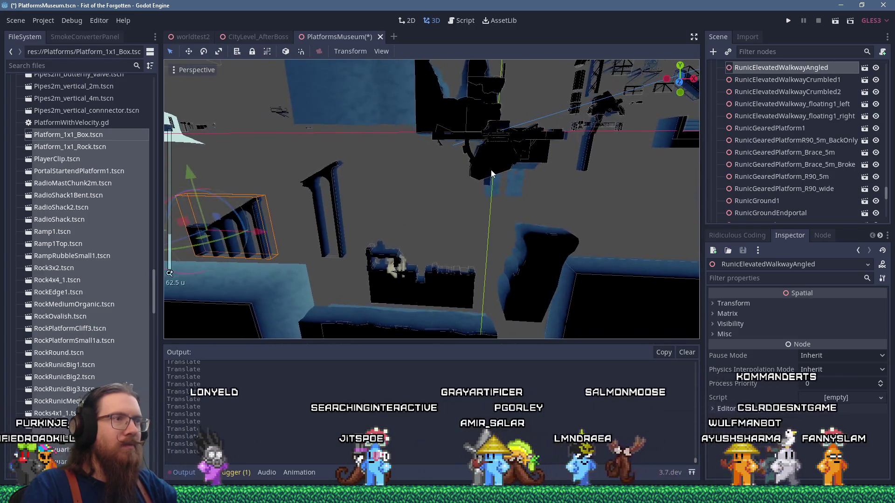
{"action": "left_click", "coordinate": [491, 171]}
{"action": "scroll", "coordinate": [490, 166], "scroll_direction": "down", "scroll_amount": 3}
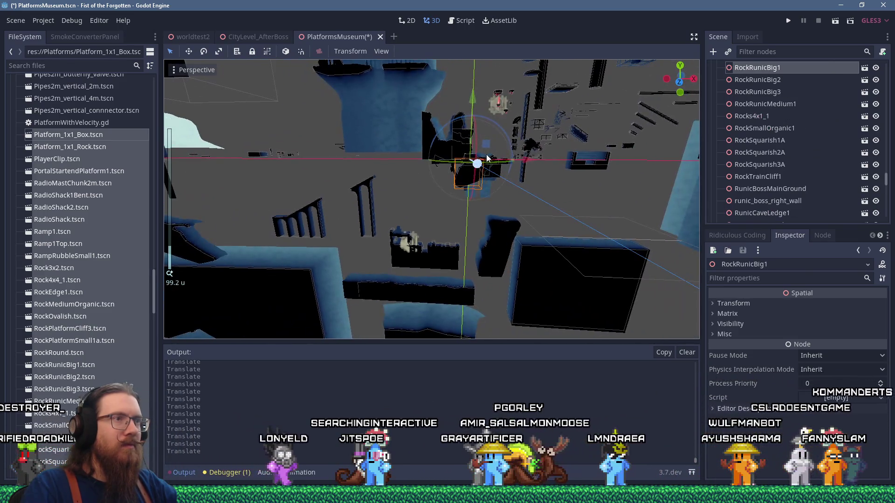
{"action": "left_click_drag", "start_coordinate": [487, 147], "coordinate": [445, 182]}
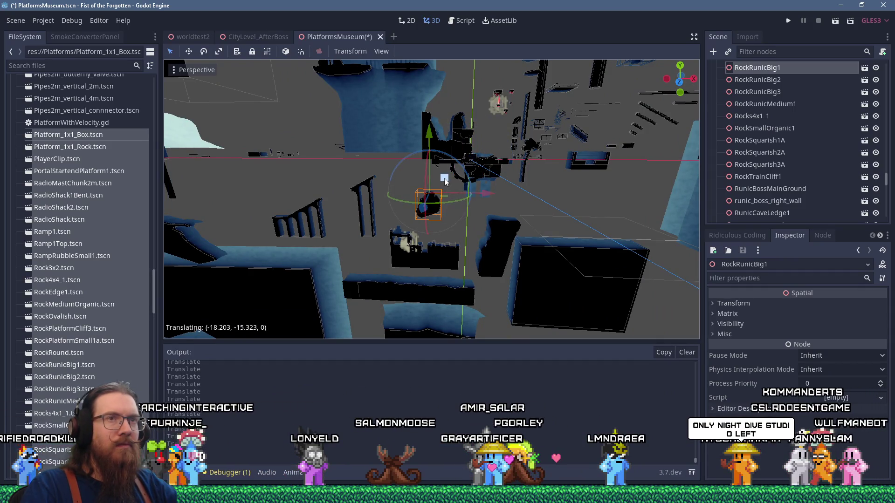
Move the RockTrainCliff1 rock to a new spot away from the pile
{"action": "scroll", "coordinate": [451, 202], "scroll_direction": "up", "scroll_amount": 5}
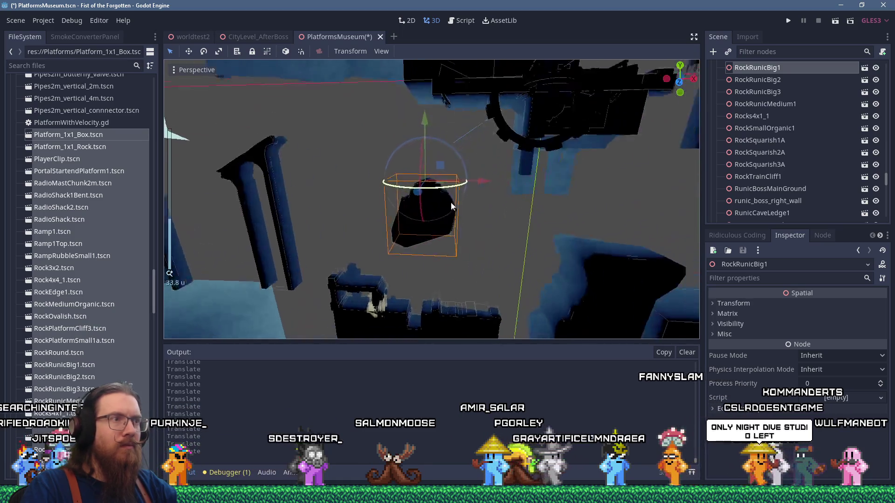
{"action": "scroll", "coordinate": [451, 202], "scroll_direction": "down", "scroll_amount": 3}
{"action": "mouse_move", "coordinate": [451, 203]}
{"action": "left_mouse_down"}
{"action": "mouse_move", "coordinate": [467, 200]}
{"action": "mouse_move", "coordinate": [362, 194]}
{"action": "mouse_move", "coordinate": [417, 188]}
{"action": "mouse_move", "coordinate": [526, 235]}
{"action": "mouse_move", "coordinate": [530, 270]}
{"action": "mouse_move", "coordinate": [560, 270]}
{"action": "mouse_move", "coordinate": [503, 264]}
{"action": "mouse_move", "coordinate": [476, 247]}
{"action": "left_mouse_up"}
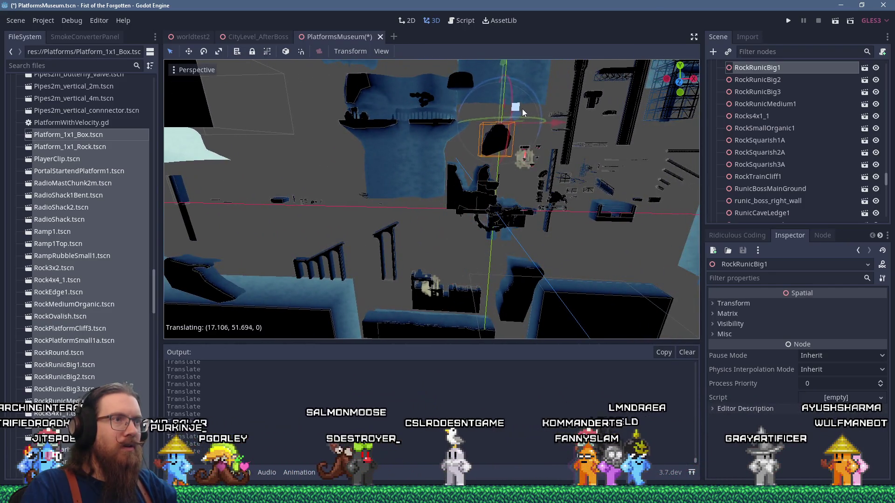
{"action": "scroll", "coordinate": [517, 203], "scroll_direction": "up", "scroll_amount": 3}
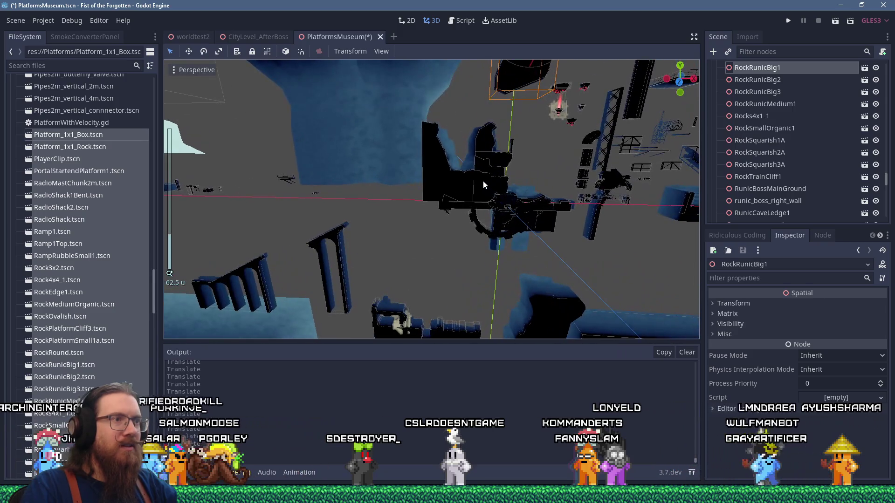
{"action": "left_click", "coordinate": [459, 182]}
{"action": "mouse_move", "coordinate": [522, 189]}
{"action": "left_mouse_down"}
{"action": "mouse_move", "coordinate": [421, 224]}
{"action": "mouse_move", "coordinate": [450, 254]}
{"action": "mouse_move", "coordinate": [596, 218]}
{"action": "left_mouse_up"}
Focus on RunicMinesLargePlatform1 and move it away from the pile
{"action": "scroll", "coordinate": [454, 250], "scroll_direction": "down", "scroll_amount": 4}
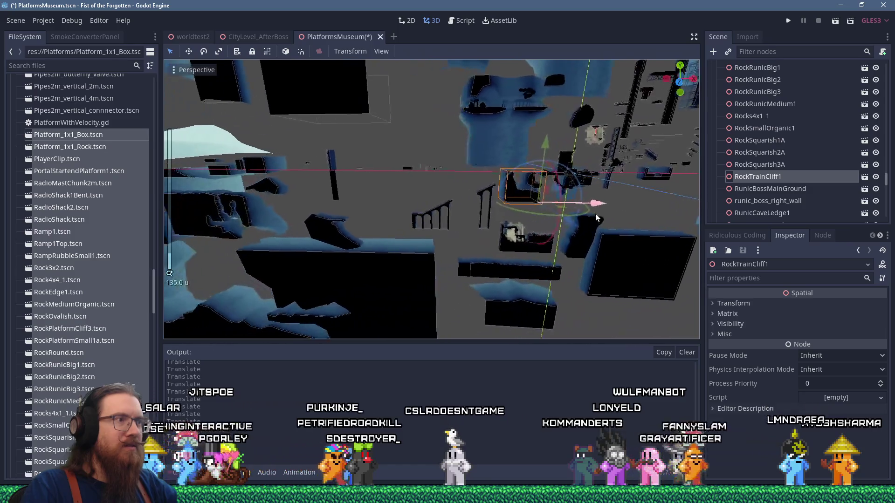
{"action": "scroll", "coordinate": [591, 219], "scroll_direction": "down", "scroll_amount": 3}
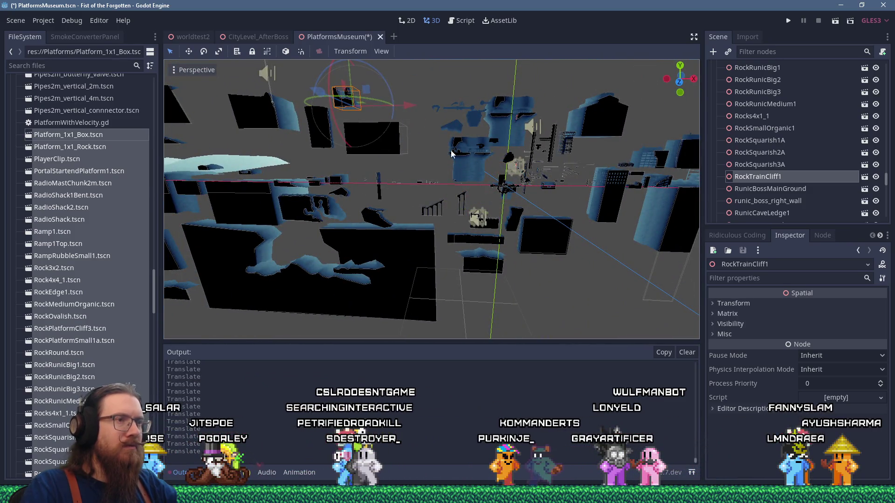
{"action": "scroll", "coordinate": [539, 202], "scroll_direction": "up", "scroll_amount": 10}
{"action": "scroll", "coordinate": [534, 186], "scroll_direction": "up", "scroll_amount": 3}
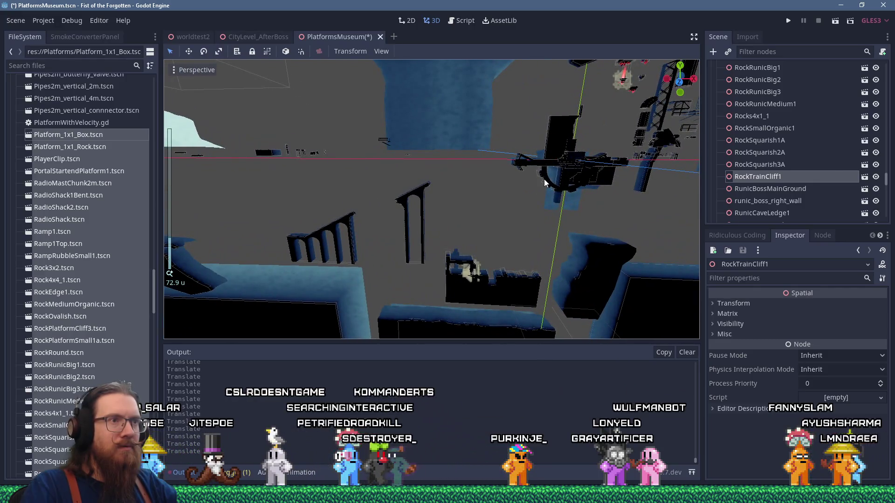
{"action": "left_click", "coordinate": [545, 182]}
{"action": "key", "text": "f"}
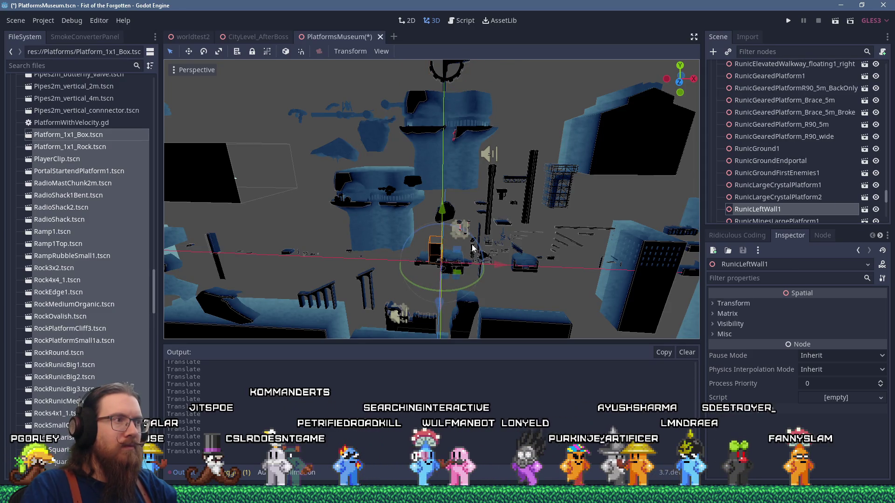
{"action": "scroll", "coordinate": [473, 248], "scroll_direction": "down", "scroll_amount": 10}
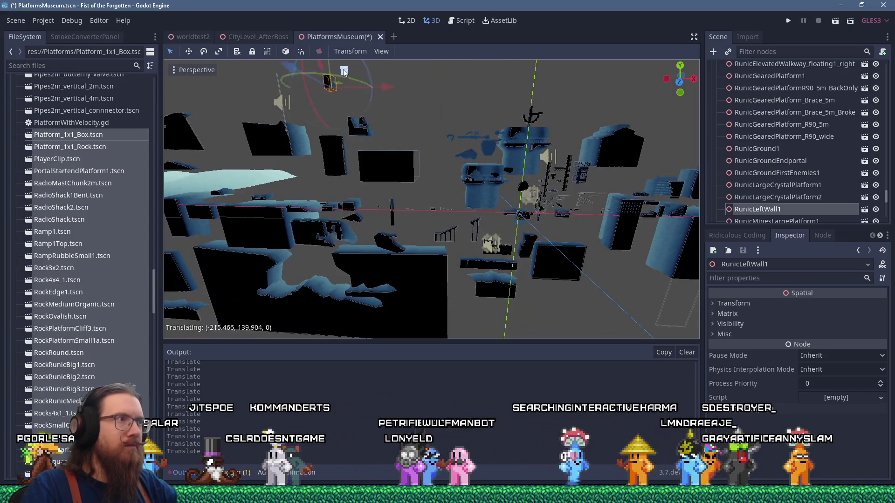
{"action": "scroll", "coordinate": [550, 248], "scroll_direction": "up", "scroll_amount": 15}
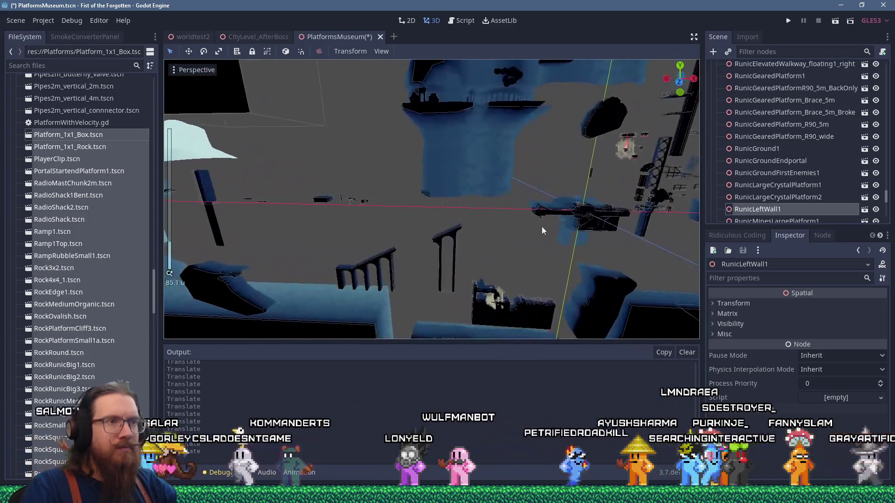
{"action": "mouse_move", "coordinate": [587, 220]}
{"action": "left_mouse_down"}
{"action": "mouse_move", "coordinate": [543, 212]}
{"action": "mouse_move", "coordinate": [462, 87]}
{"action": "left_mouse_up"}
Drag RunicCube_5m_1 left out of the pile to about (-15.249, -1.119, 0)
{"action": "scroll", "coordinate": [588, 221], "scroll_direction": "down", "scroll_amount": 15}
{"action": "scroll", "coordinate": [517, 211], "scroll_direction": "up", "scroll_amount": 12}
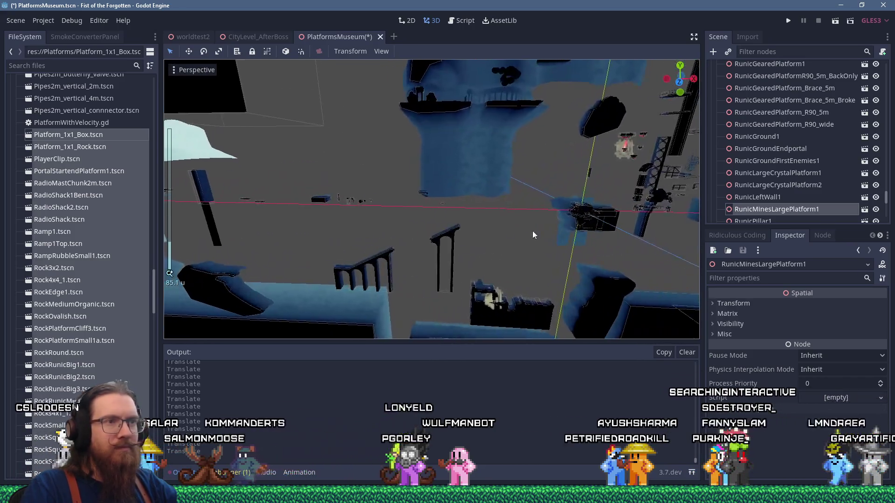
{"action": "left_click_drag", "start_coordinate": [511, 186], "coordinate": [421, 189]}
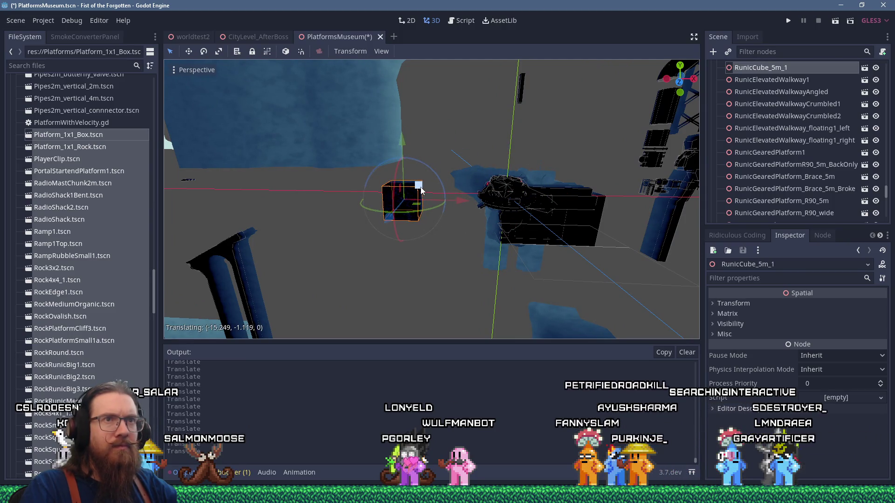
Nudge RunicCube_5m_1 further left and move RockSquarish1A up and left
{"action": "left_click_drag", "start_coordinate": [421, 189], "coordinate": [418, 190]}
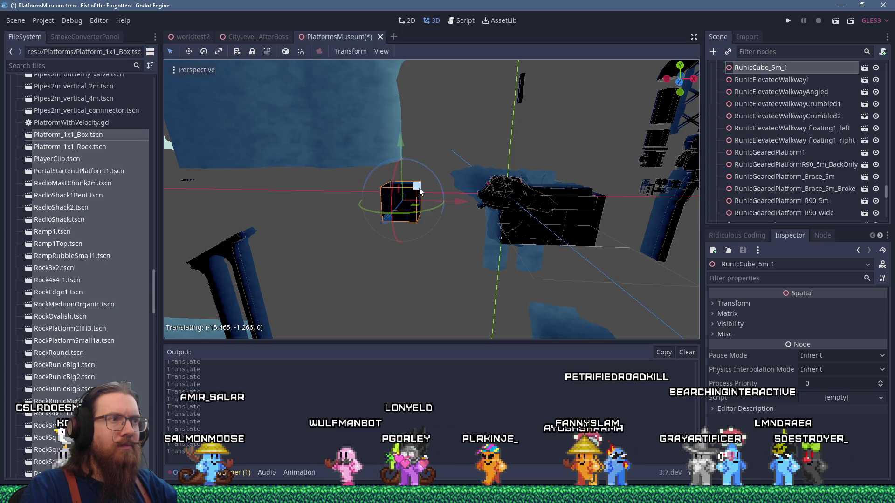
{"action": "scroll", "coordinate": [429, 208], "scroll_direction": "down", "scroll_amount": 15}
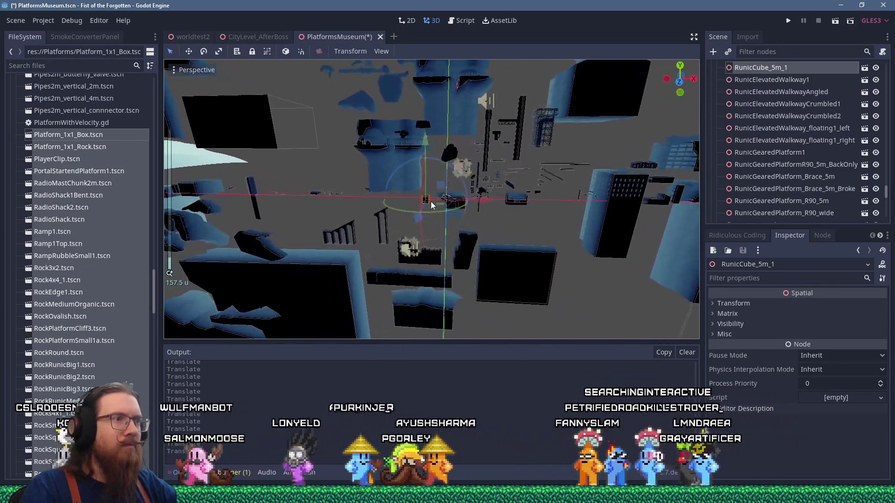
{"action": "scroll", "coordinate": [481, 218], "scroll_direction": "up", "scroll_amount": 6}
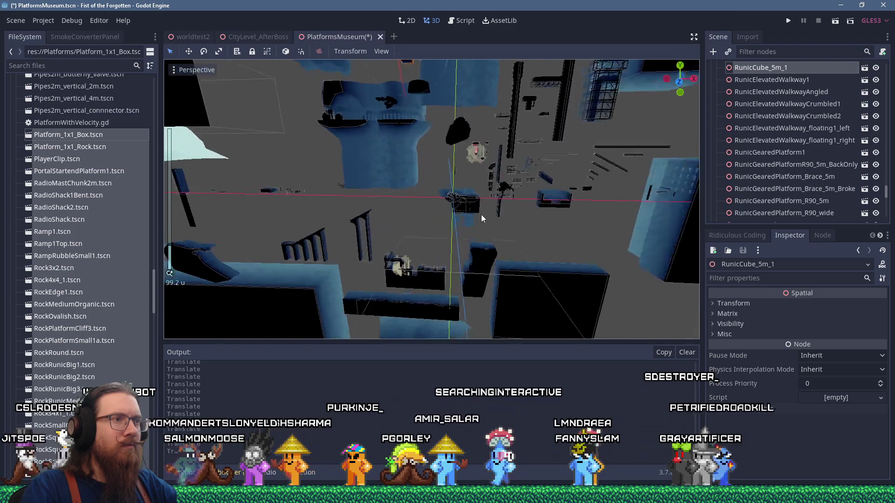
{"action": "scroll", "coordinate": [481, 213], "scroll_direction": "up", "scroll_amount": 12}
{"action": "left_click", "coordinate": [502, 184]}
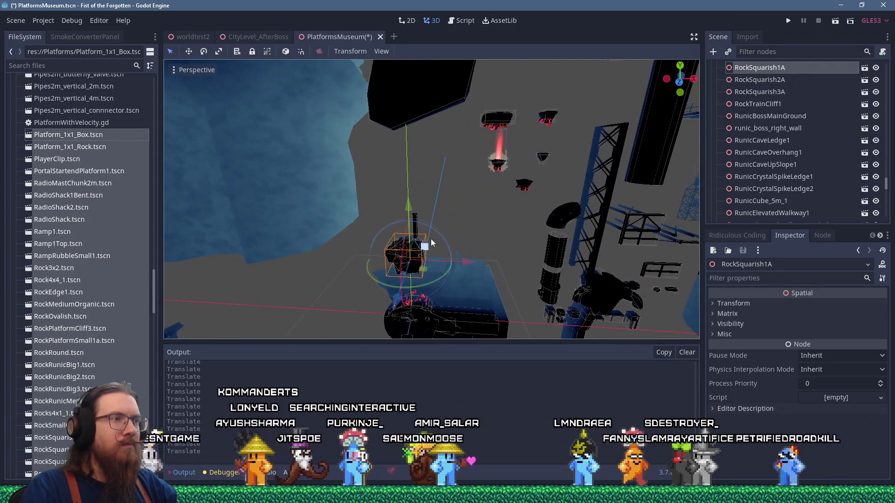
{"action": "scroll", "coordinate": [430, 239], "scroll_direction": "down", "scroll_amount": 6}
{"action": "scroll", "coordinate": [431, 238], "scroll_direction": "up", "scroll_amount": 2}
{"action": "left_click_drag", "start_coordinate": [434, 234], "coordinate": [411, 184]}
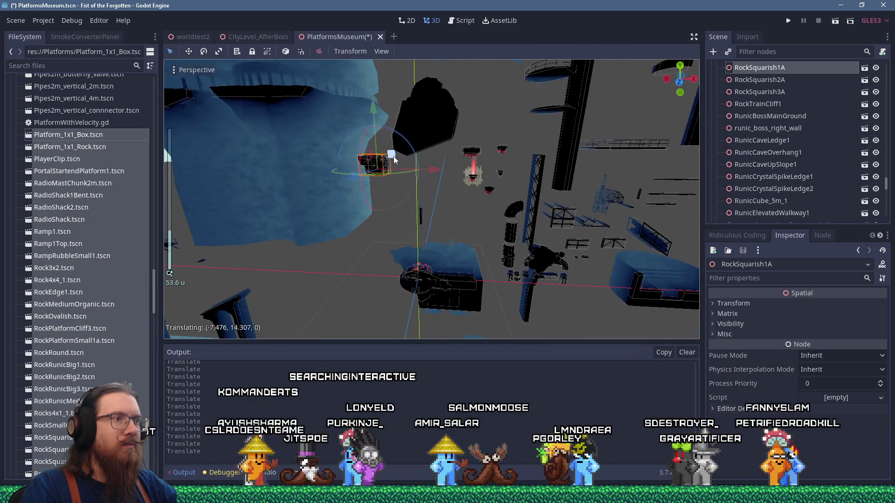
Move the RockPlatformSmall1a and RockSquarish2A rocks upward off the pile
{"action": "left_click", "coordinate": [417, 279]}
{"action": "left_click_drag", "start_coordinate": [433, 266], "coordinate": [445, 194]}
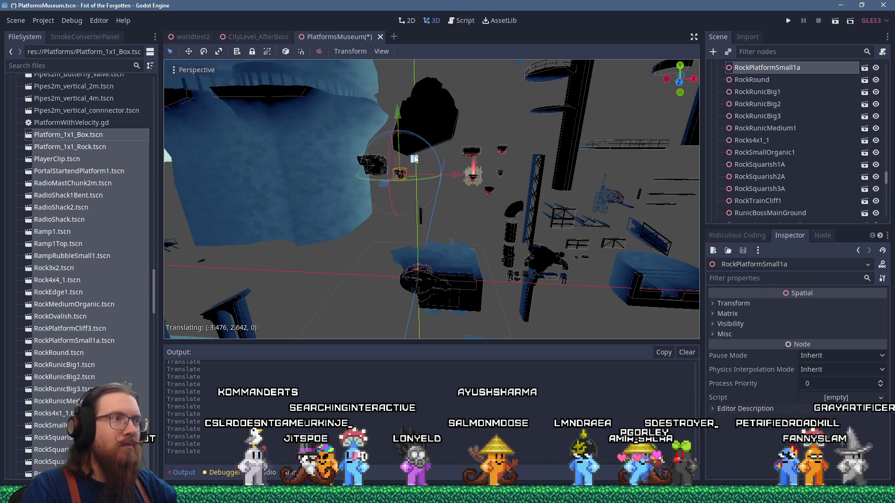
{"action": "left_click", "coordinate": [419, 280]}
{"action": "left_click_drag", "start_coordinate": [420, 280], "coordinate": [421, 233]}
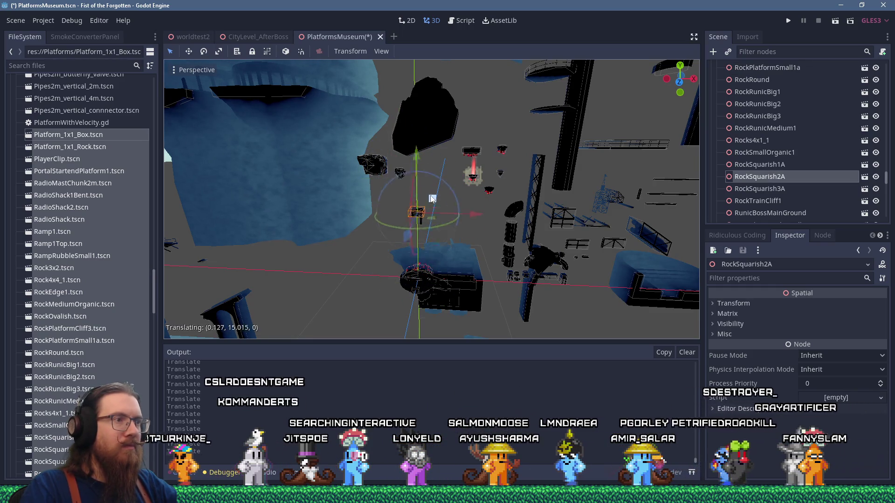
{"action": "scroll", "coordinate": [431, 169], "scroll_direction": "up", "scroll_amount": 3}
{"action": "scroll", "coordinate": [431, 166], "scroll_direction": "up", "scroll_amount": 6}
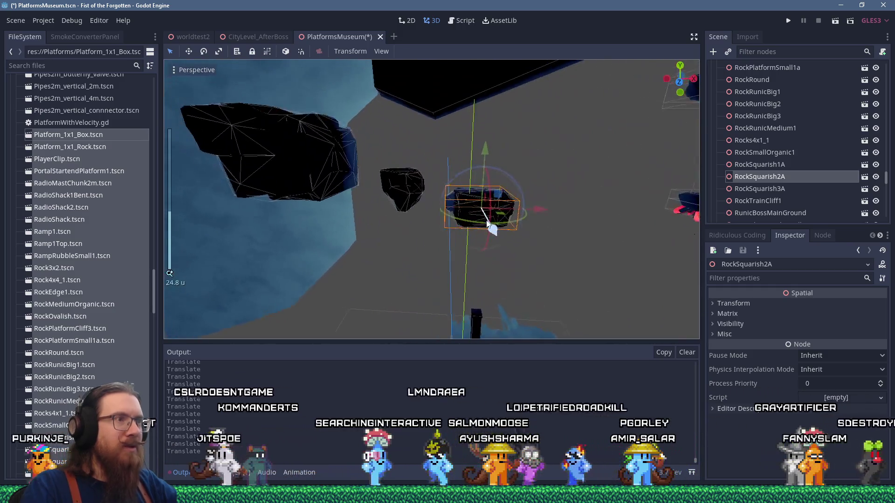
{"action": "key", "text": "f"}
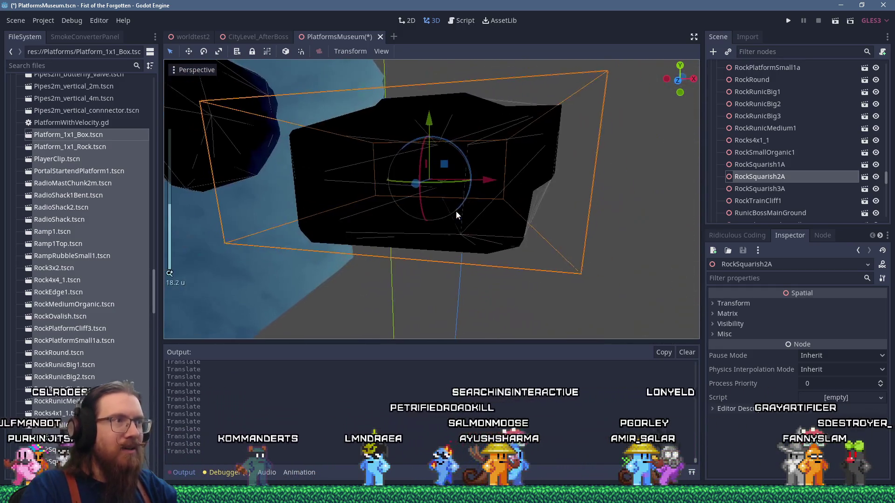
{"action": "scroll", "coordinate": [457, 211], "scroll_direction": "down", "scroll_amount": 5}
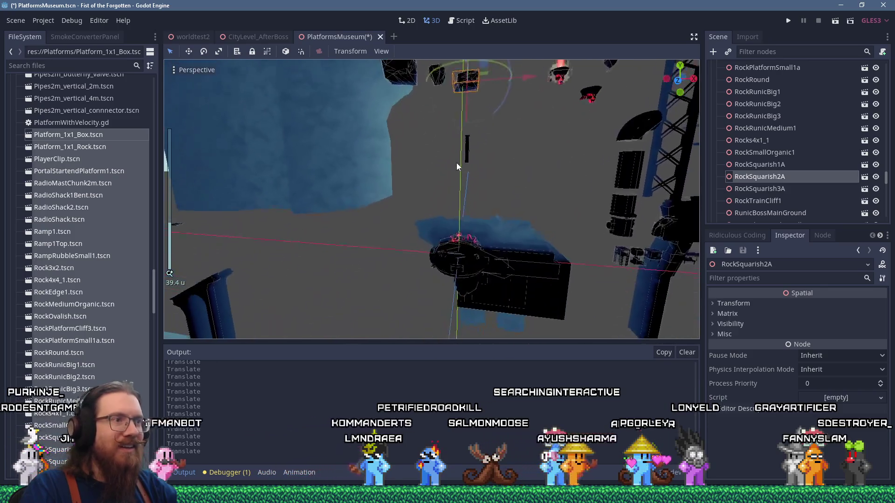
Lift RunicCrystalSpikeLedge1 out of the pile, then lower it back down
{"action": "left_click", "coordinate": [471, 245]}
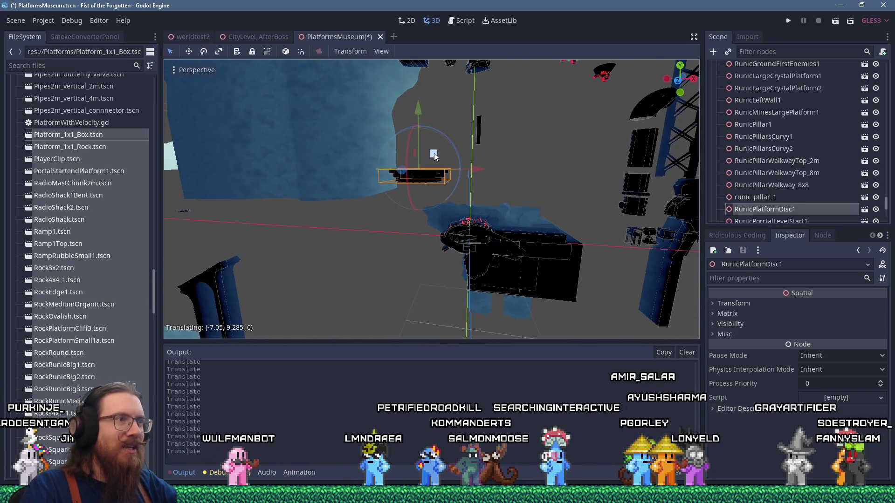
{"action": "scroll", "coordinate": [432, 190], "scroll_direction": "down", "scroll_amount": 10}
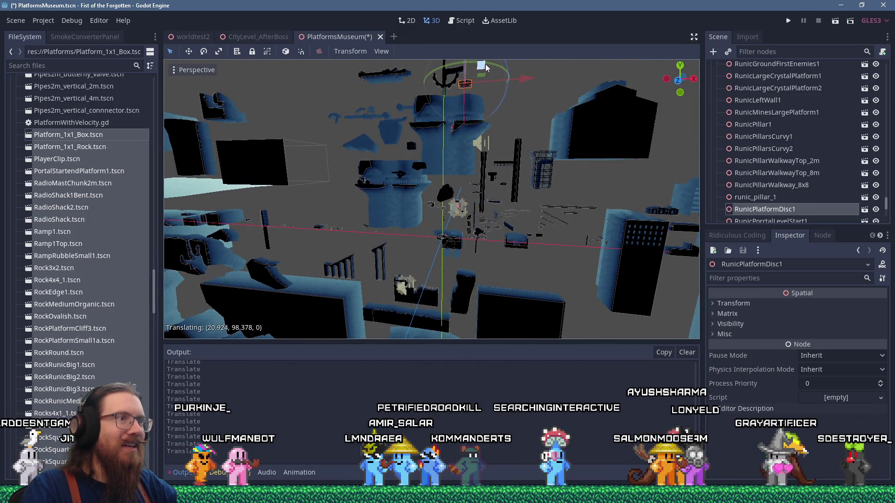
{"action": "scroll", "coordinate": [464, 245], "scroll_direction": "up", "scroll_amount": 15}
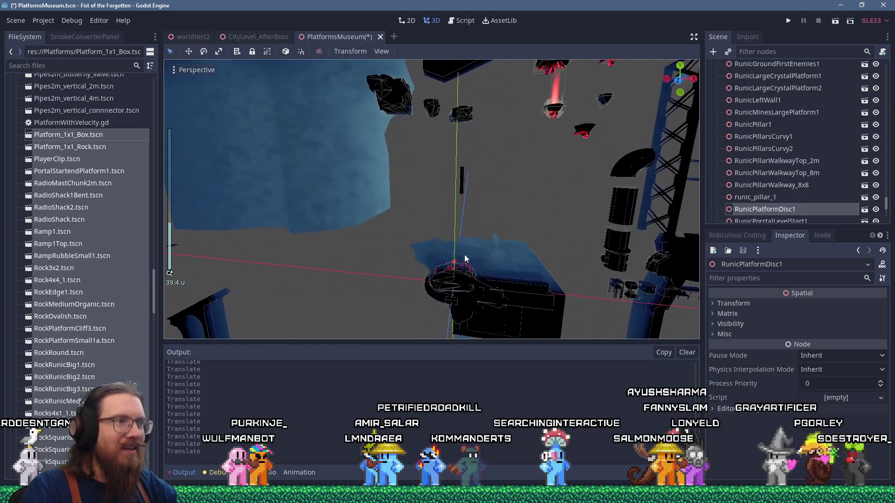
{"action": "left_click", "coordinate": [464, 269]}
{"action": "key", "text": "f"}
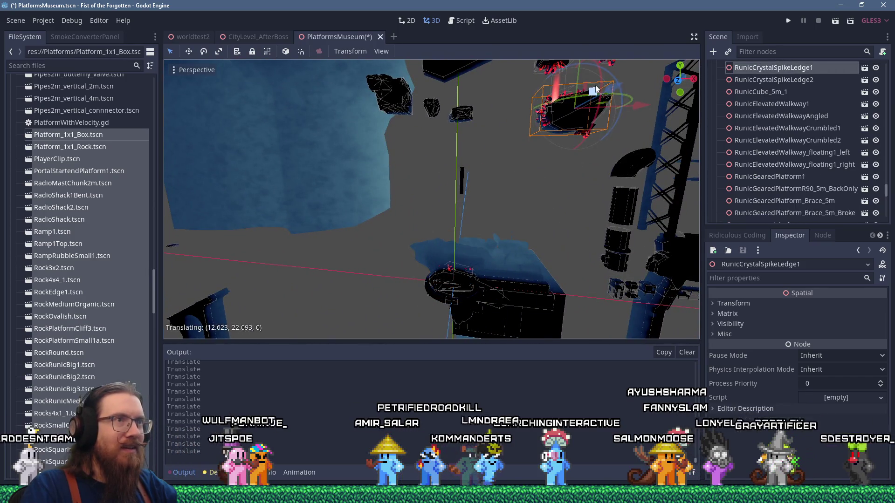
{"action": "left_click_drag", "start_coordinate": [458, 159], "coordinate": [470, 93]}
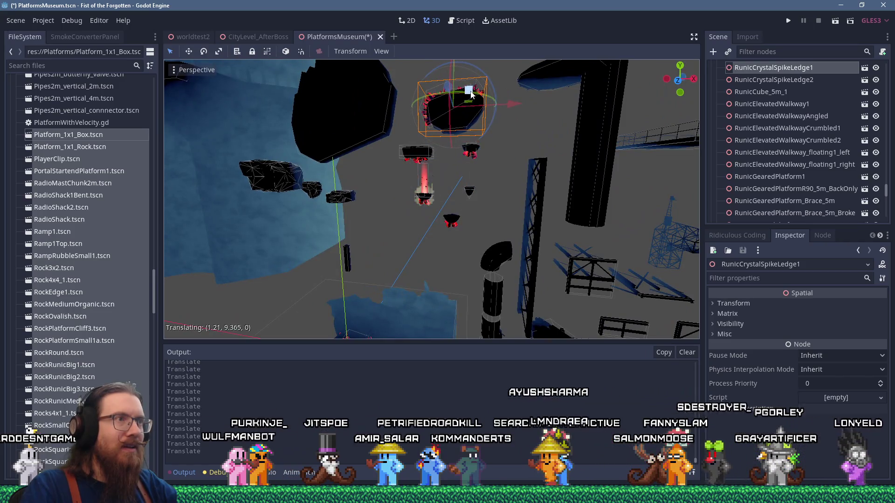
{"action": "mouse_move", "coordinate": [437, 185]}
{"action": "left_mouse_down"}
{"action": "mouse_move", "coordinate": [443, 191]}
{"action": "mouse_move", "coordinate": [460, 154]}
{"action": "mouse_move", "coordinate": [449, 172]}
{"action": "left_mouse_up"}
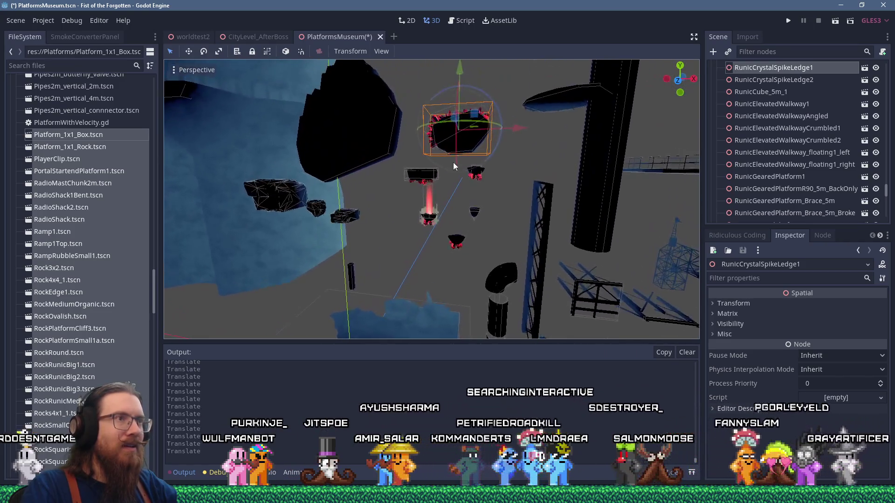
{"action": "mouse_move", "coordinate": [474, 114]}
{"action": "left_mouse_down"}
{"action": "mouse_move", "coordinate": [470, 266]}
{"action": "mouse_move", "coordinate": [462, 228]}
{"action": "mouse_move", "coordinate": [472, 200]}
{"action": "left_mouse_up"}
{"action": "left_click", "coordinate": [507, 215]}
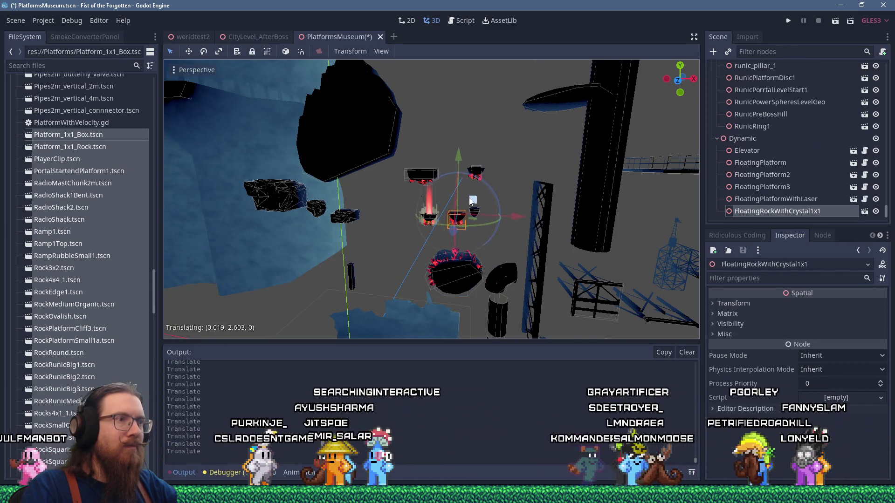
{"action": "left_click", "coordinate": [504, 160]}
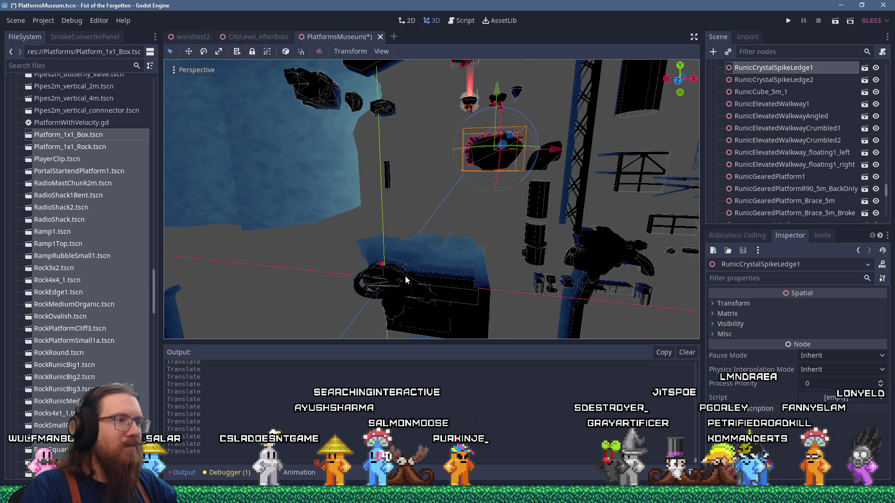
Focus on RunicRing1, then move RockSquarish3A up and to the right
{"action": "left_click", "coordinate": [391, 282]}
{"action": "scroll", "coordinate": [401, 256], "scroll_direction": "down", "scroll_amount": 5}
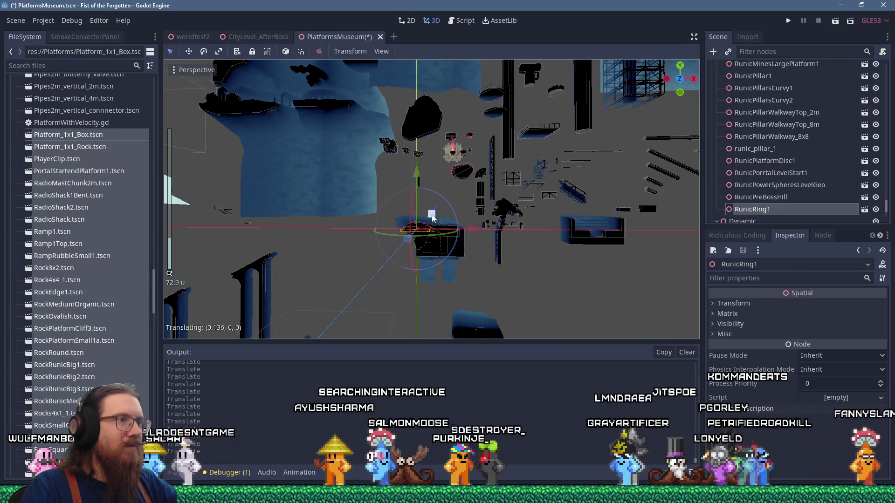
{"action": "mouse_move", "coordinate": [431, 170]}
{"action": "left_mouse_down"}
{"action": "mouse_move", "coordinate": [417, 297]}
{"action": "mouse_move", "coordinate": [418, 285]}
{"action": "left_mouse_up"}
{"action": "key", "text": "f"}
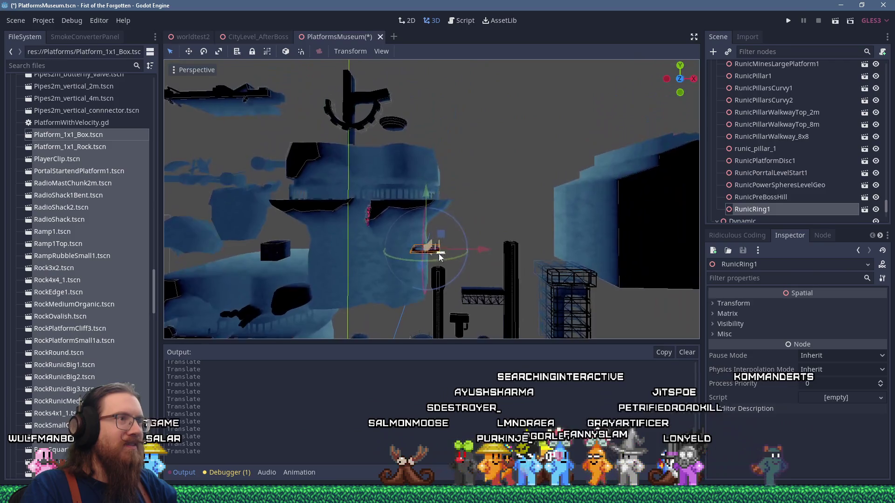
{"action": "scroll", "coordinate": [404, 138], "scroll_direction": "up", "scroll_amount": 5}
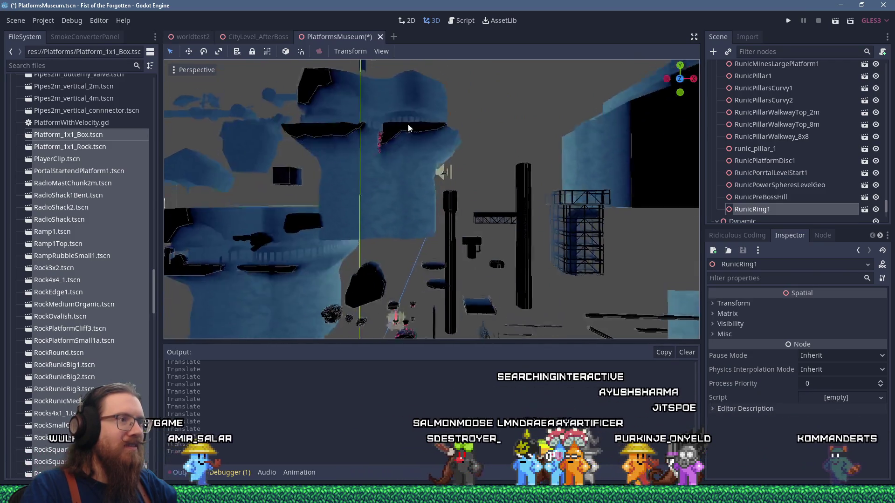
{"action": "left_click", "coordinate": [392, 265]}
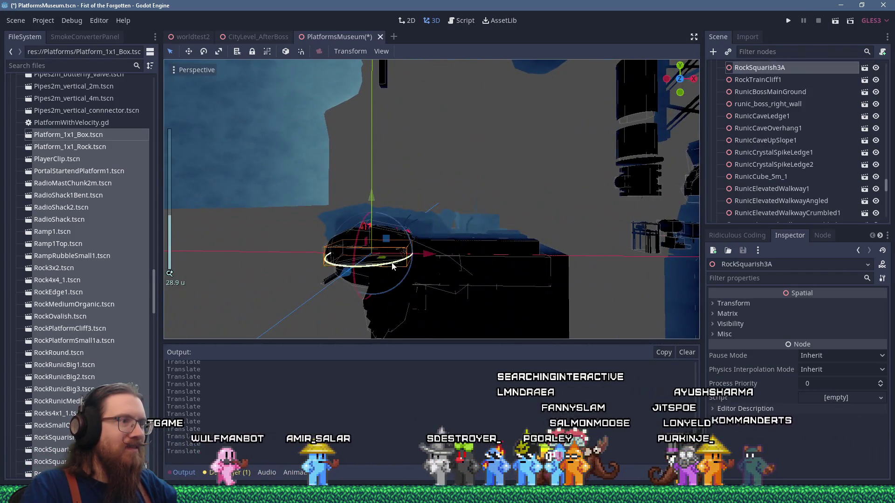
{"action": "mouse_move", "coordinate": [453, 137]}
{"action": "left_mouse_down"}
{"action": "mouse_move", "coordinate": [464, 96]}
{"action": "mouse_move", "coordinate": [444, 225]}
{"action": "mouse_move", "coordinate": [390, 110]}
{"action": "left_mouse_up"}
Move Rock3x2 up and right to about (2.177, 4.552, 0)
{"action": "scroll", "coordinate": [444, 225], "scroll_direction": "down", "scroll_amount": 3}
{"action": "left_click", "coordinate": [399, 121]}
{"action": "key", "text": "f"}
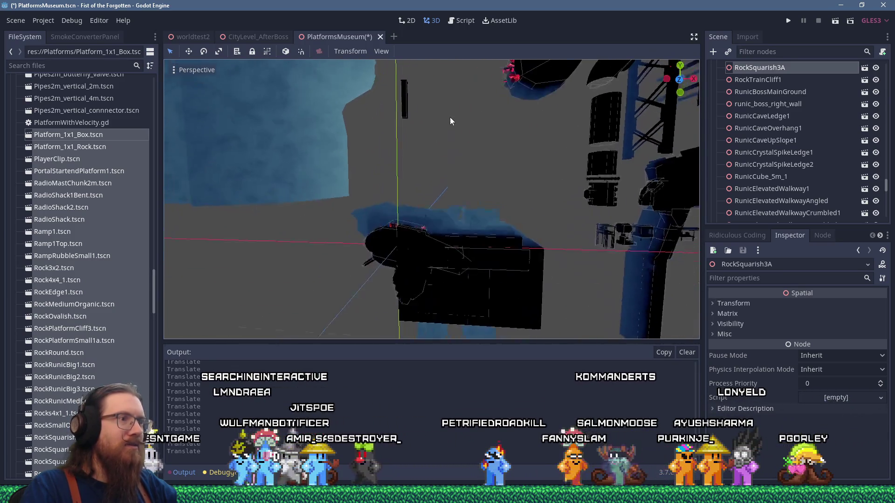
{"action": "mouse_move", "coordinate": [441, 200]}
{"action": "left_mouse_down"}
{"action": "mouse_move", "coordinate": [465, 154]}
{"action": "mouse_move", "coordinate": [403, 147]}
{"action": "left_mouse_up"}
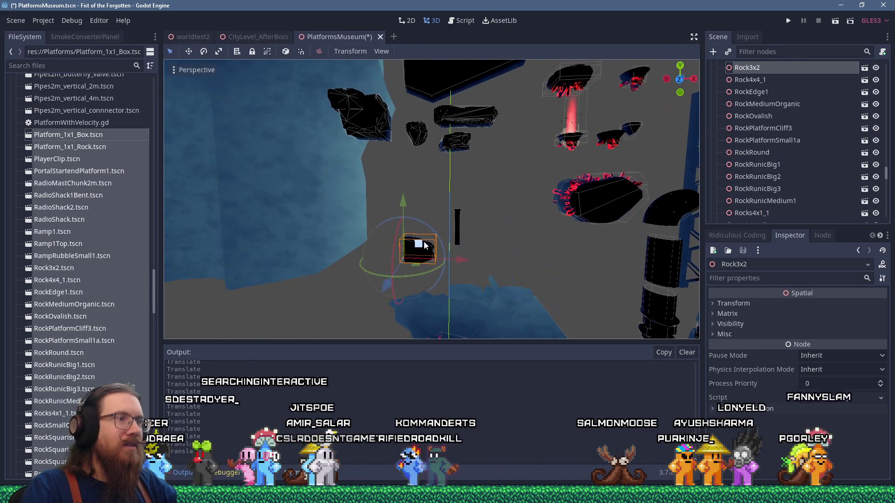
Move RunicCaveLedge1 down and right away from the origin pile
{"action": "left_click", "coordinate": [411, 274]}
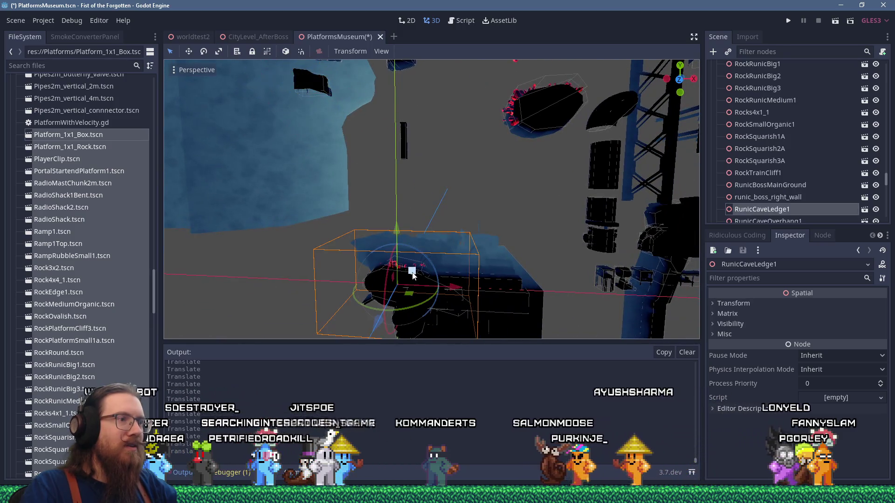
{"action": "scroll", "coordinate": [406, 261], "scroll_direction": "down", "scroll_amount": 10}
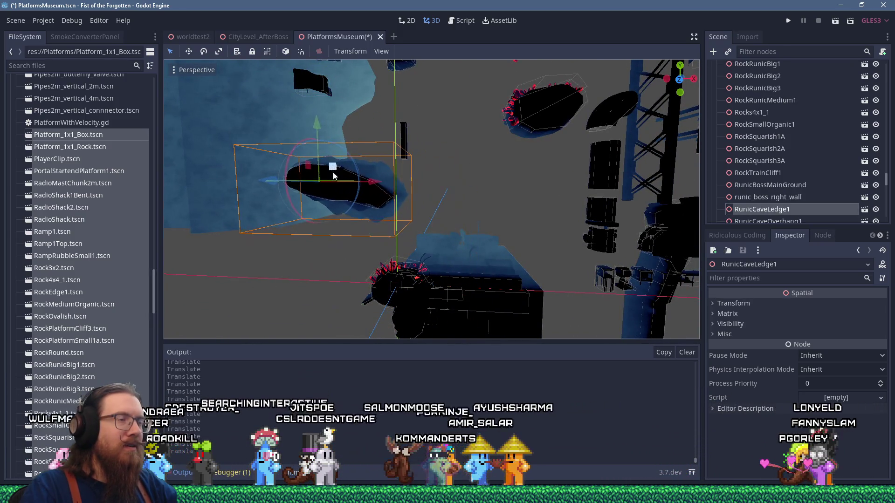
{"action": "mouse_move", "coordinate": [351, 185]}
{"action": "left_mouse_down"}
{"action": "mouse_move", "coordinate": [442, 205]}
{"action": "mouse_move", "coordinate": [391, 137]}
{"action": "mouse_move", "coordinate": [433, 138]}
{"action": "left_mouse_up"}
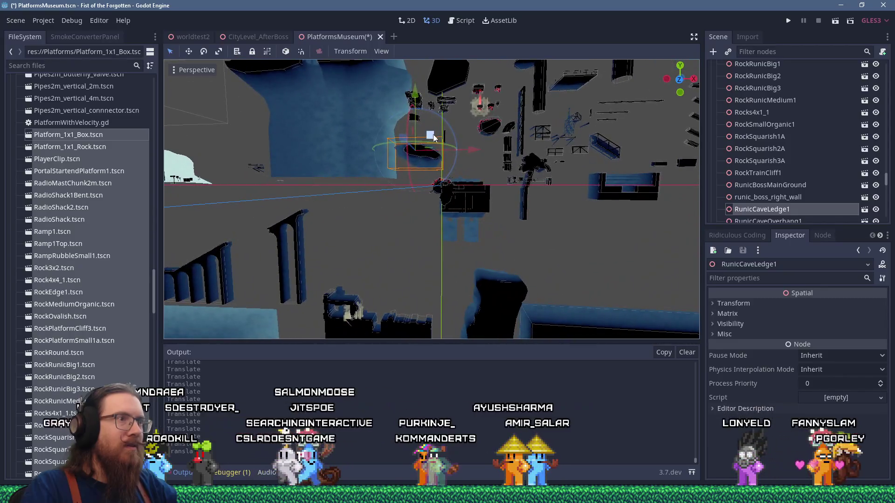
{"action": "left_click_drag", "start_coordinate": [417, 273], "coordinate": [434, 285]}
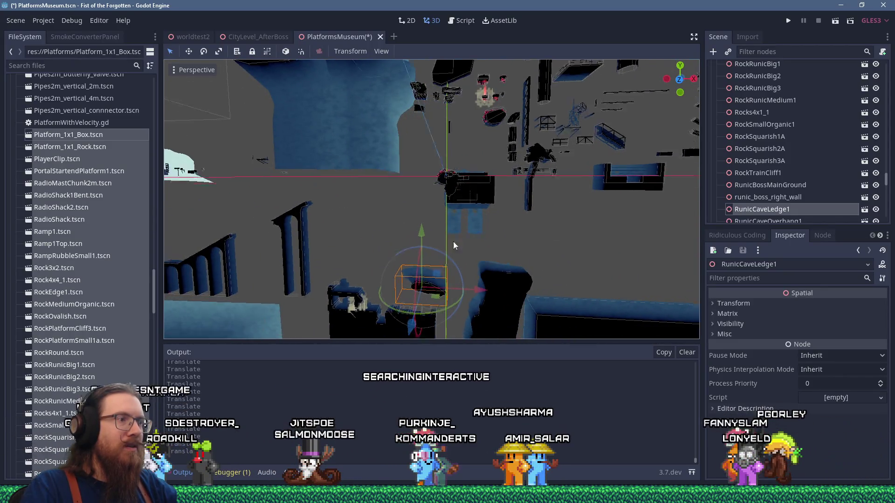
Move the RockRunicMedium1 rock up above the black ledge
{"action": "scroll", "coordinate": [532, 160], "scroll_direction": "down", "scroll_amount": 4}
{"action": "scroll", "coordinate": [532, 161], "scroll_direction": "down", "scroll_amount": 2}
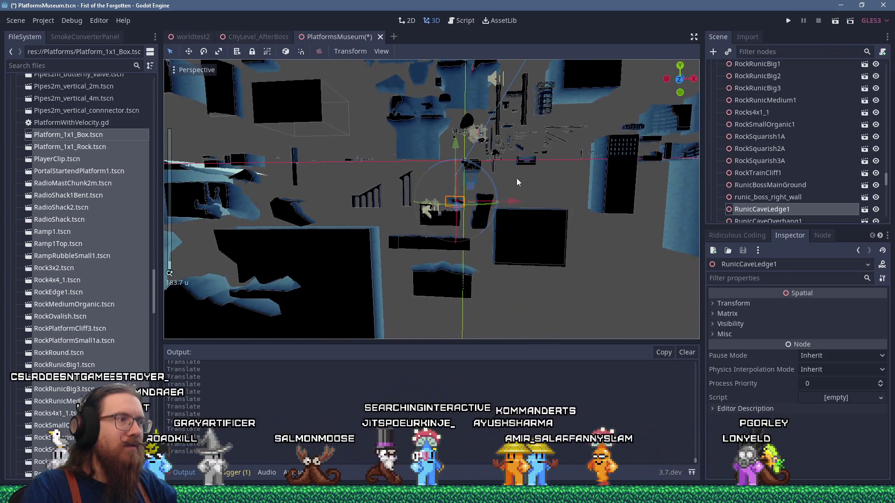
{"action": "scroll", "coordinate": [496, 183], "scroll_direction": "up", "scroll_amount": 10}
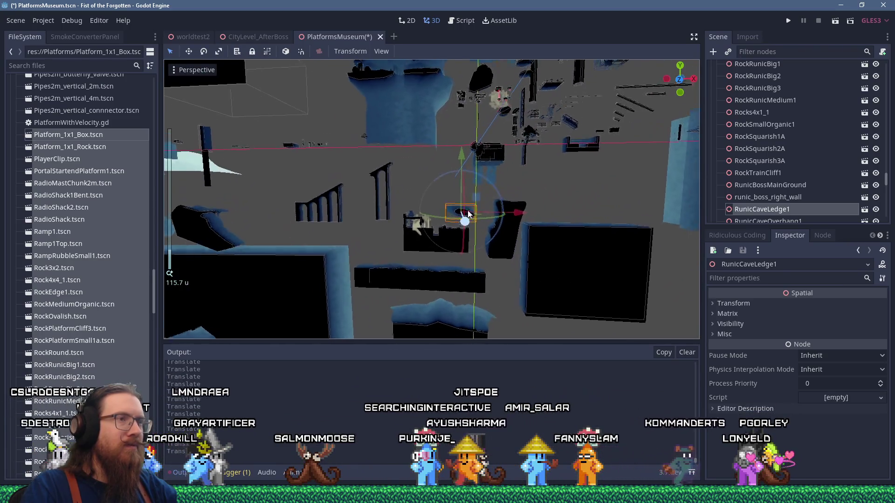
{"action": "scroll", "coordinate": [444, 222], "scroll_direction": "up", "scroll_amount": 6}
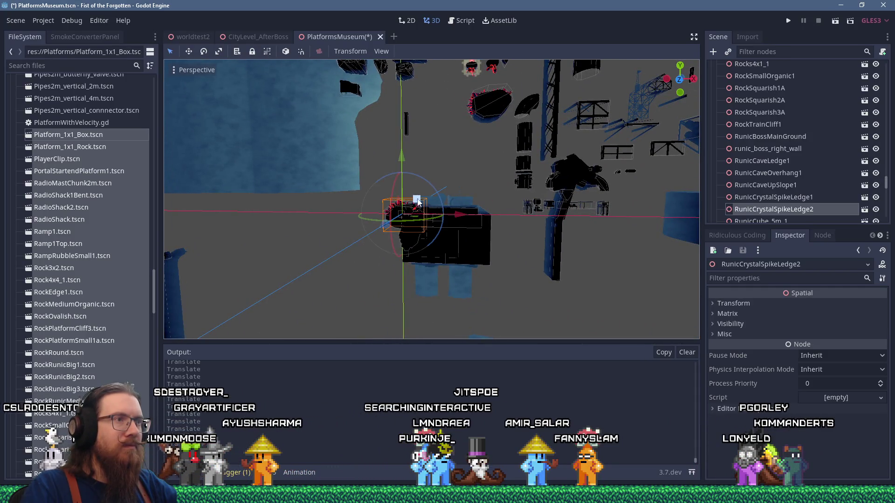
{"action": "left_click", "coordinate": [412, 236]}
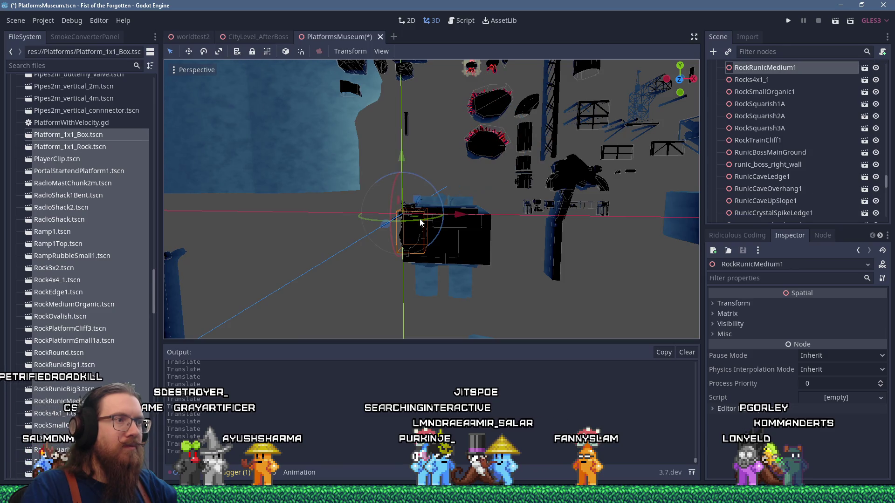
{"action": "left_click_drag", "start_coordinate": [422, 204], "coordinate": [432, 188]}
Move the RunicLargeCrystalPlatform1 crystal up and to the right
{"action": "scroll", "coordinate": [433, 196], "scroll_direction": "up", "scroll_amount": 3}
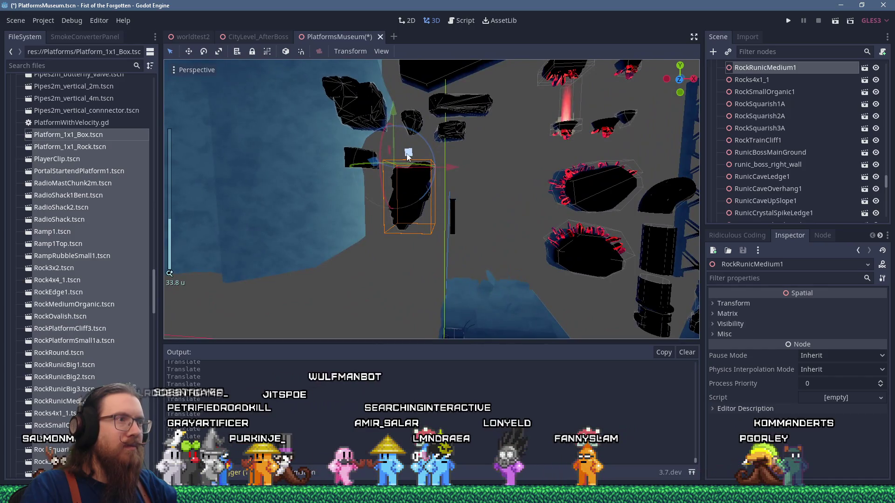
{"action": "mouse_move", "coordinate": [408, 156]}
{"action": "left_mouse_down"}
{"action": "mouse_move", "coordinate": [427, 179]}
{"action": "mouse_move", "coordinate": [428, 152]}
{"action": "left_mouse_up"}
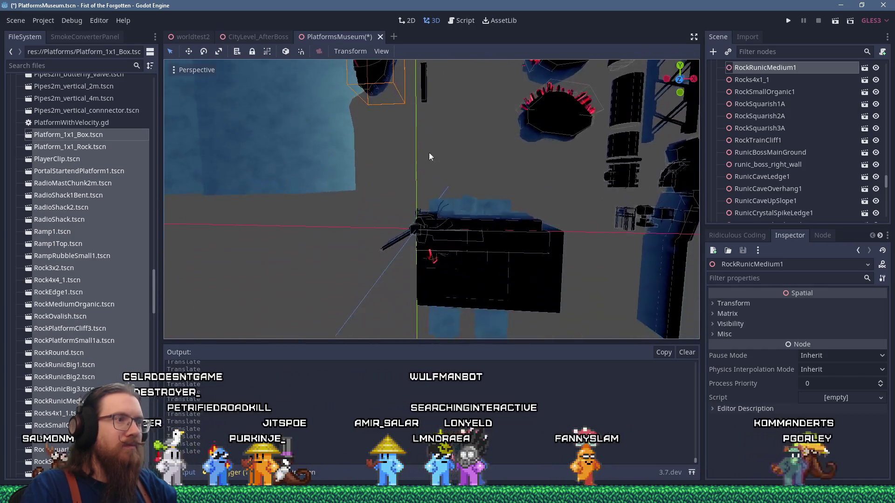
{"action": "left_click", "coordinate": [431, 256]}
{"action": "key", "text": "f"}
{"action": "scroll", "coordinate": [434, 215], "scroll_direction": "down", "scroll_amount": 3}
{"action": "mouse_move", "coordinate": [385, 295]}
{"action": "left_mouse_down"}
{"action": "mouse_move", "coordinate": [524, 83]}
{"action": "mouse_move", "coordinate": [539, 77]}
{"action": "left_mouse_up"}
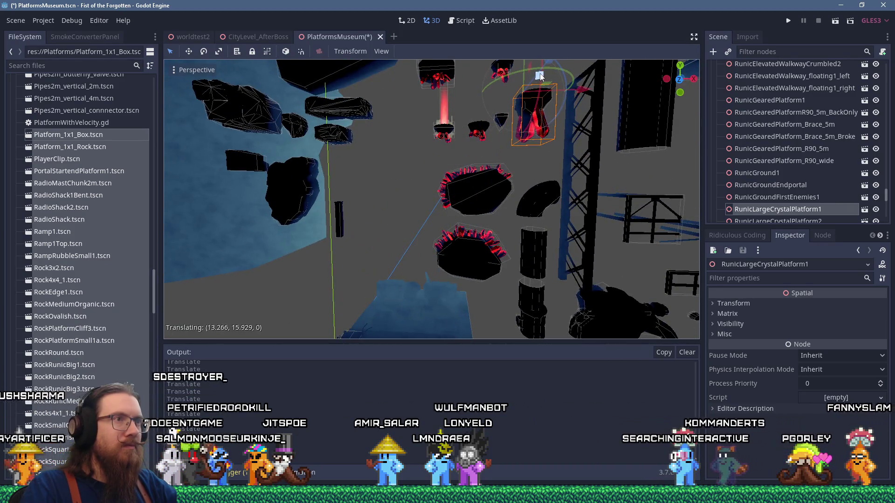
Focus on RunicGearedPlatform_R90_5m, then move RunicElevatedWalkway_floating1_right away from the pile
{"action": "left_click", "coordinate": [429, 217]}
{"action": "key", "text": "f"}
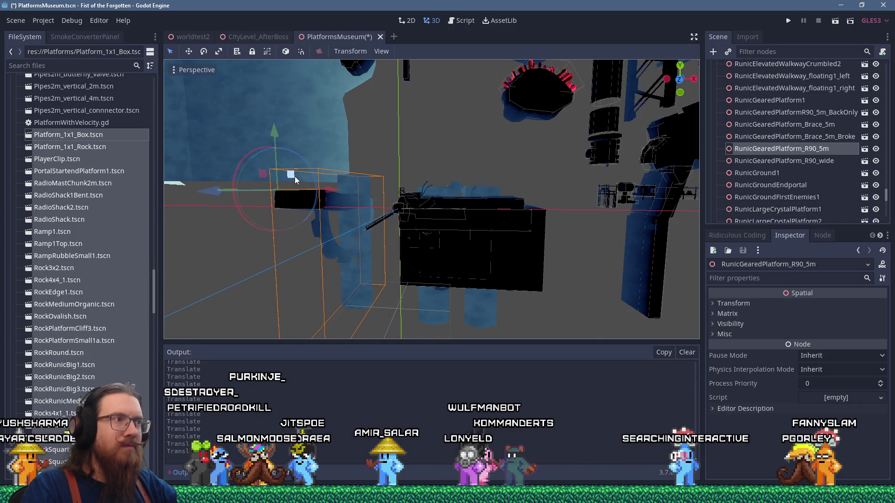
{"action": "scroll", "coordinate": [294, 176], "scroll_direction": "down", "scroll_amount": 8}
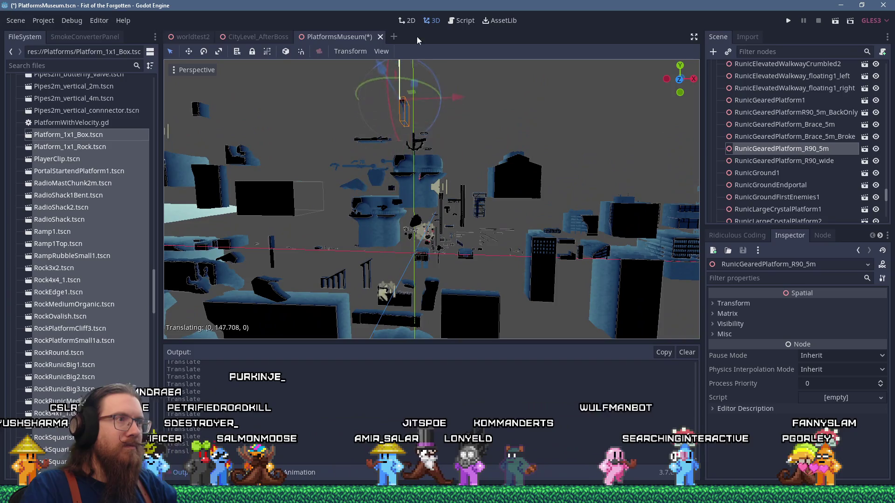
{"action": "scroll", "coordinate": [418, 239], "scroll_direction": "up", "scroll_amount": 4}
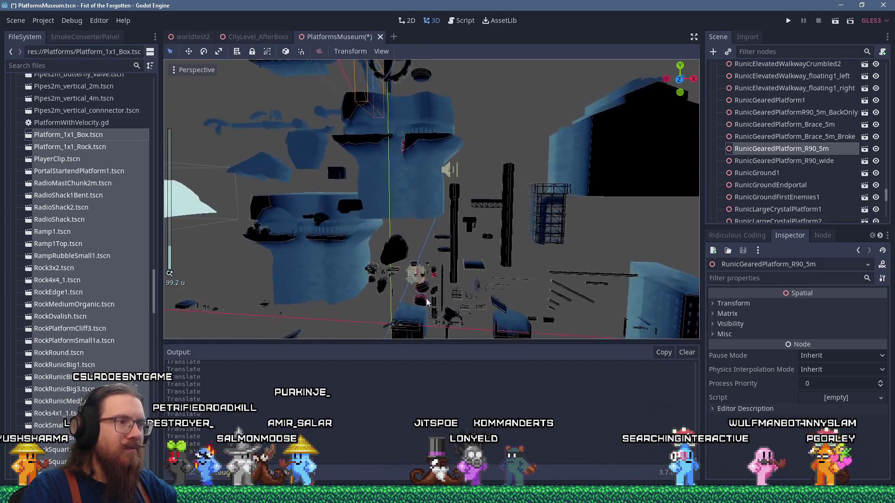
{"action": "left_click", "coordinate": [424, 208]}
{"action": "left_click_drag", "start_coordinate": [425, 208], "coordinate": [452, 190]}
Move Ramp1 out of the pile to about (14.118, -0.736, 0)
{"action": "scroll", "coordinate": [453, 186], "scroll_direction": "up", "scroll_amount": 5}
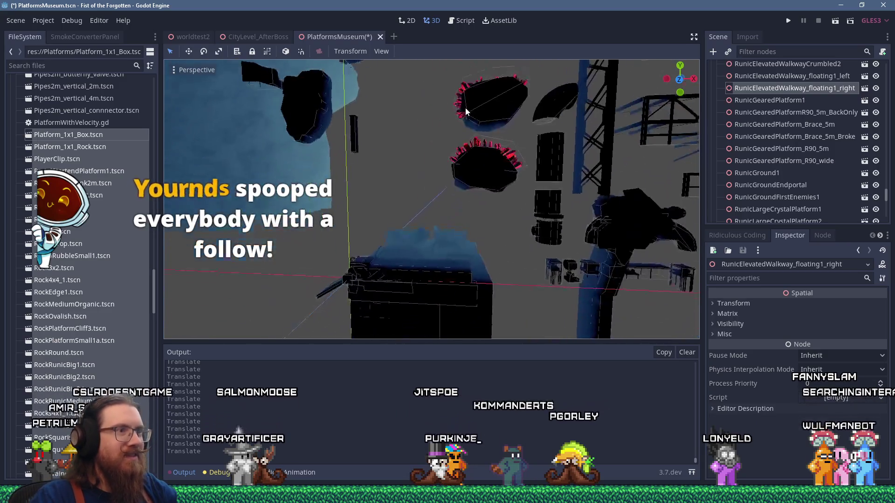
{"action": "scroll", "coordinate": [382, 246], "scroll_direction": "up", "scroll_amount": 5}
{"action": "left_click", "coordinate": [331, 266]}
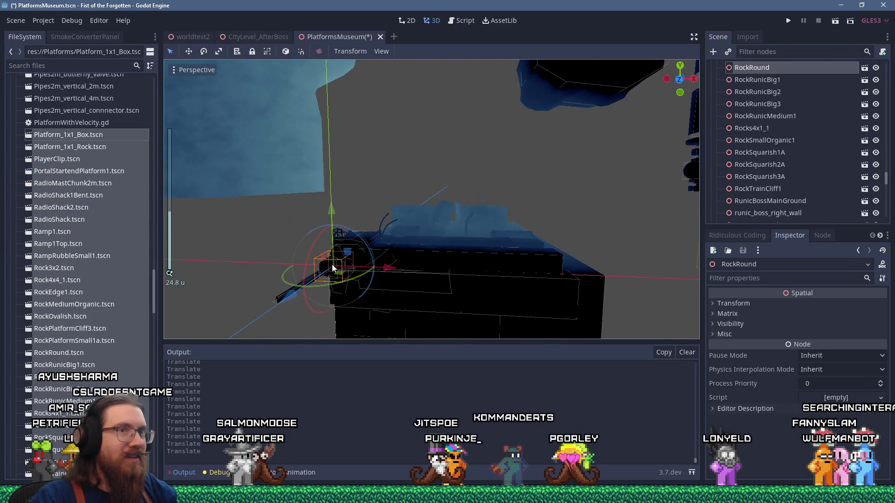
{"action": "scroll", "coordinate": [331, 264], "scroll_direction": "down", "scroll_amount": 5}
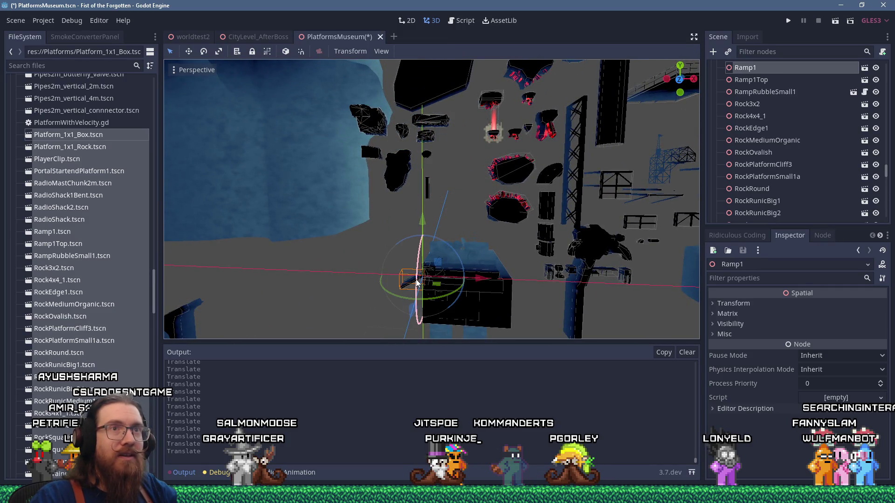
{"action": "mouse_move", "coordinate": [586, 248]}
{"action": "left_mouse_down"}
{"action": "mouse_move", "coordinate": [594, 245]}
{"action": "mouse_move", "coordinate": [493, 237]}
{"action": "left_mouse_up"}
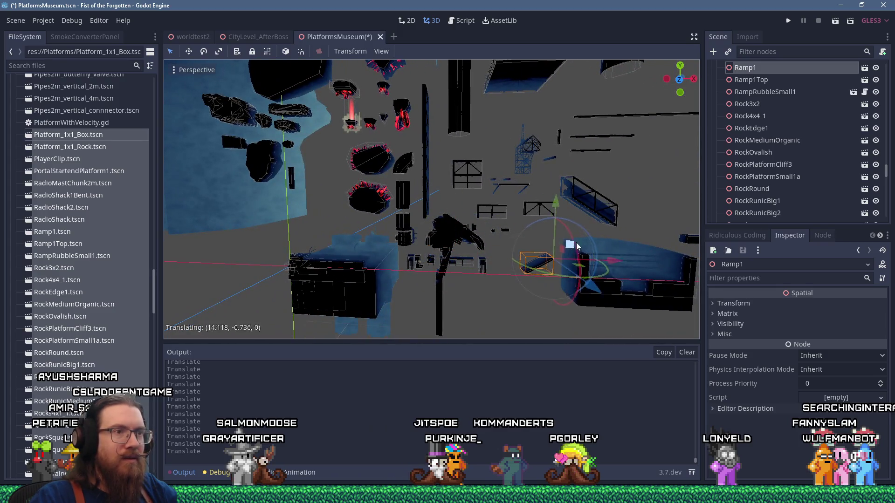
Pull RockMediumOrganic up, and RadioShack1Bent up to roughly (1.105, 4.964, 0)
{"action": "scroll", "coordinate": [367, 256], "scroll_direction": "up", "scroll_amount": 4}
{"action": "mouse_move", "coordinate": [421, 280]}
{"action": "left_mouse_down"}
{"action": "mouse_move", "coordinate": [425, 220]}
{"action": "mouse_move", "coordinate": [463, 160]}
{"action": "mouse_move", "coordinate": [461, 248]}
{"action": "mouse_move", "coordinate": [457, 270]}
{"action": "mouse_move", "coordinate": [437, 143]}
{"action": "left_mouse_up"}
{"action": "scroll", "coordinate": [450, 122], "scroll_direction": "up", "scroll_amount": 5}
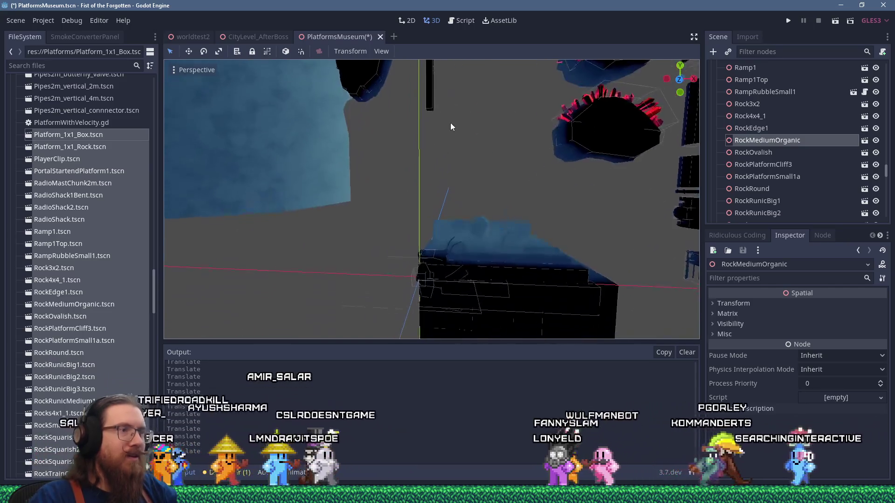
{"action": "mouse_move", "coordinate": [424, 274]}
{"action": "left_mouse_down"}
{"action": "mouse_move", "coordinate": [454, 196]}
{"action": "mouse_move", "coordinate": [461, 199]}
{"action": "left_mouse_up"}
{"action": "scroll", "coordinate": [461, 200], "scroll_direction": "down", "scroll_amount": 5}
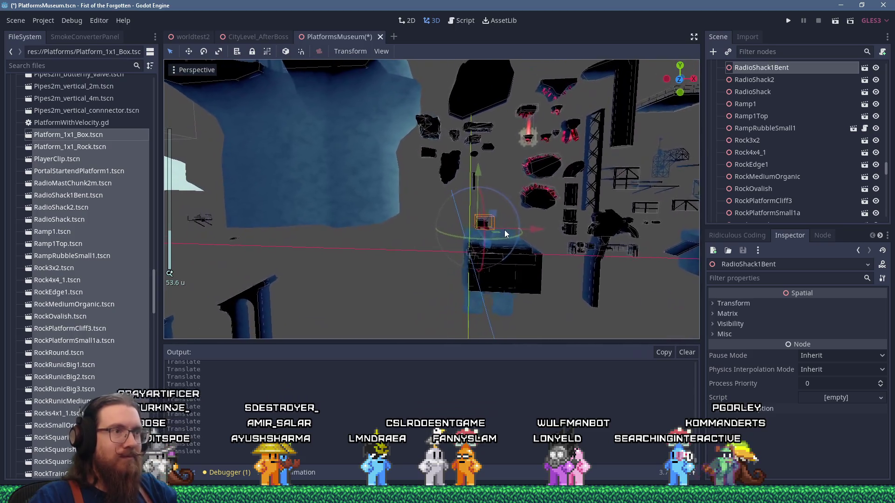
Lift Rocks4x1_1 up out of the origin pile and raise it higher
{"action": "scroll", "coordinate": [485, 246], "scroll_direction": "down", "scroll_amount": 5}
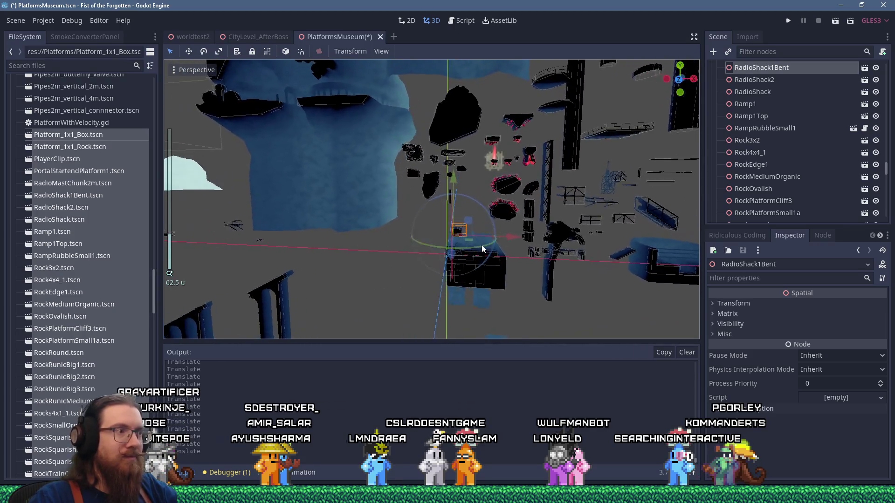
{"action": "left_click_drag", "start_coordinate": [482, 245], "coordinate": [473, 219]}
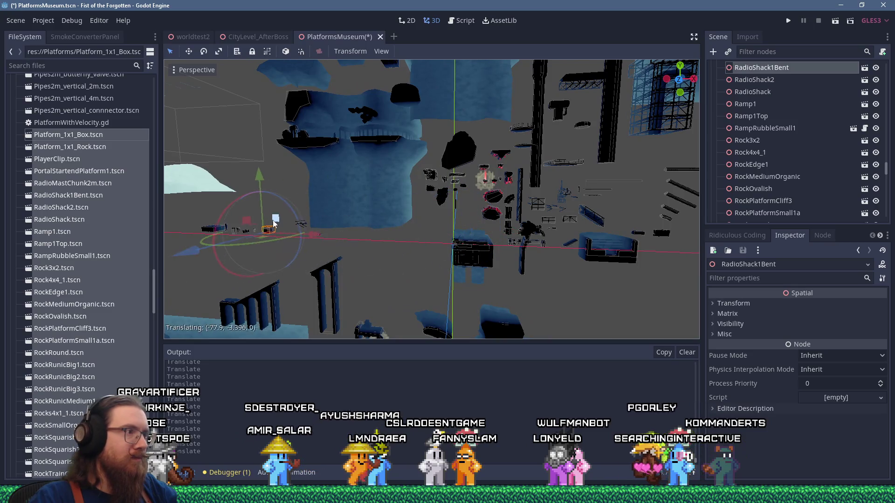
{"action": "scroll", "coordinate": [474, 242], "scroll_direction": "up", "scroll_amount": 8}
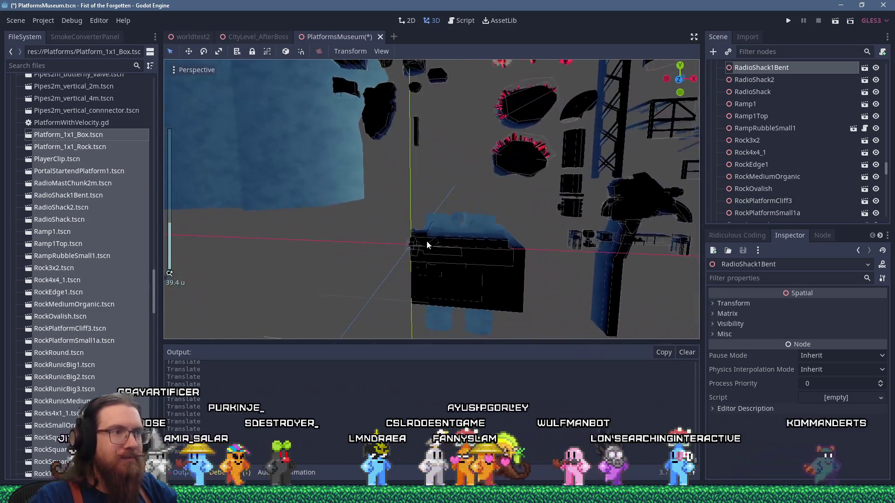
{"action": "left_click", "coordinate": [427, 239]}
{"action": "mouse_move", "coordinate": [427, 239]}
{"action": "left_mouse_down"}
{"action": "mouse_move", "coordinate": [442, 136]}
{"action": "mouse_move", "coordinate": [456, 154]}
{"action": "left_mouse_up"}
{"action": "key", "text": "f"}
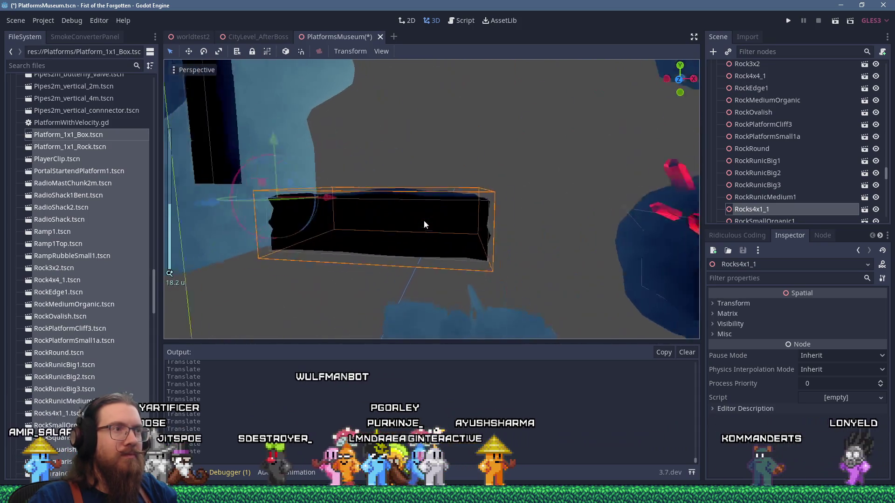
{"action": "scroll", "coordinate": [436, 223], "scroll_direction": "down", "scroll_amount": 5}
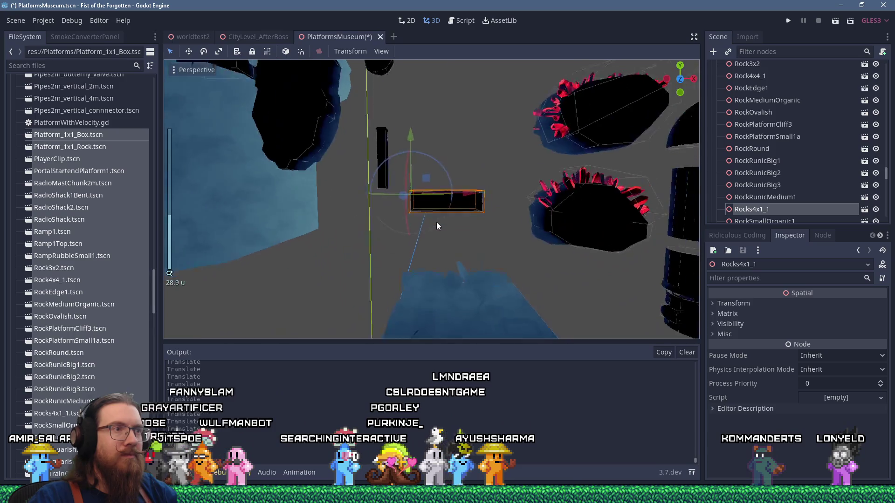
{"action": "left_click_drag", "start_coordinate": [436, 220], "coordinate": [430, 133]}
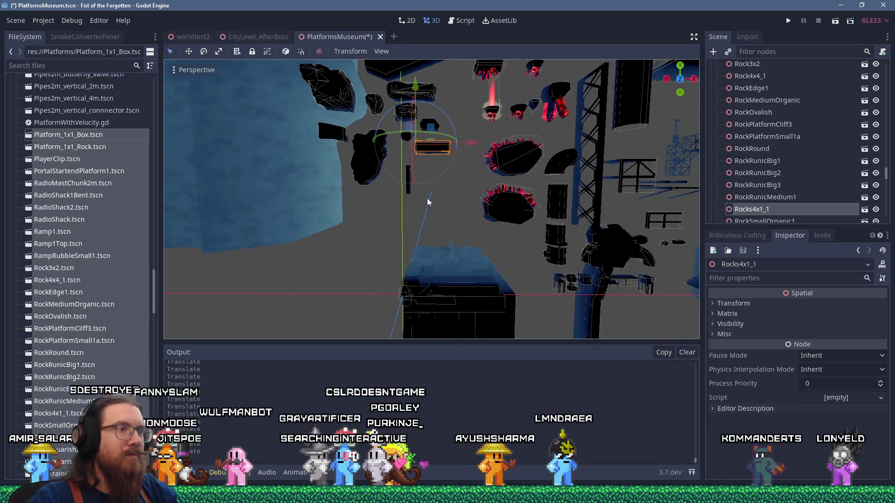
Move RadioShack sideways and down-left so it sits beside RadioShack1Bent
{"action": "left_click", "coordinate": [418, 283]}
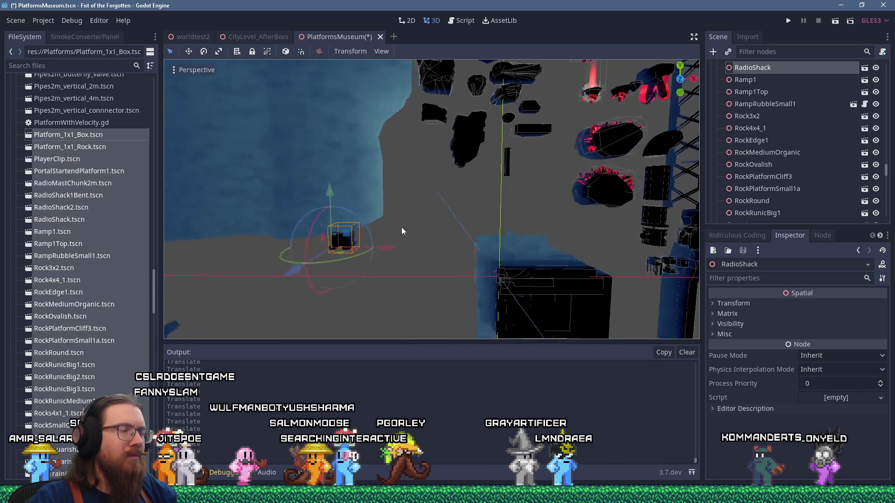
{"action": "scroll", "coordinate": [560, 233], "scroll_direction": "down", "scroll_amount": 3}
{"action": "scroll", "coordinate": [561, 234], "scroll_direction": "up", "scroll_amount": 1}
{"action": "left_click_drag", "start_coordinate": [575, 230], "coordinate": [569, 228]}
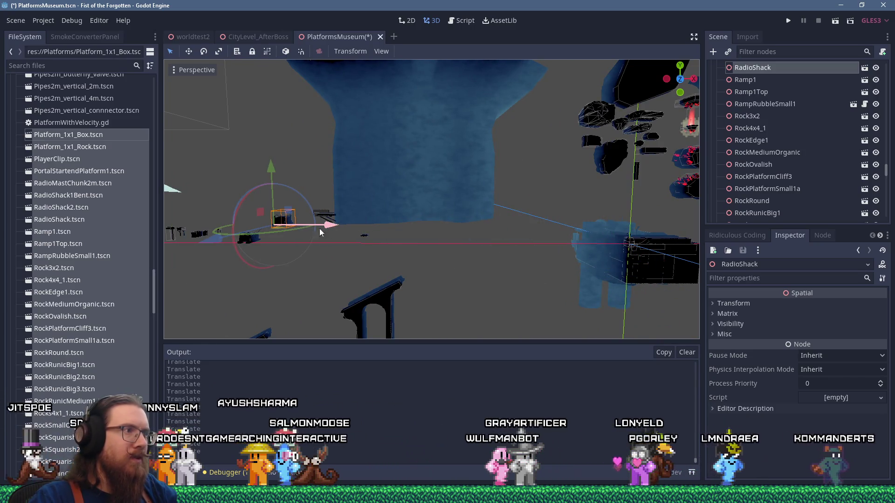
{"action": "scroll", "coordinate": [399, 218], "scroll_direction": "up", "scroll_amount": 8}
{"action": "key", "text": "f"}
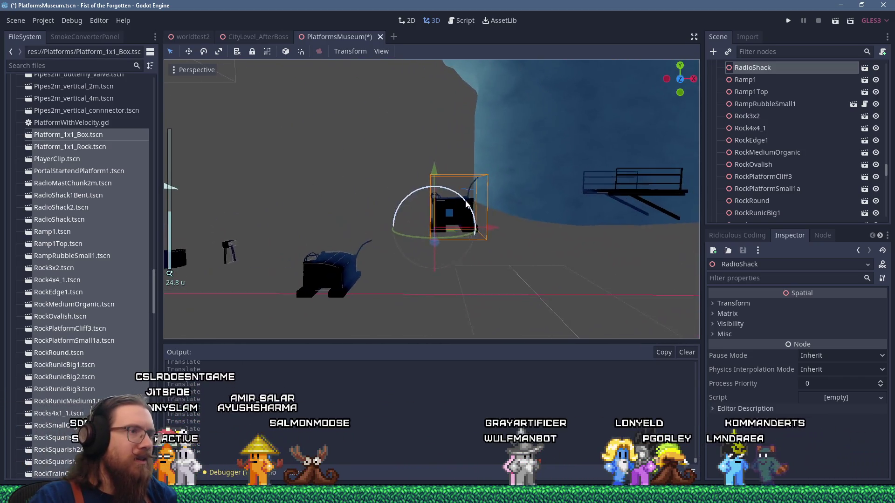
{"action": "left_click_drag", "start_coordinate": [430, 197], "coordinate": [379, 251]}
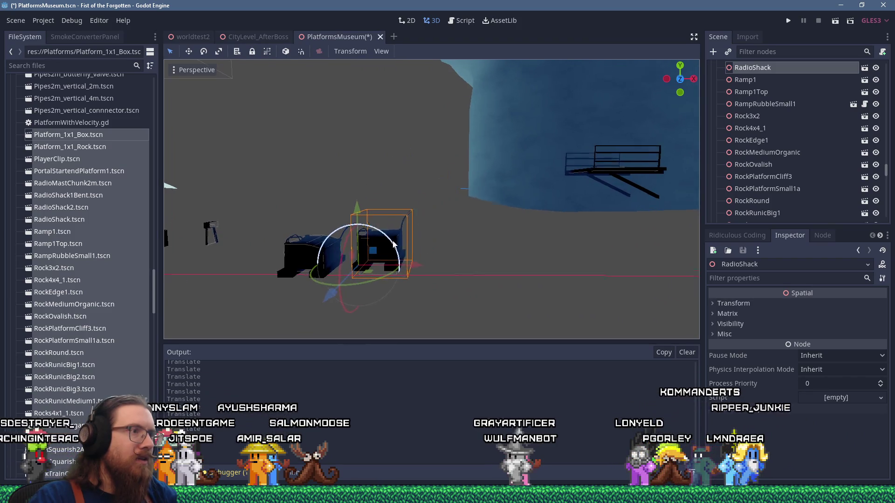
{"action": "scroll", "coordinate": [381, 229], "scroll_direction": "up", "scroll_amount": 5}
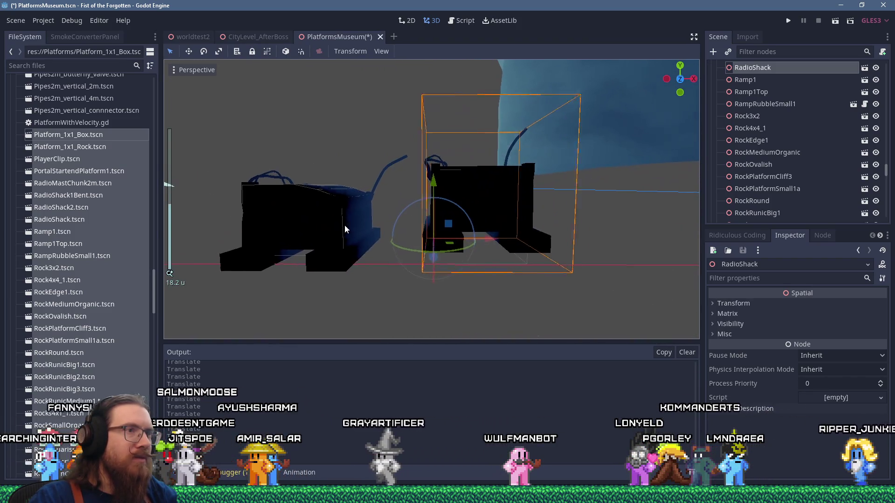
{"action": "left_click", "coordinate": [361, 224]}
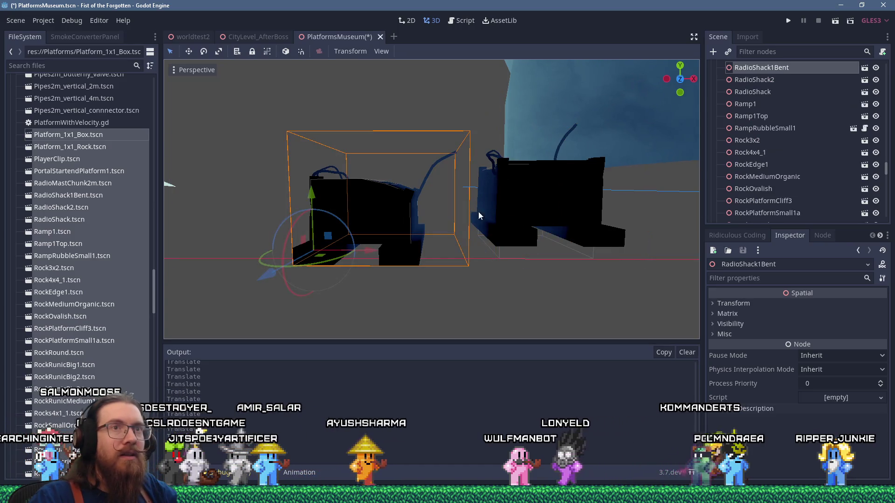
{"action": "left_click", "coordinate": [521, 199]}
Move RadioMastChunk2m far left along the X axis
{"action": "scroll", "coordinate": [522, 199], "scroll_direction": "down", "scroll_amount": 5}
{"action": "scroll", "coordinate": [282, 205], "scroll_direction": "down", "scroll_amount": 2}
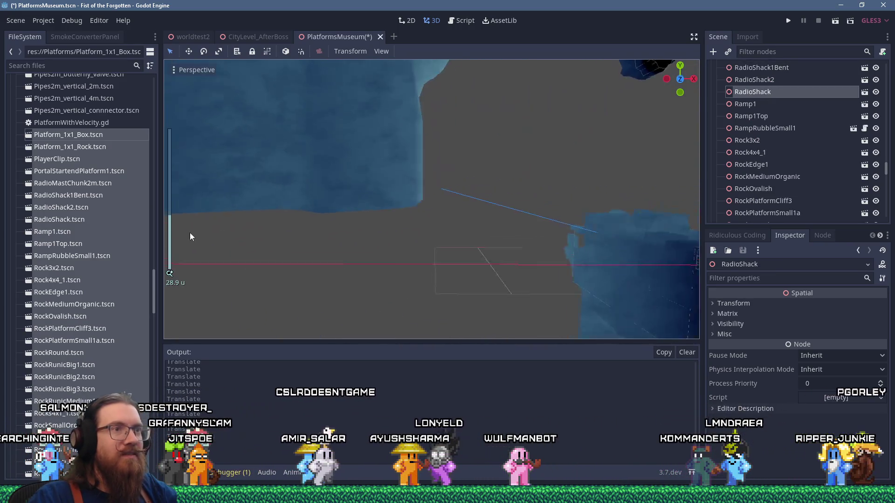
{"action": "mouse_move", "coordinate": [383, 213]}
{"action": "left_mouse_down"}
{"action": "mouse_move", "coordinate": [361, 211]}
{"action": "mouse_move", "coordinate": [404, 230]}
{"action": "mouse_move", "coordinate": [341, 189]}
{"action": "mouse_move", "coordinate": [601, 239]}
{"action": "mouse_move", "coordinate": [593, 239]}
{"action": "left_mouse_up"}
{"action": "left_click", "coordinate": [341, 189]}
{"action": "scroll", "coordinate": [341, 190], "scroll_direction": "down", "scroll_amount": 3}
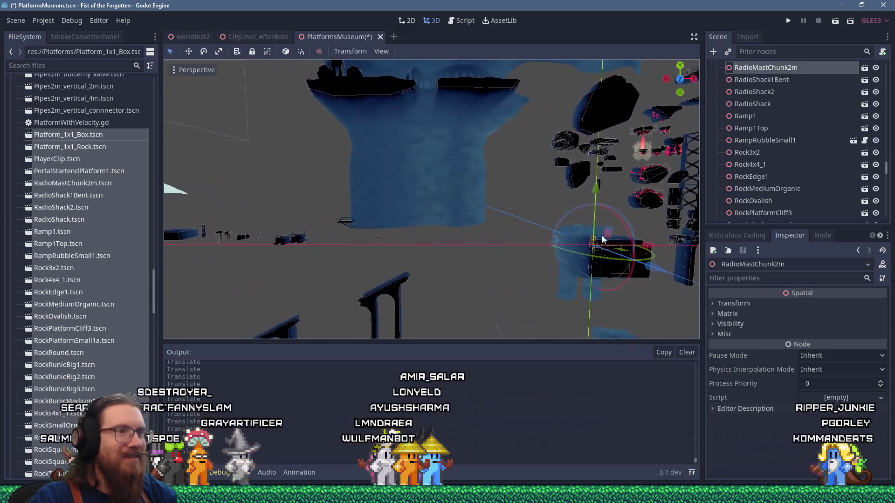
{"action": "mouse_move", "coordinate": [664, 249]}
{"action": "left_mouse_down"}
{"action": "mouse_move", "coordinate": [362, 247]}
{"action": "mouse_move", "coordinate": [327, 219]}
{"action": "left_mouse_up"}
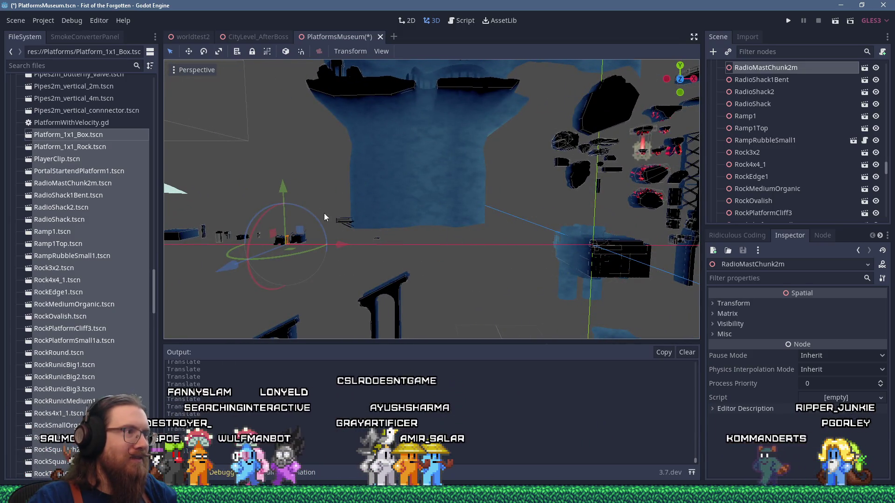
{"action": "scroll", "coordinate": [517, 251], "scroll_direction": "up", "scroll_amount": 5}
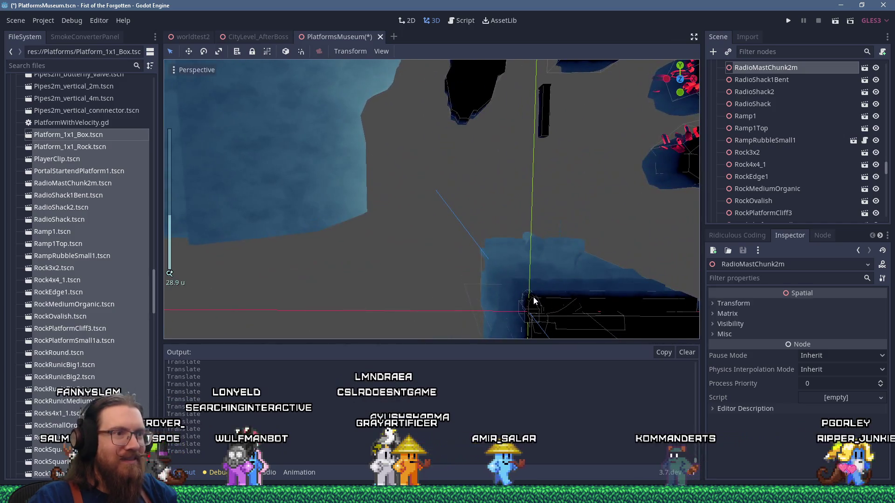
Move RockOvalish up and left, and lift RockEdge1 up out of the pile
{"action": "left_click", "coordinate": [534, 301]}
{"action": "scroll", "coordinate": [535, 302], "scroll_direction": "down", "scroll_amount": 3}
{"action": "mouse_move", "coordinate": [535, 302]}
{"action": "left_mouse_down"}
{"action": "mouse_move", "coordinate": [376, 279]}
{"action": "mouse_move", "coordinate": [346, 146]}
{"action": "left_mouse_up"}
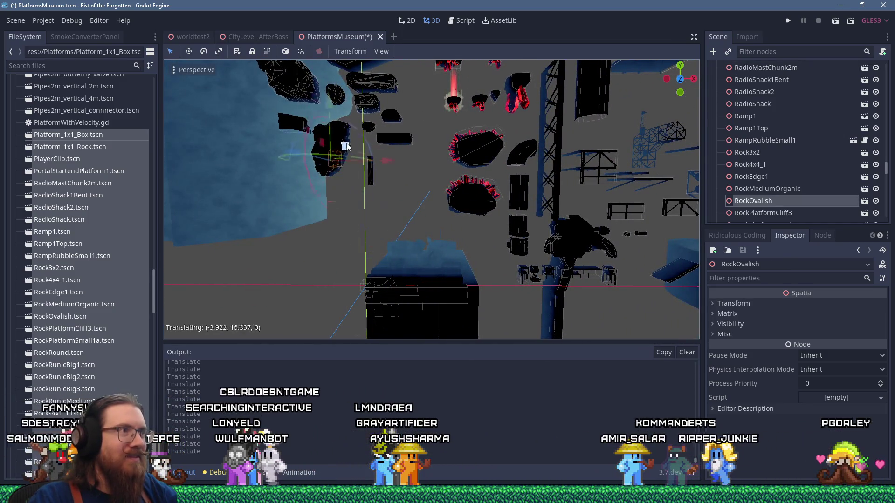
{"action": "left_click", "coordinate": [368, 290]}
{"action": "left_click_drag", "start_coordinate": [379, 276], "coordinate": [392, 218]}
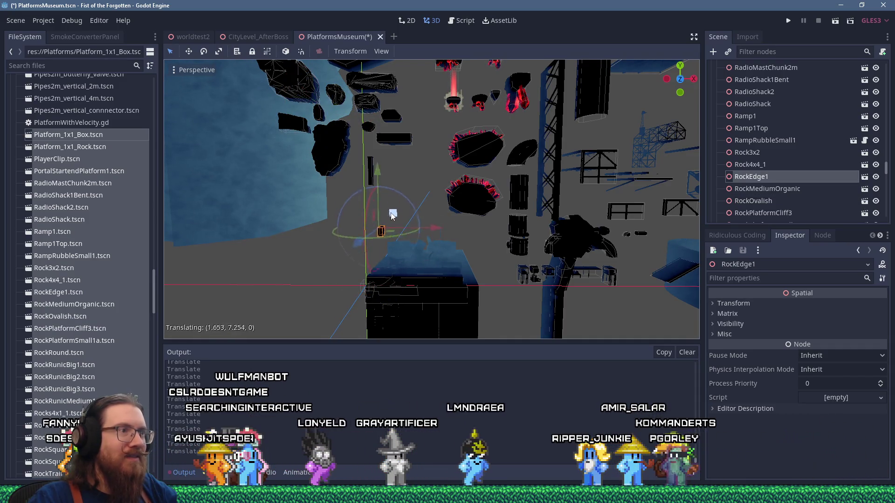
Select RunicLargeCrystalPlatform2, then drag RockPlatformCliff3 left and up from the pile
{"action": "left_click", "coordinate": [372, 287]}
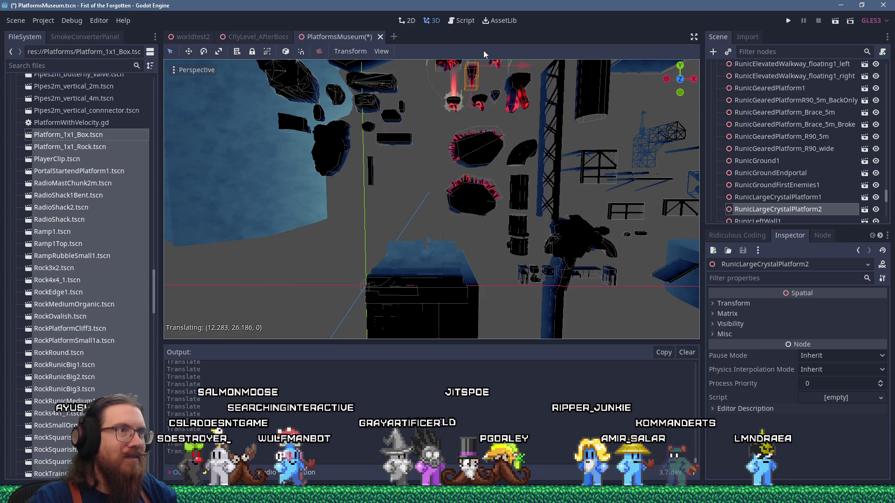
{"action": "left_click", "coordinate": [391, 279]}
{"action": "mouse_move", "coordinate": [387, 275]}
{"action": "left_mouse_down"}
{"action": "mouse_move", "coordinate": [262, 242]}
{"action": "mouse_move", "coordinate": [270, 246]}
{"action": "left_mouse_up"}
Move the RunicPillarWalkway_8x8 piece out of the pile beside RunicElevatedWalkway1
{"action": "scroll", "coordinate": [276, 246], "scroll_direction": "down", "scroll_amount": 5}
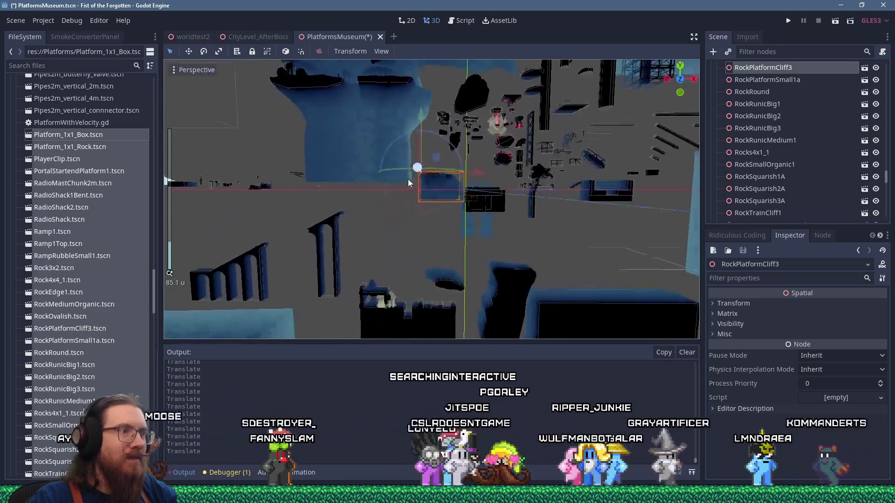
{"action": "left_click_drag", "start_coordinate": [403, 179], "coordinate": [458, 146]}
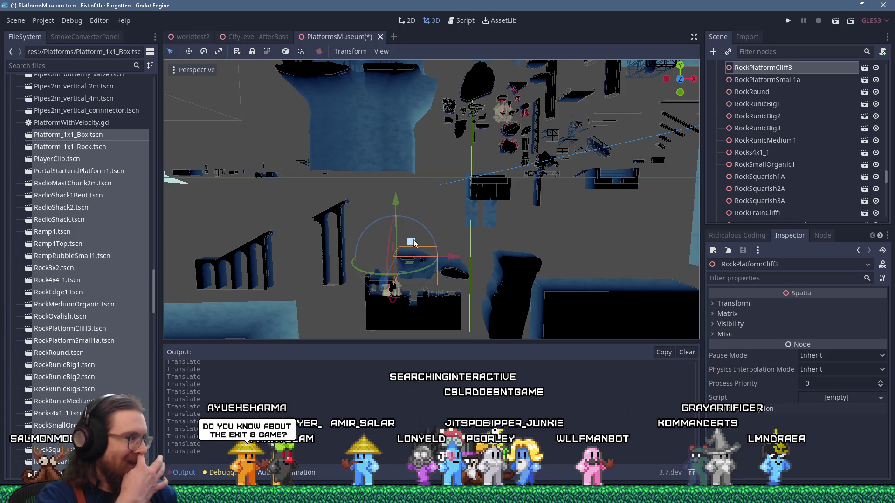
{"action": "scroll", "coordinate": [463, 213], "scroll_direction": "up", "scroll_amount": 8}
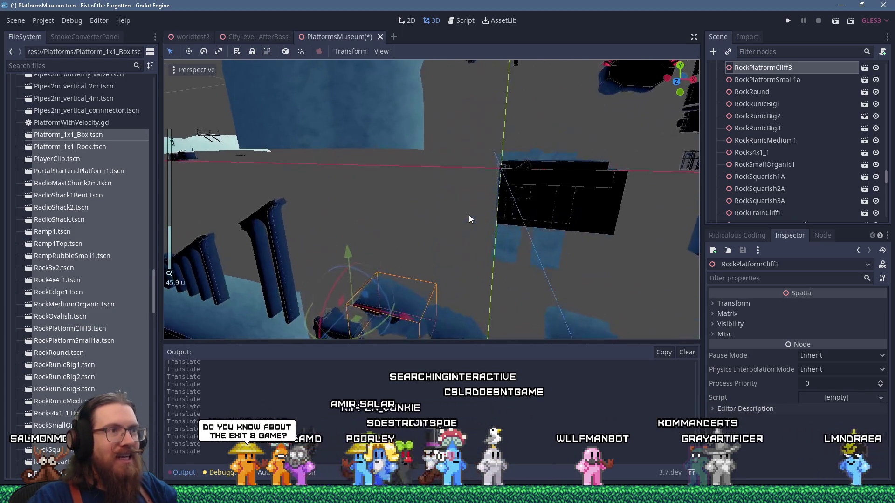
{"action": "left_click", "coordinate": [542, 216]}
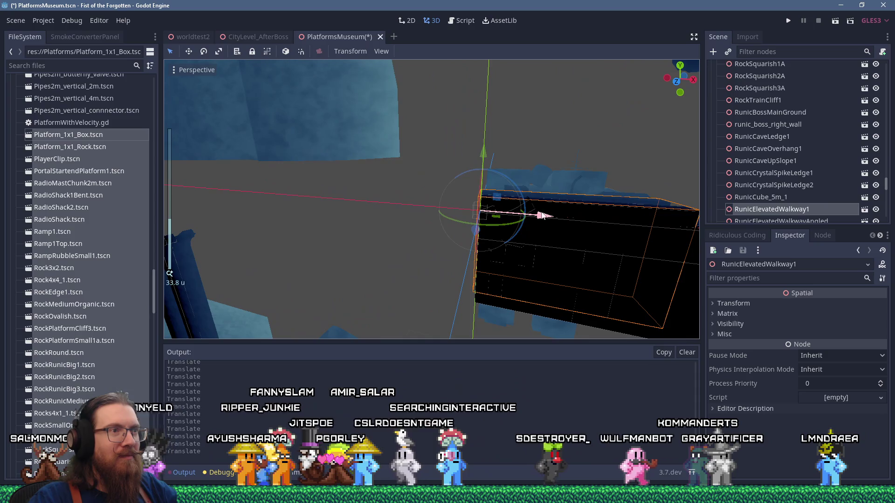
{"action": "scroll", "coordinate": [343, 201], "scroll_direction": "down", "scroll_amount": 5}
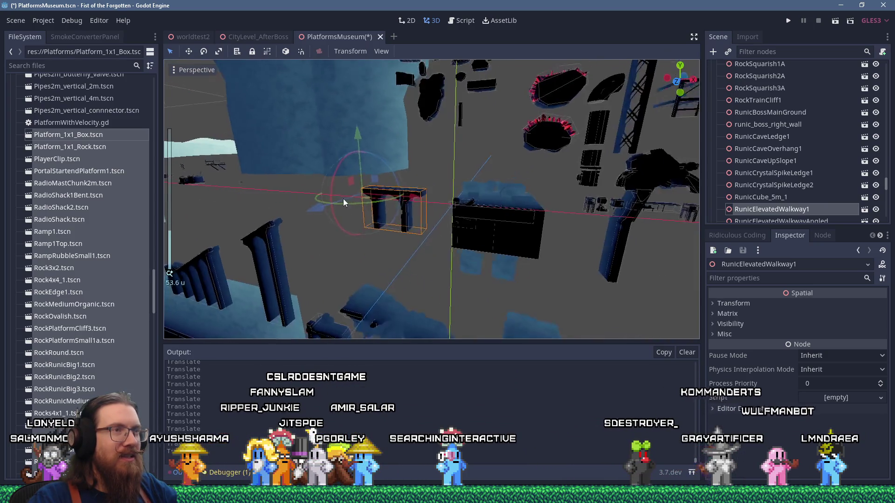
{"action": "mouse_move", "coordinate": [343, 201]}
{"action": "left_mouse_down"}
{"action": "mouse_move", "coordinate": [382, 191]}
{"action": "mouse_move", "coordinate": [460, 147]}
{"action": "mouse_move", "coordinate": [517, 181]}
{"action": "mouse_move", "coordinate": [427, 239]}
{"action": "left_mouse_up"}
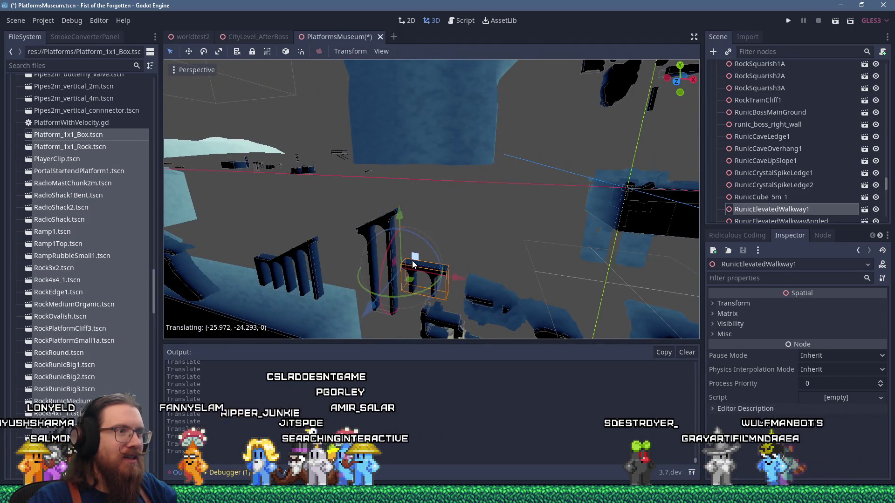
{"action": "left_click", "coordinate": [453, 247]}
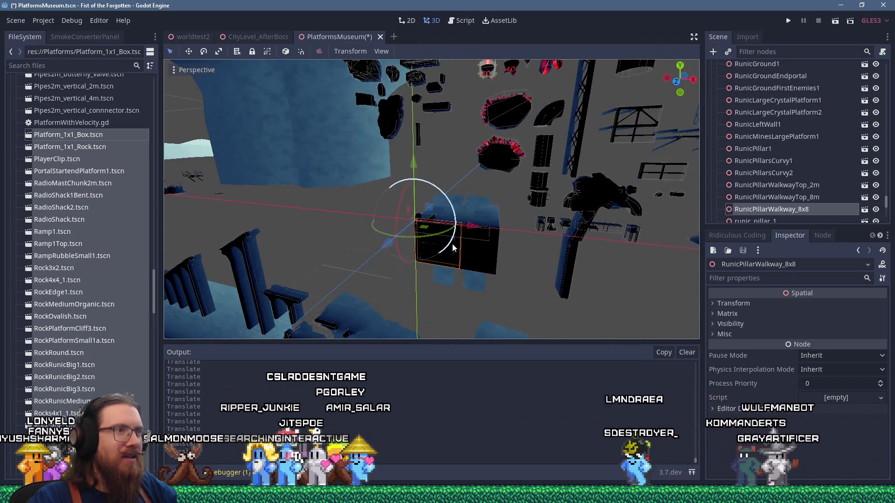
{"action": "mouse_move", "coordinate": [366, 200]}
{"action": "left_mouse_down"}
{"action": "mouse_move", "coordinate": [321, 215]}
{"action": "mouse_move", "coordinate": [549, 181]}
{"action": "mouse_move", "coordinate": [559, 165]}
{"action": "left_mouse_up"}
Move RunicGearedPlatform_R90_wide up and to the left of the pile
{"action": "mouse_move", "coordinate": [415, 236]}
{"action": "left_mouse_down"}
{"action": "mouse_move", "coordinate": [499, 236]}
{"action": "mouse_move", "coordinate": [430, 227]}
{"action": "left_mouse_up"}
{"action": "left_click", "coordinate": [429, 227]}
{"action": "mouse_move", "coordinate": [390, 205]}
{"action": "left_mouse_down"}
{"action": "mouse_move", "coordinate": [419, 184]}
{"action": "mouse_move", "coordinate": [359, 196]}
{"action": "mouse_move", "coordinate": [250, 190]}
{"action": "mouse_move", "coordinate": [348, 196]}
{"action": "left_mouse_up"}
{"action": "scroll", "coordinate": [354, 210], "scroll_direction": "down", "scroll_amount": 6}
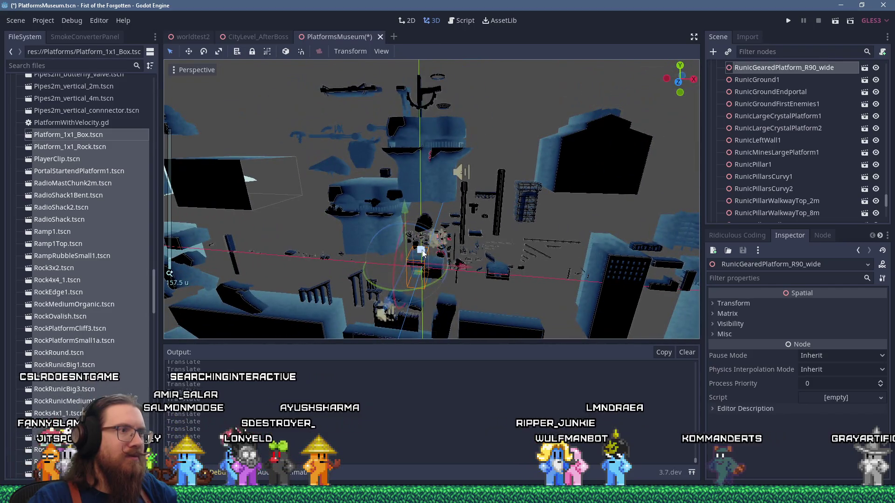
{"action": "scroll", "coordinate": [367, 149], "scroll_direction": "up", "scroll_amount": 10}
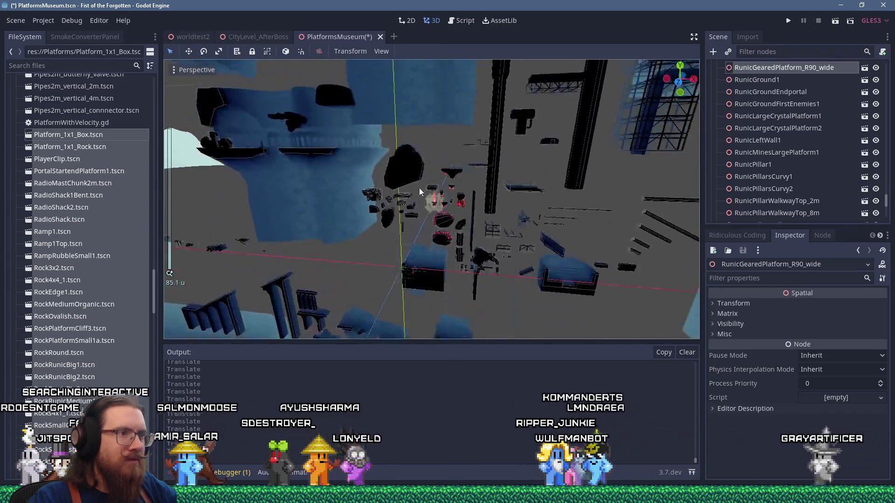
Lift RunicGearedPlatform_Brace_5m_Broken far upward to about (19.061, 95.353, 0)
{"action": "left_click_drag", "start_coordinate": [449, 228], "coordinate": [433, 195]}
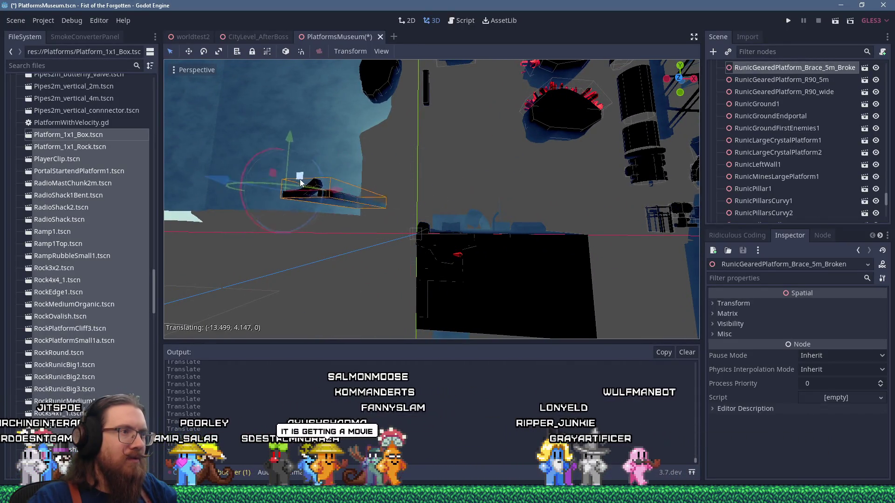
{"action": "left_click_drag", "start_coordinate": [299, 236], "coordinate": [300, 237]}
{"action": "scroll", "coordinate": [300, 237], "scroll_direction": "down", "scroll_amount": 8}
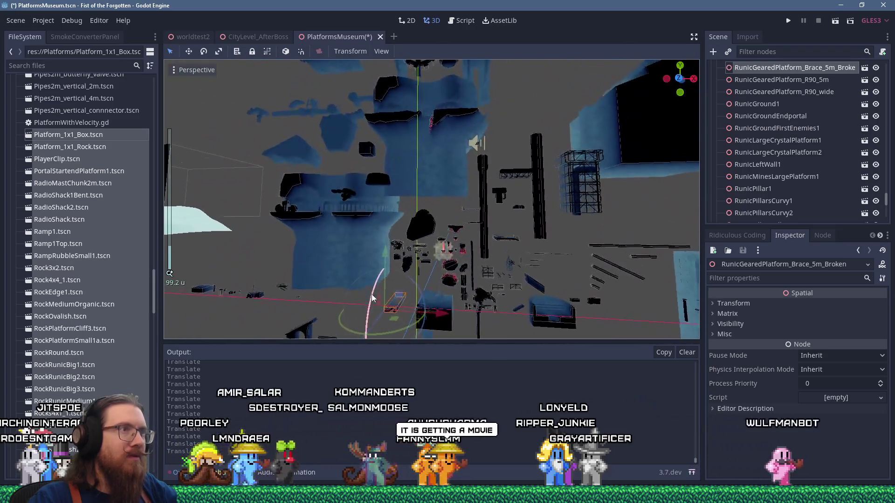
{"action": "mouse_move", "coordinate": [393, 268]}
{"action": "left_mouse_down"}
{"action": "mouse_move", "coordinate": [419, 121]}
{"action": "mouse_move", "coordinate": [464, 77]}
{"action": "left_mouse_up"}
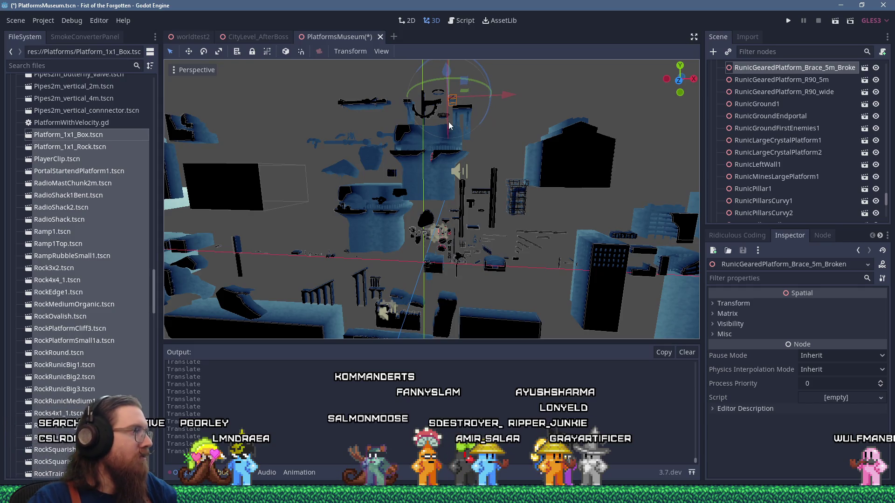
{"action": "scroll", "coordinate": [451, 111], "scroll_direction": "up", "scroll_amount": 10}
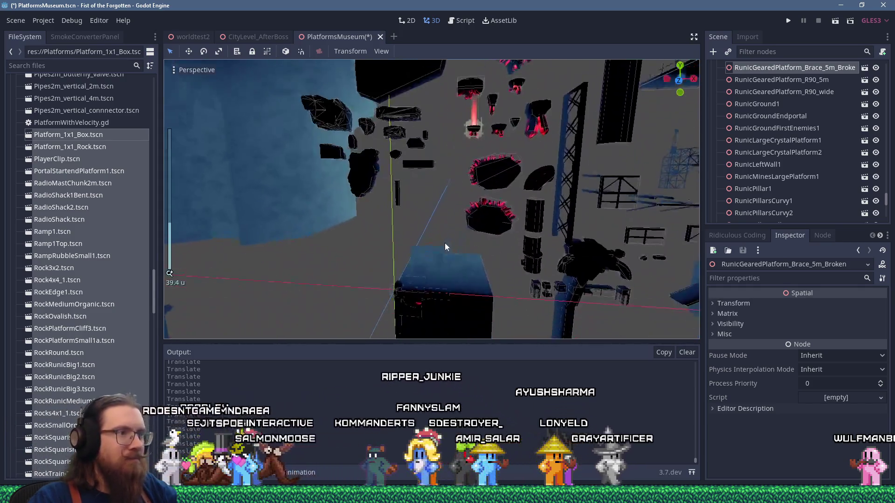
{"action": "left_click", "coordinate": [479, 270]}
Drag RadioShack2 left away from the pile and raise it higher
{"action": "mouse_move", "coordinate": [422, 230]}
{"action": "left_mouse_down"}
{"action": "mouse_move", "coordinate": [299, 241]}
{"action": "mouse_move", "coordinate": [307, 233]}
{"action": "left_mouse_up"}
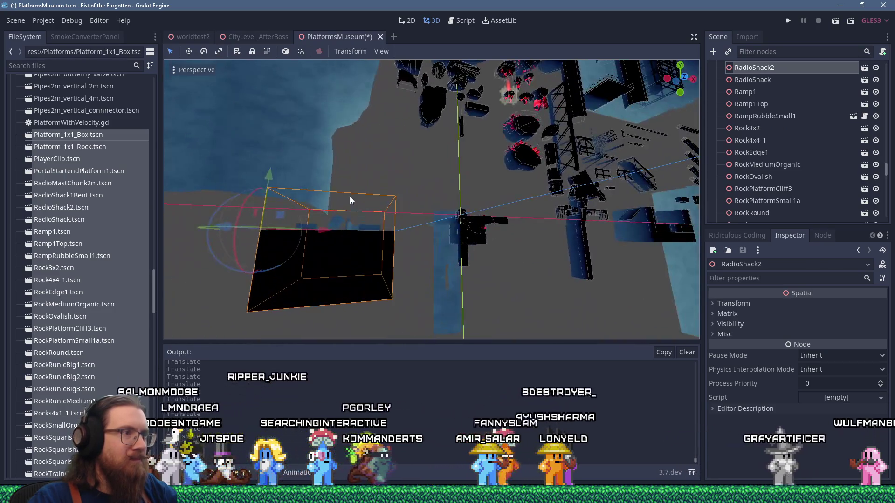
{"action": "scroll", "coordinate": [350, 200], "scroll_direction": "up", "scroll_amount": 5}
{"action": "mouse_move", "coordinate": [437, 210]}
{"action": "left_mouse_down"}
{"action": "mouse_move", "coordinate": [412, 241]}
{"action": "mouse_move", "coordinate": [394, 247]}
{"action": "mouse_move", "coordinate": [399, 231]}
{"action": "left_mouse_up"}
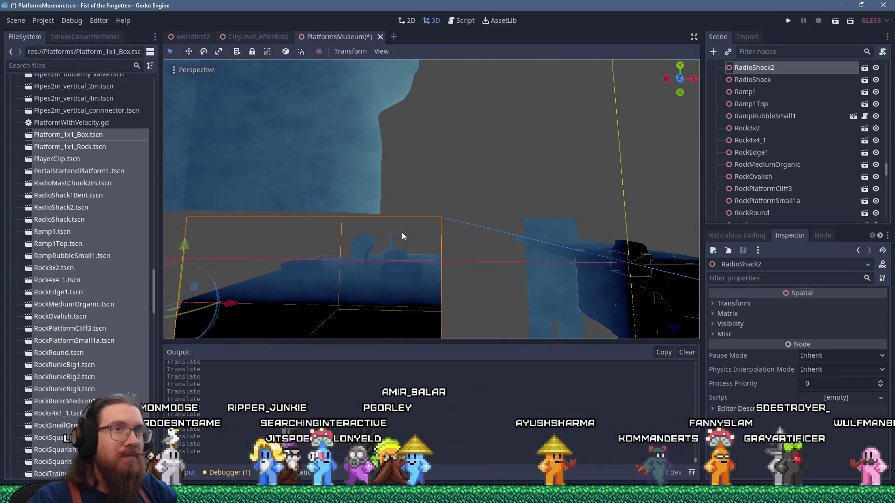
{"action": "scroll", "coordinate": [402, 232], "scroll_direction": "down", "scroll_amount": 10}
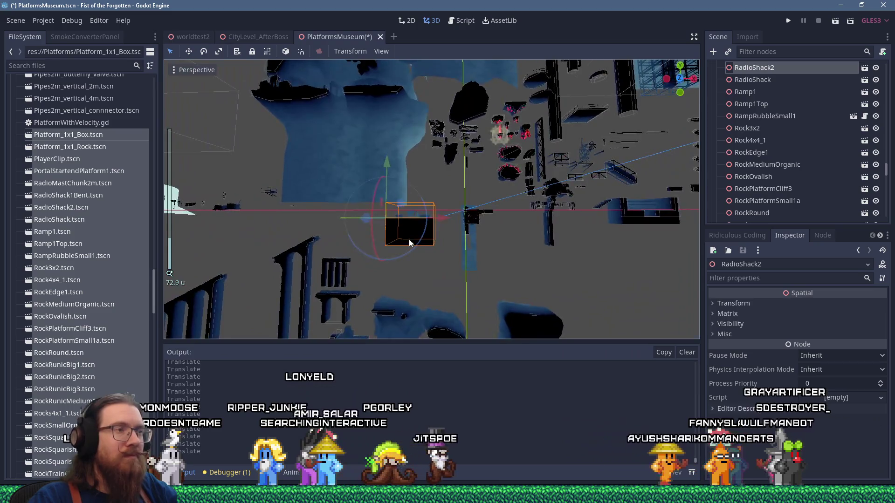
{"action": "mouse_move", "coordinate": [409, 243]}
{"action": "left_mouse_down"}
{"action": "mouse_move", "coordinate": [423, 259]}
{"action": "mouse_move", "coordinate": [329, 253]}
{"action": "mouse_move", "coordinate": [294, 233]}
{"action": "mouse_move", "coordinate": [409, 270]}
{"action": "left_mouse_up"}
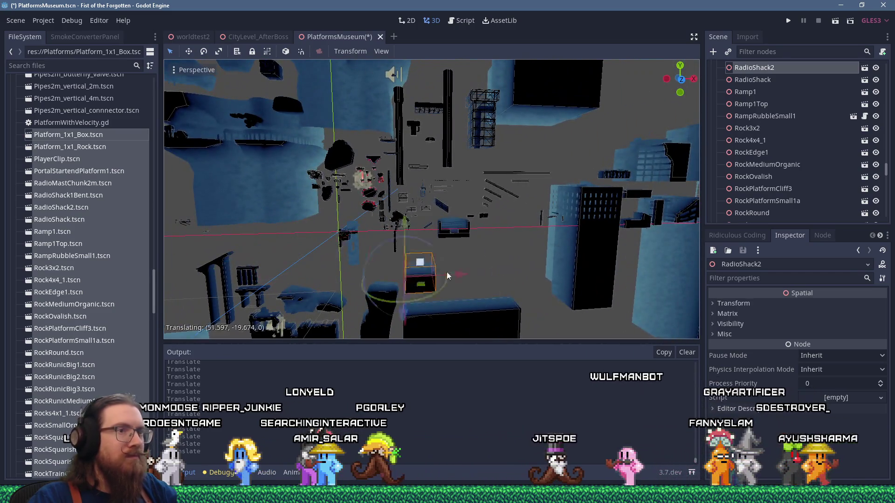
{"action": "scroll", "coordinate": [437, 290], "scroll_direction": "up", "scroll_amount": 3}
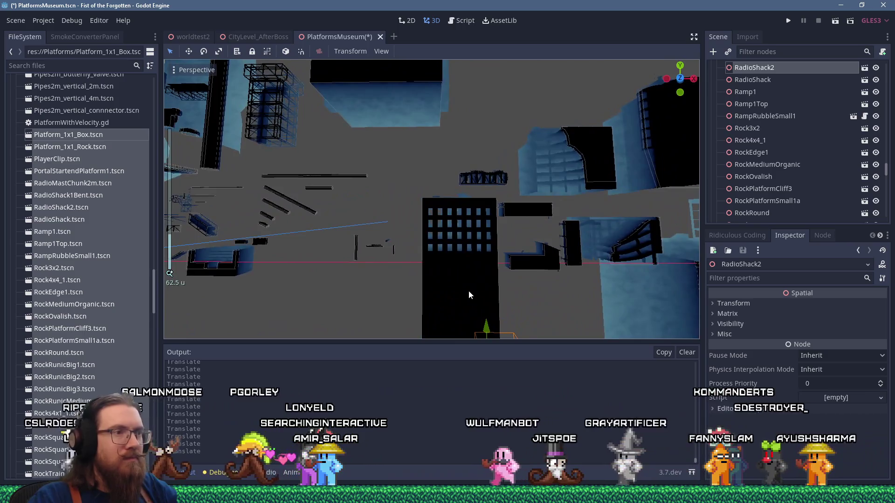
{"action": "scroll", "coordinate": [469, 294], "scroll_direction": "down", "scroll_amount": 4}
{"action": "left_click_drag", "start_coordinate": [493, 306], "coordinate": [469, 260]}
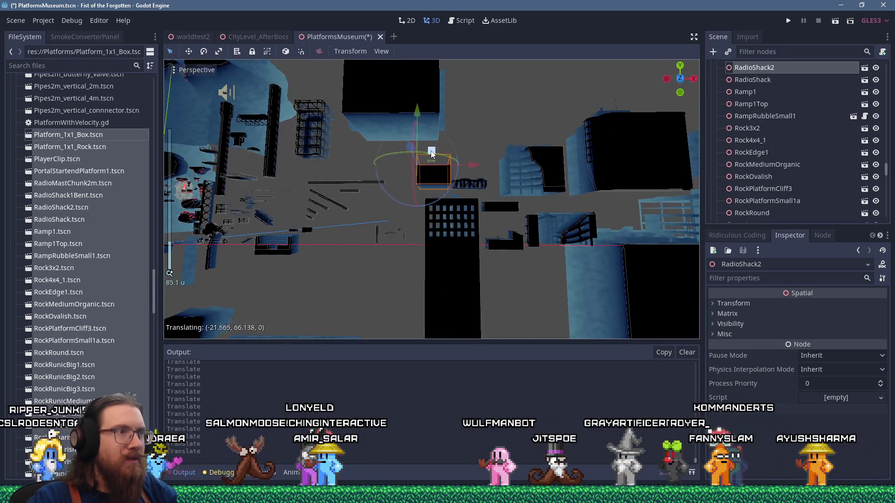
{"action": "scroll", "coordinate": [429, 186], "scroll_direction": "up", "scroll_amount": 15}
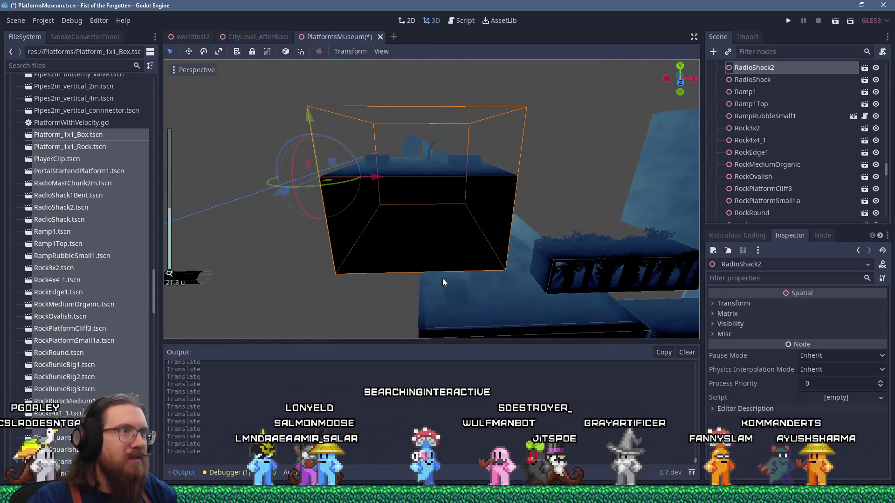
{"action": "scroll", "coordinate": [442, 278], "scroll_direction": "down", "scroll_amount": 18}
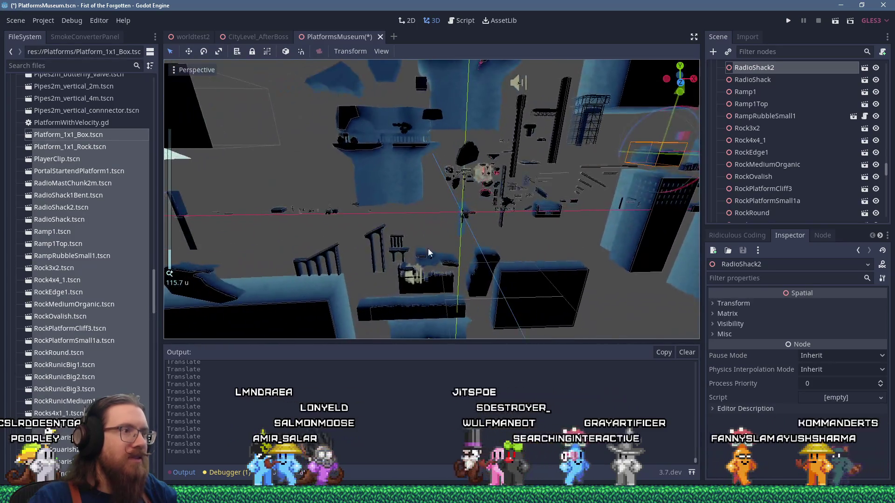
{"action": "scroll", "coordinate": [428, 253], "scroll_direction": "up", "scroll_amount": 5}
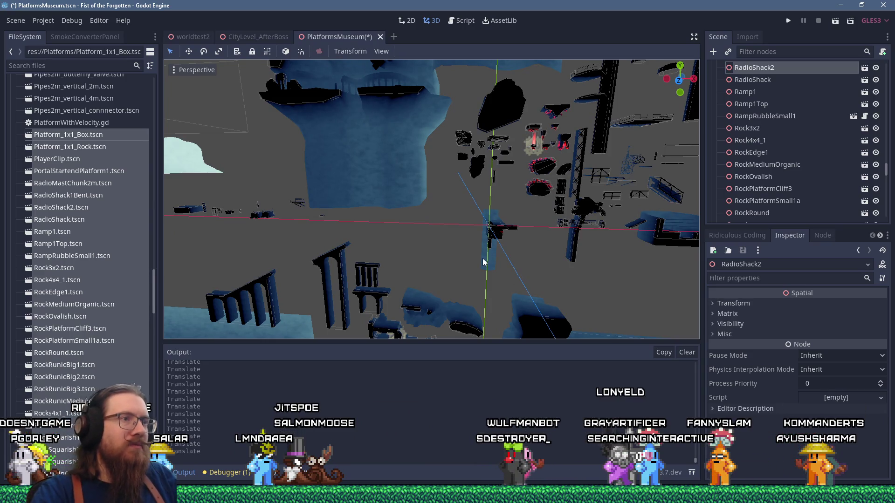
{"action": "scroll", "coordinate": [485, 270], "scroll_direction": "up", "scroll_amount": 10}
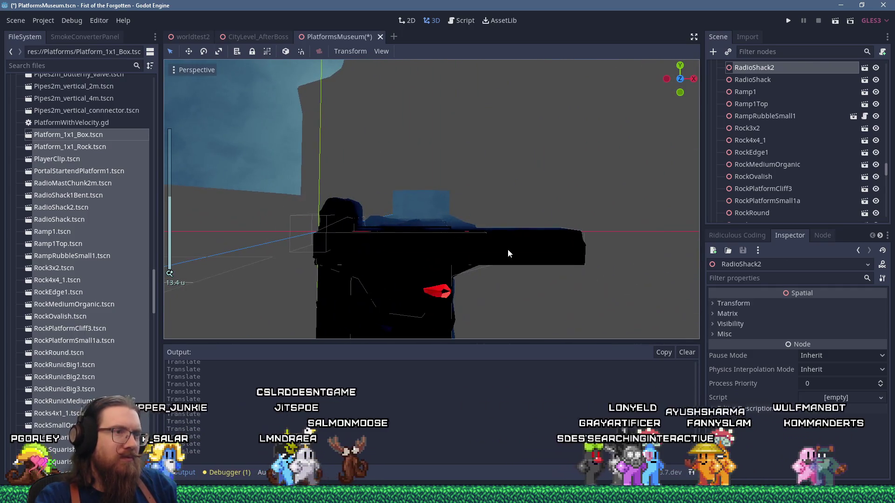
Move RockSmallOrganic1 up and left of the origin, clear of the pile
{"action": "left_click", "coordinate": [508, 250]}
{"action": "scroll", "coordinate": [507, 250], "scroll_direction": "down", "scroll_amount": 3}
{"action": "left_click_drag", "start_coordinate": [486, 245], "coordinate": [490, 281]}
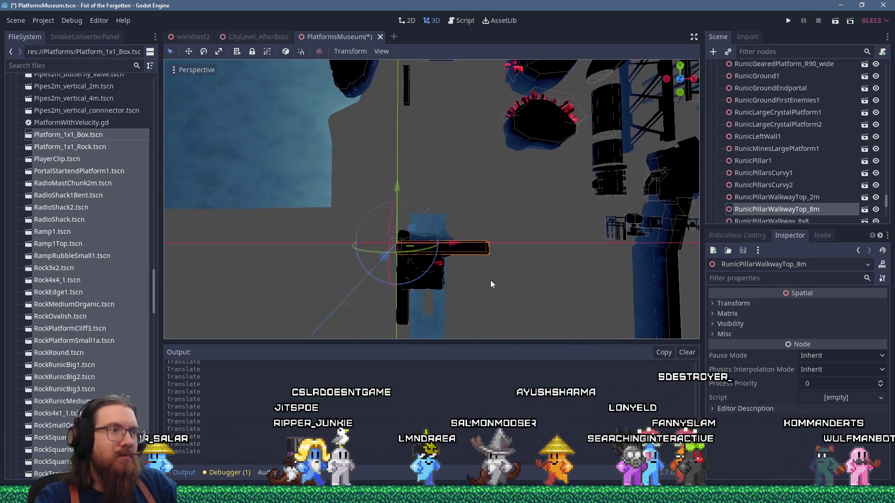
{"action": "scroll", "coordinate": [460, 281], "scroll_direction": "down", "scroll_amount": 5}
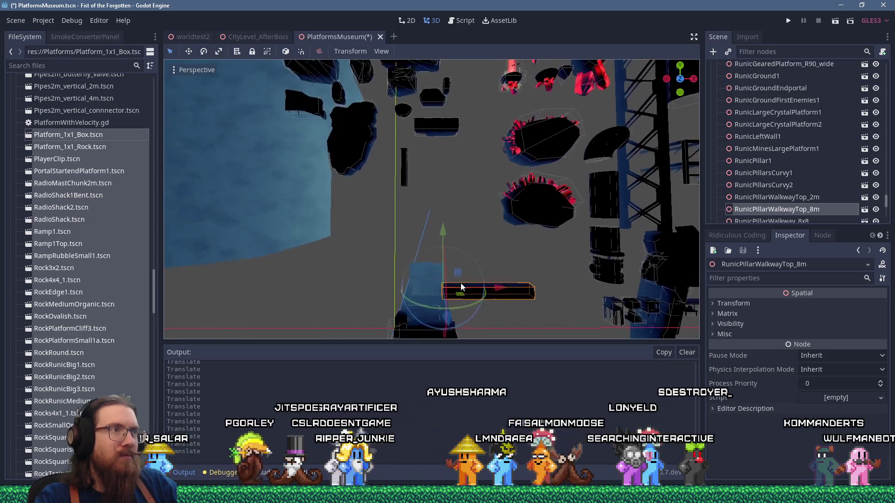
{"action": "scroll", "coordinate": [461, 280], "scroll_direction": "up", "scroll_amount": 5}
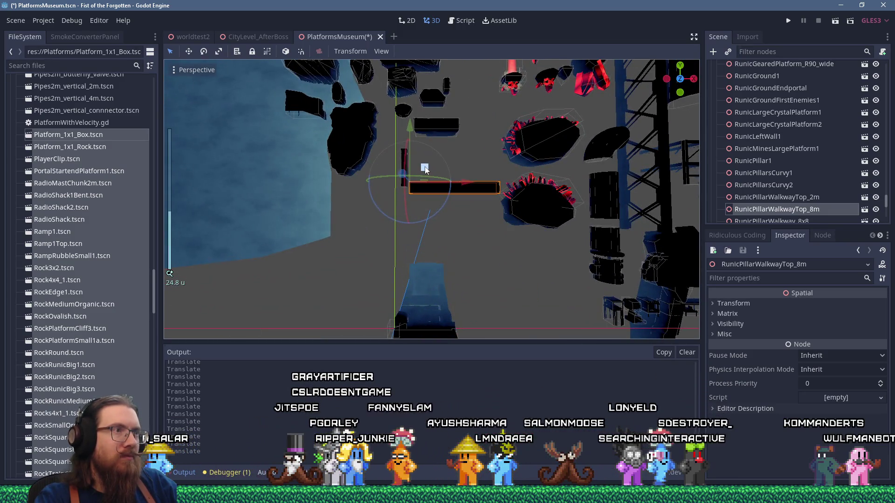
{"action": "scroll", "coordinate": [434, 223], "scroll_direction": "up", "scroll_amount": 3}
{"action": "left_click", "coordinate": [414, 268]}
{"action": "mouse_move", "coordinate": [415, 267]}
{"action": "left_mouse_down"}
{"action": "mouse_move", "coordinate": [368, 187]}
{"action": "mouse_move", "coordinate": [359, 115]}
{"action": "left_mouse_up"}
{"action": "scroll", "coordinate": [396, 210], "scroll_direction": "down", "scroll_amount": 3}
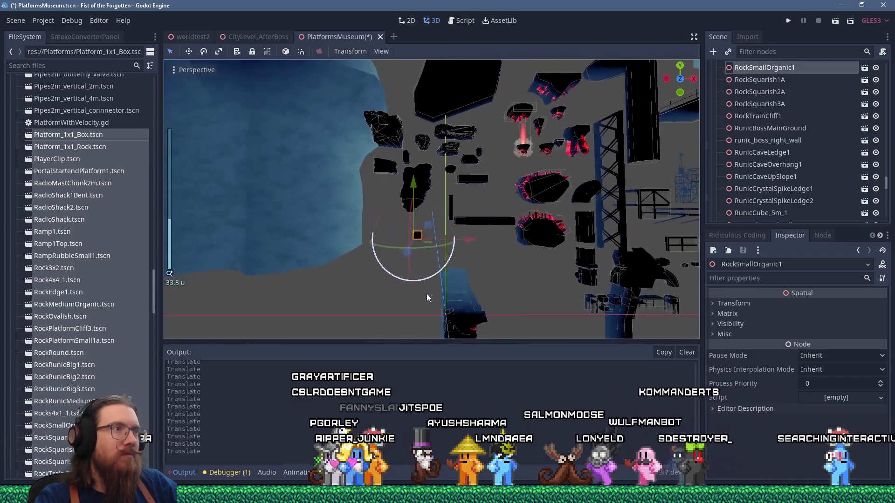
{"action": "left_click_drag", "start_coordinate": [429, 298], "coordinate": [436, 252]}
{"action": "scroll", "coordinate": [429, 268], "scroll_direction": "up", "scroll_amount": 3}
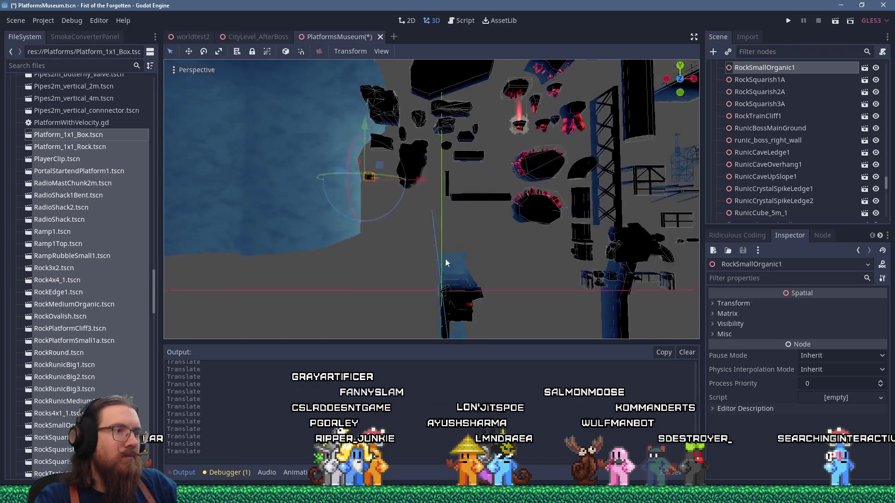
Move Rock4x4_1 up-left and lift RunicElevatedWalkway_floating1_left upward
{"action": "mouse_move", "coordinate": [401, 231]}
{"action": "left_mouse_down"}
{"action": "mouse_move", "coordinate": [399, 199]}
{"action": "mouse_move", "coordinate": [255, 134]}
{"action": "mouse_move", "coordinate": [393, 210]}
{"action": "mouse_move", "coordinate": [391, 220]}
{"action": "mouse_move", "coordinate": [345, 100]}
{"action": "left_mouse_up"}
{"action": "scroll", "coordinate": [349, 136], "scroll_direction": "up", "scroll_amount": 2}
{"action": "scroll", "coordinate": [445, 258], "scroll_direction": "up", "scroll_amount": 2}
{"action": "mouse_move", "coordinate": [458, 264]}
{"action": "left_mouse_down"}
{"action": "mouse_move", "coordinate": [432, 198]}
{"action": "mouse_move", "coordinate": [446, 137]}
{"action": "mouse_move", "coordinate": [485, 208]}
{"action": "left_mouse_up"}
{"action": "scroll", "coordinate": [485, 228], "scroll_direction": "down", "scroll_amount": 4}
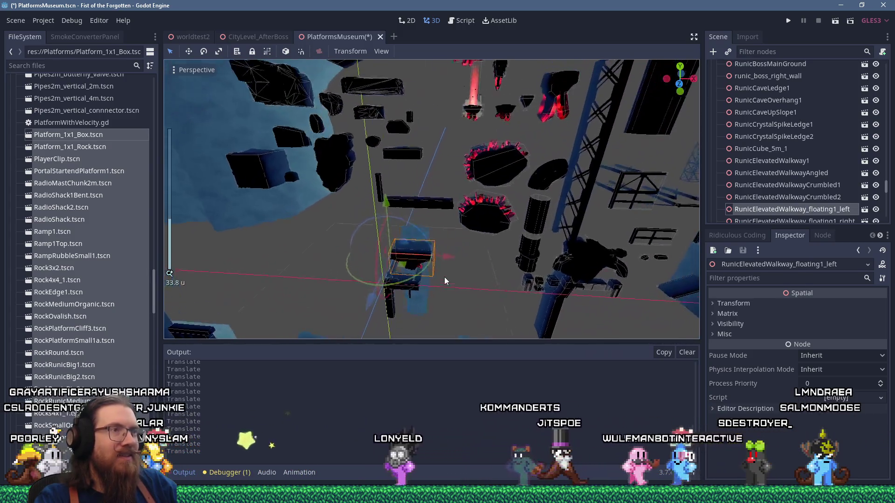
Nudge the floating left walkway higher, checking it from an oblique view
{"action": "mouse_move", "coordinate": [401, 250]}
{"action": "left_mouse_down"}
{"action": "mouse_move", "coordinate": [426, 244]}
{"action": "mouse_move", "coordinate": [407, 237]}
{"action": "mouse_move", "coordinate": [424, 222]}
{"action": "mouse_move", "coordinate": [447, 220]}
{"action": "mouse_move", "coordinate": [442, 261]}
{"action": "mouse_move", "coordinate": [433, 248]}
{"action": "mouse_move", "coordinate": [444, 201]}
{"action": "left_mouse_up"}
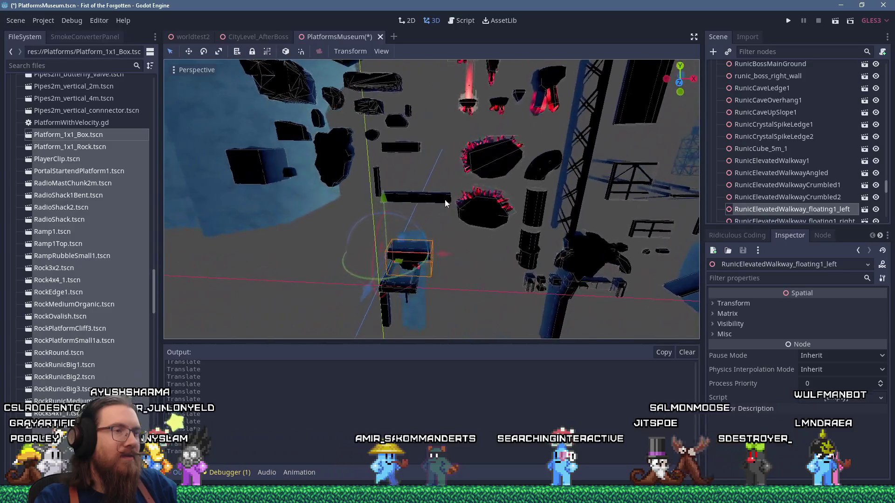
{"action": "scroll", "coordinate": [452, 174], "scroll_direction": "down", "scroll_amount": 5}
{"action": "mouse_move", "coordinate": [436, 309]}
{"action": "left_mouse_down"}
{"action": "mouse_move", "coordinate": [471, 262]}
{"action": "mouse_move", "coordinate": [527, 144]}
{"action": "mouse_move", "coordinate": [459, 236]}
{"action": "left_mouse_up"}
{"action": "scroll", "coordinate": [505, 185], "scroll_direction": "up", "scroll_amount": 4}
{"action": "scroll", "coordinate": [459, 237], "scroll_direction": "down", "scroll_amount": 3}
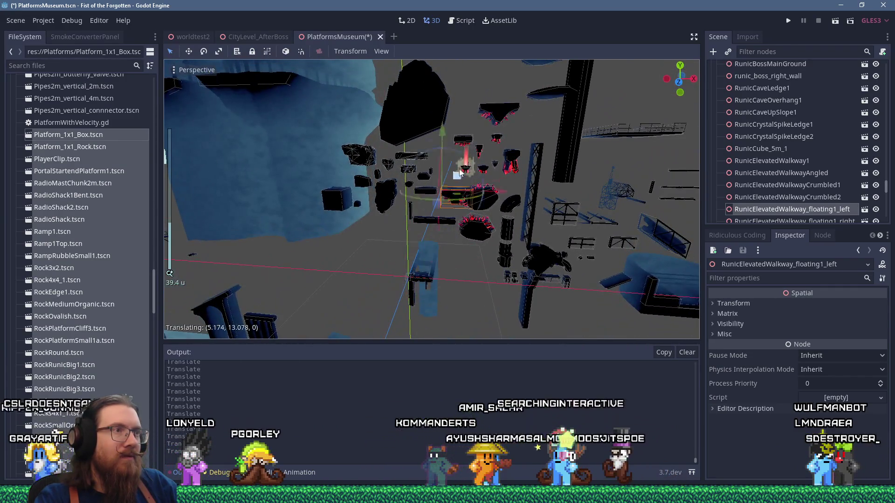
{"action": "mouse_move", "coordinate": [462, 108]}
{"action": "left_mouse_down"}
{"action": "mouse_move", "coordinate": [438, 239]}
{"action": "mouse_move", "coordinate": [448, 266]}
{"action": "mouse_move", "coordinate": [448, 241]}
{"action": "mouse_move", "coordinate": [584, 250]}
{"action": "mouse_move", "coordinate": [466, 257]}
{"action": "mouse_move", "coordinate": [399, 144]}
{"action": "left_mouse_up"}
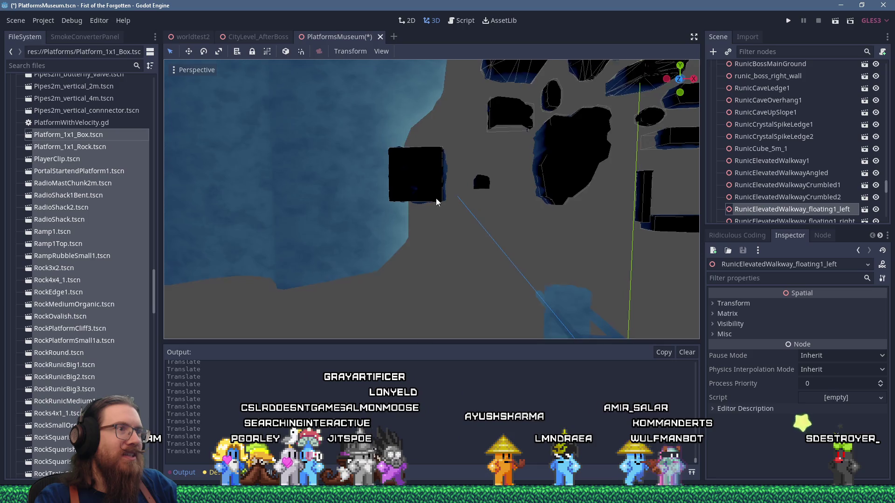
{"action": "left_click_drag", "start_coordinate": [432, 199], "coordinate": [446, 180]}
{"action": "mouse_move", "coordinate": [529, 202]}
{"action": "left_mouse_down"}
{"action": "mouse_move", "coordinate": [415, 244]}
{"action": "mouse_move", "coordinate": [449, 226]}
{"action": "mouse_move", "coordinate": [453, 275]}
{"action": "mouse_move", "coordinate": [429, 153]}
{"action": "mouse_move", "coordinate": [405, 249]}
{"action": "mouse_move", "coordinate": [507, 235]}
{"action": "left_mouse_up"}
{"action": "scroll", "coordinate": [507, 236], "scroll_direction": "up", "scroll_amount": 3}
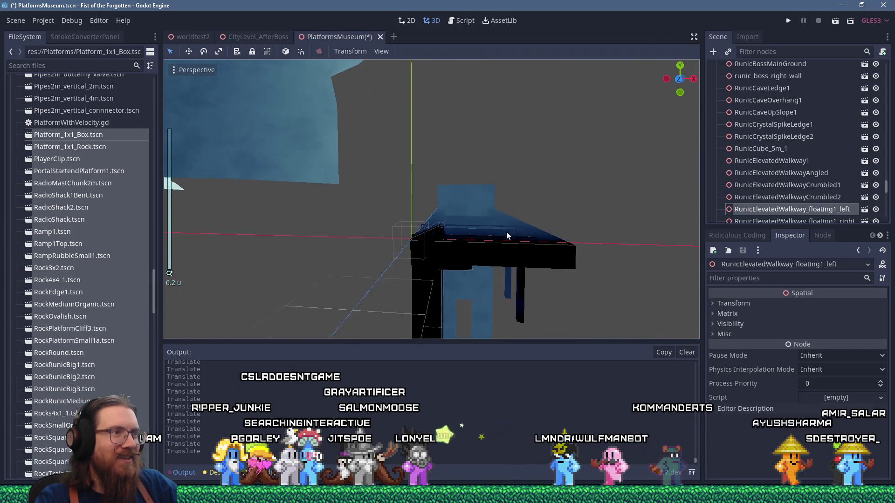
Select RampRubbleSmall1 and orbit to a near-horizontal view of it
{"action": "left_click", "coordinate": [441, 233]}
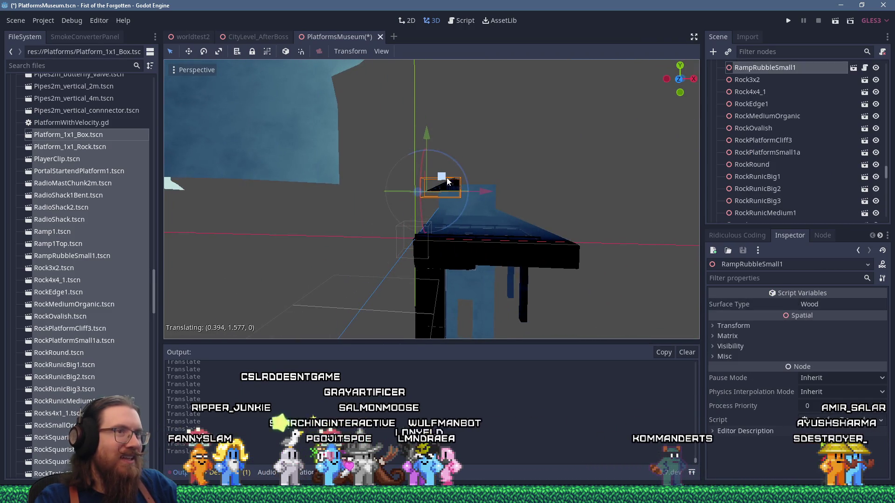
{"action": "scroll", "coordinate": [451, 163], "scroll_direction": "down", "scroll_amount": 5}
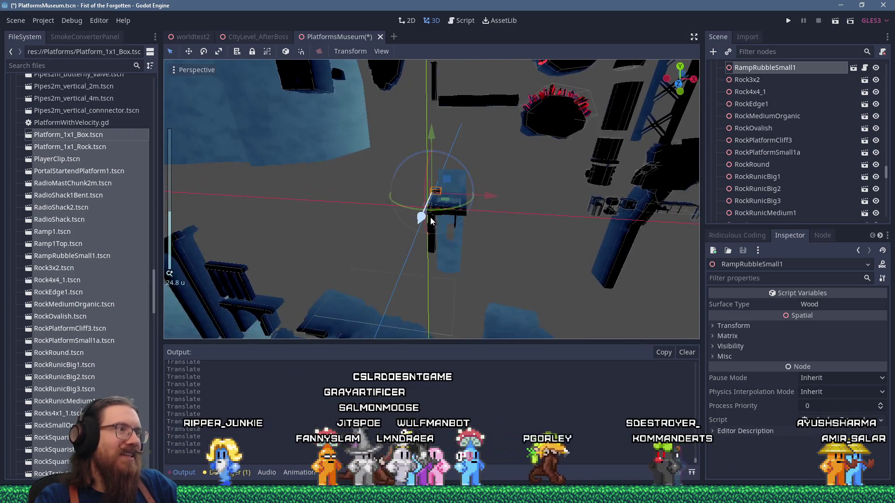
{"action": "mouse_move", "coordinate": [430, 221]}
{"action": "left_mouse_down"}
{"action": "mouse_move", "coordinate": [582, 251]}
{"action": "mouse_move", "coordinate": [578, 226]}
{"action": "left_mouse_up"}
{"action": "mouse_move", "coordinate": [184, 198]}
{"action": "left_mouse_down"}
{"action": "mouse_move", "coordinate": [530, 238]}
{"action": "mouse_move", "coordinate": [457, 183]}
{"action": "mouse_move", "coordinate": [406, 191]}
{"action": "mouse_move", "coordinate": [434, 170]}
{"action": "mouse_move", "coordinate": [380, 282]}
{"action": "mouse_move", "coordinate": [444, 242]}
{"action": "left_mouse_up"}
{"action": "scroll", "coordinate": [405, 191], "scroll_direction": "up", "scroll_amount": 3}
Pull RunicGearedPlatform_Brace_5m out of the pile up to about (10.763, 94.617, 0)
{"action": "left_click", "coordinate": [437, 186]}
{"action": "scroll", "coordinate": [437, 185], "scroll_direction": "down", "scroll_amount": 6}
{"action": "scroll", "coordinate": [379, 282], "scroll_direction": "down", "scroll_amount": 1}
{"action": "scroll", "coordinate": [380, 282], "scroll_direction": "down", "scroll_amount": 8}
{"action": "scroll", "coordinate": [444, 242], "scroll_direction": "up", "scroll_amount": 2}
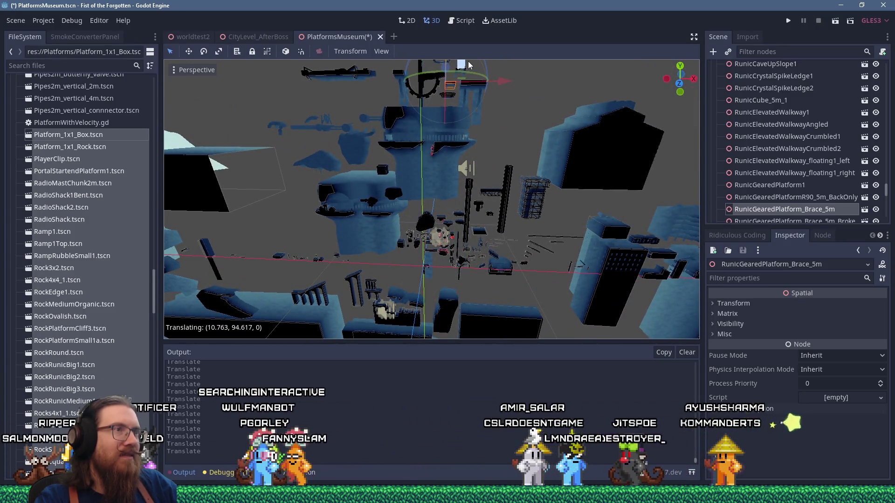
{"action": "scroll", "coordinate": [435, 286], "scroll_direction": "up", "scroll_amount": 2}
{"action": "scroll", "coordinate": [436, 286], "scroll_direction": "up", "scroll_amount": 3}
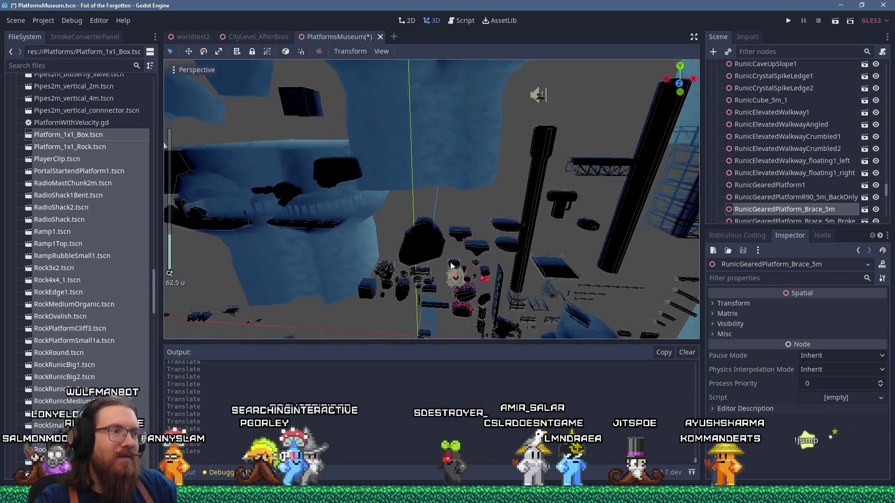
{"action": "scroll", "coordinate": [451, 265], "scroll_direction": "up", "scroll_amount": 5}
Move Ramp1Top out of the pile to about (5.515, 3.157, 0)
{"action": "mouse_move", "coordinate": [446, 200]}
{"action": "left_mouse_down"}
{"action": "mouse_move", "coordinate": [454, 242]}
{"action": "mouse_move", "coordinate": [505, 267]}
{"action": "mouse_move", "coordinate": [579, 219]}
{"action": "left_mouse_up"}
{"action": "left_click", "coordinate": [513, 256]}
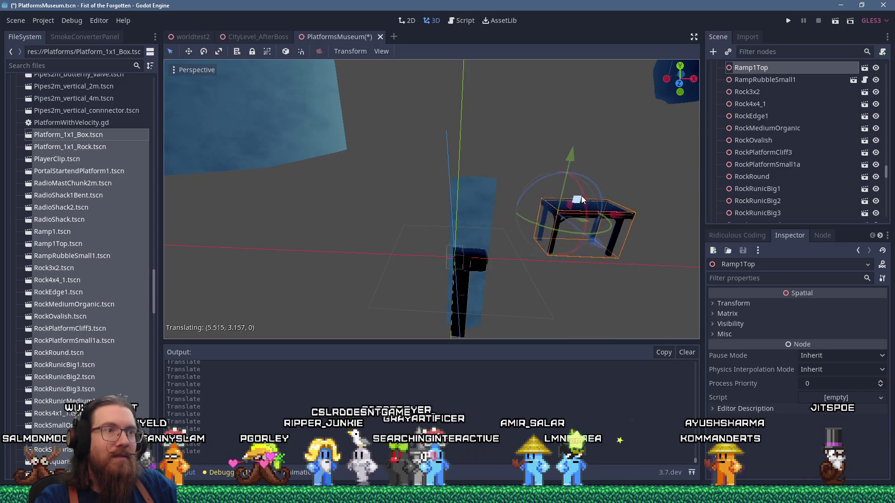
{"action": "scroll", "coordinate": [362, 215], "scroll_direction": "down", "scroll_amount": 4}
{"action": "scroll", "coordinate": [424, 218], "scroll_direction": "down", "scroll_amount": 4}
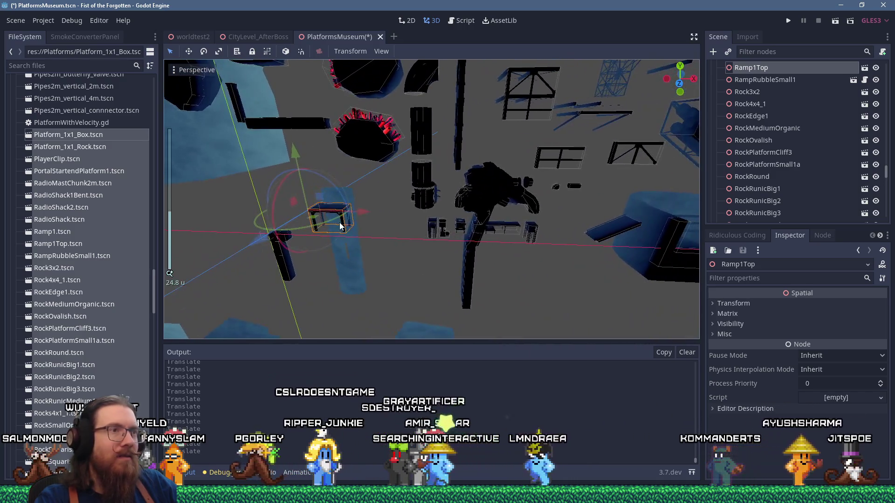